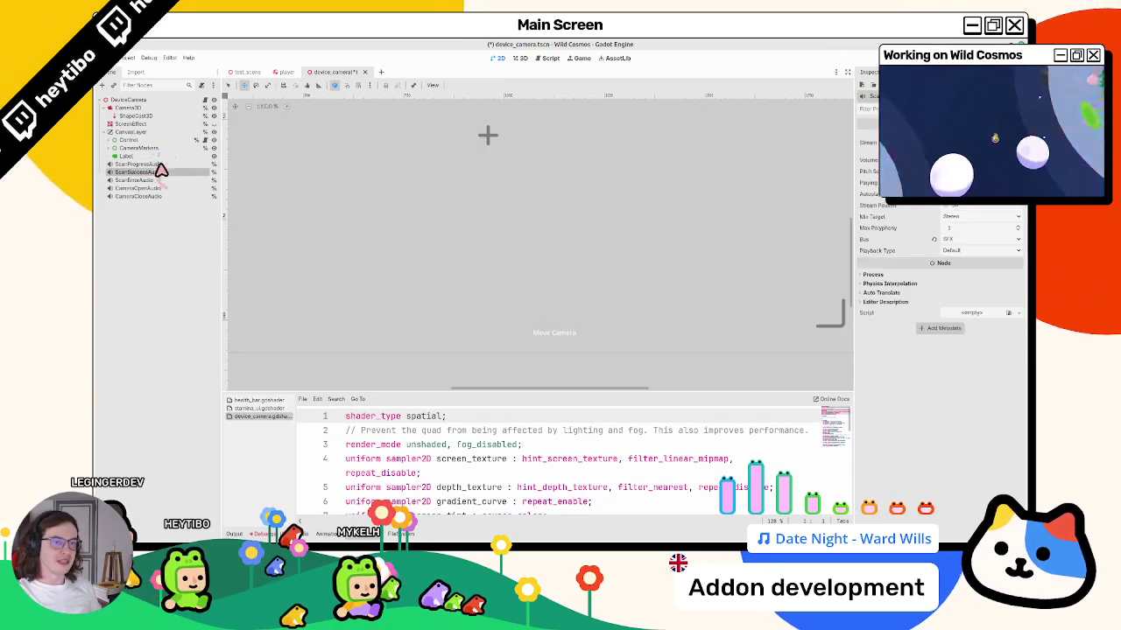
Instance input_icon.tscn as an InputIcon child of CanvasLayer.
left_click(165, 133)
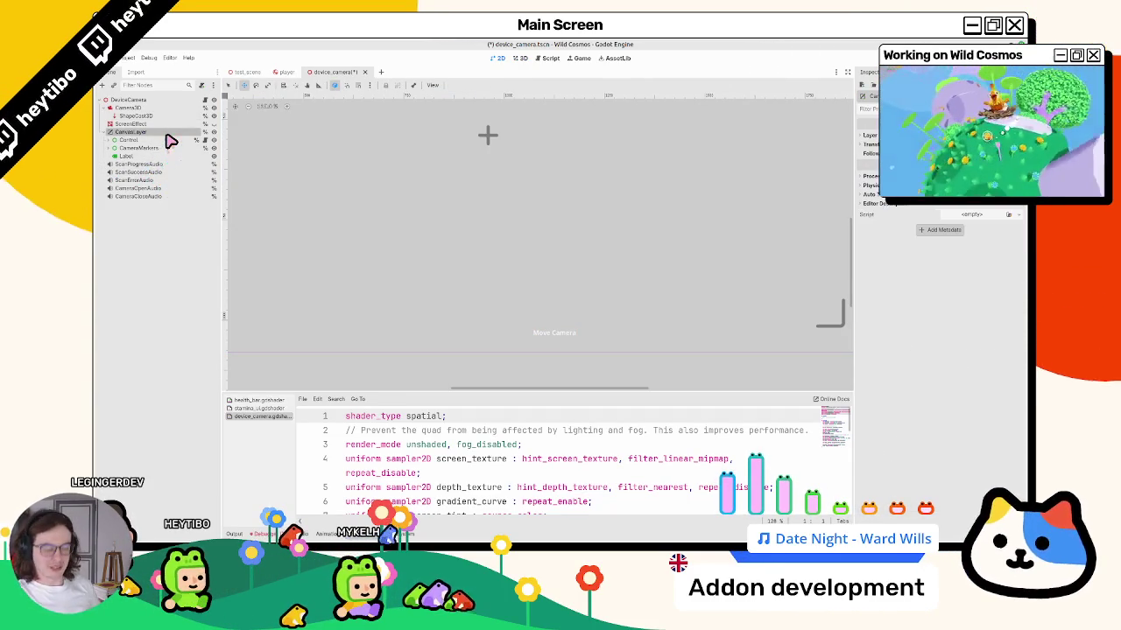
key("ctrl+a")
key("Escape")
key("ctrl+shift+a")
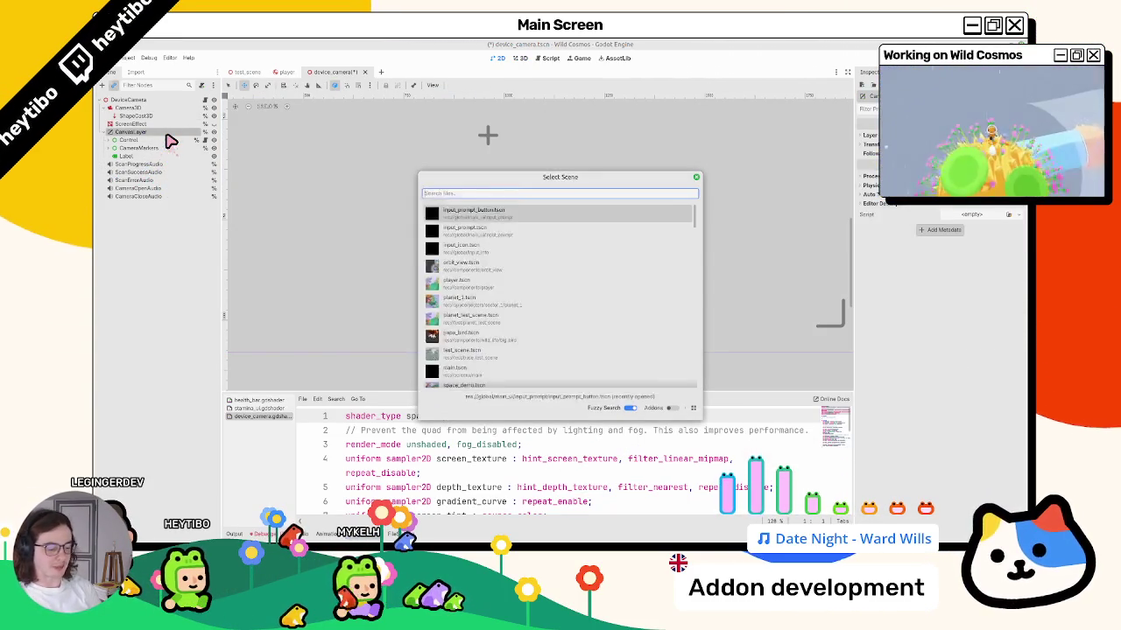
type("input")
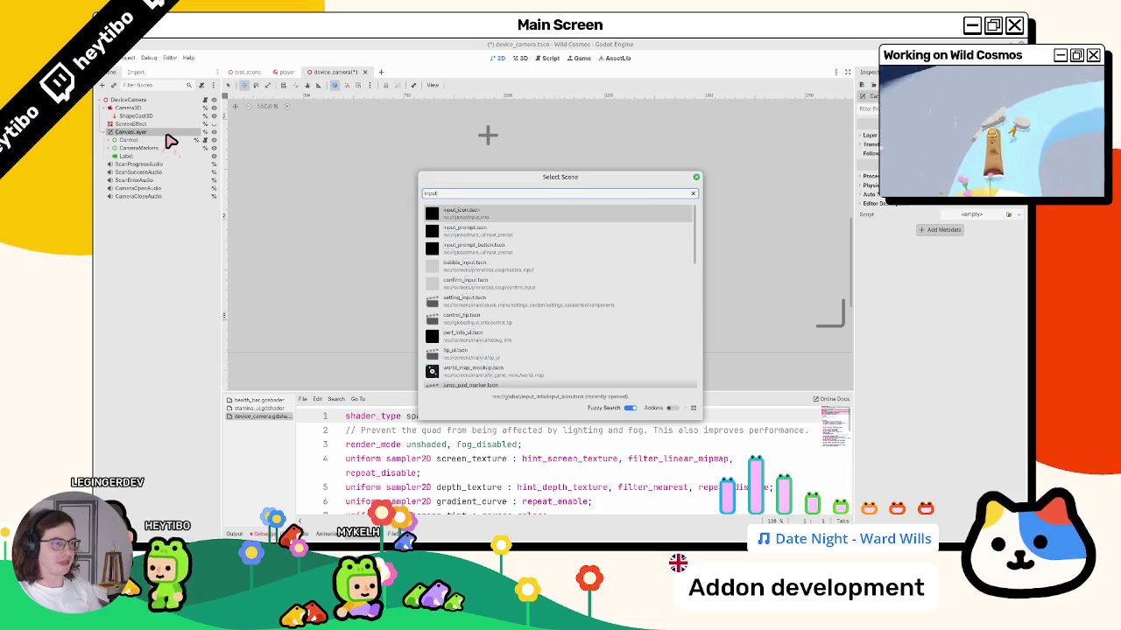
key("Return")
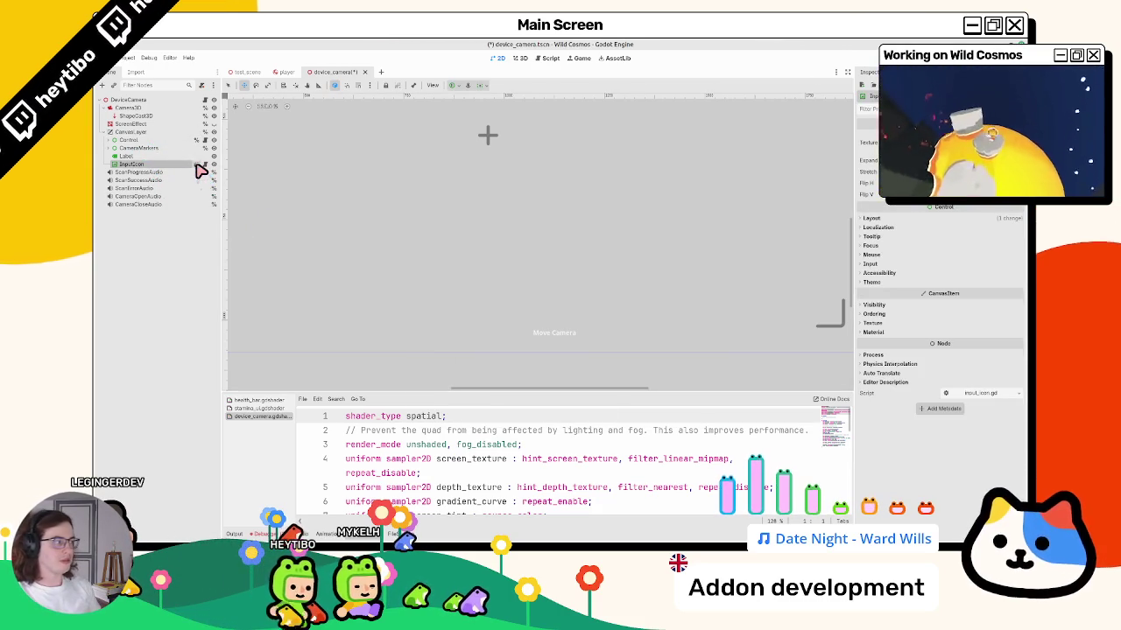
Preview the input_icon scene, return to device_camera, select Label and open the scene search.
left_click(201, 165)
left_click(408, 72)
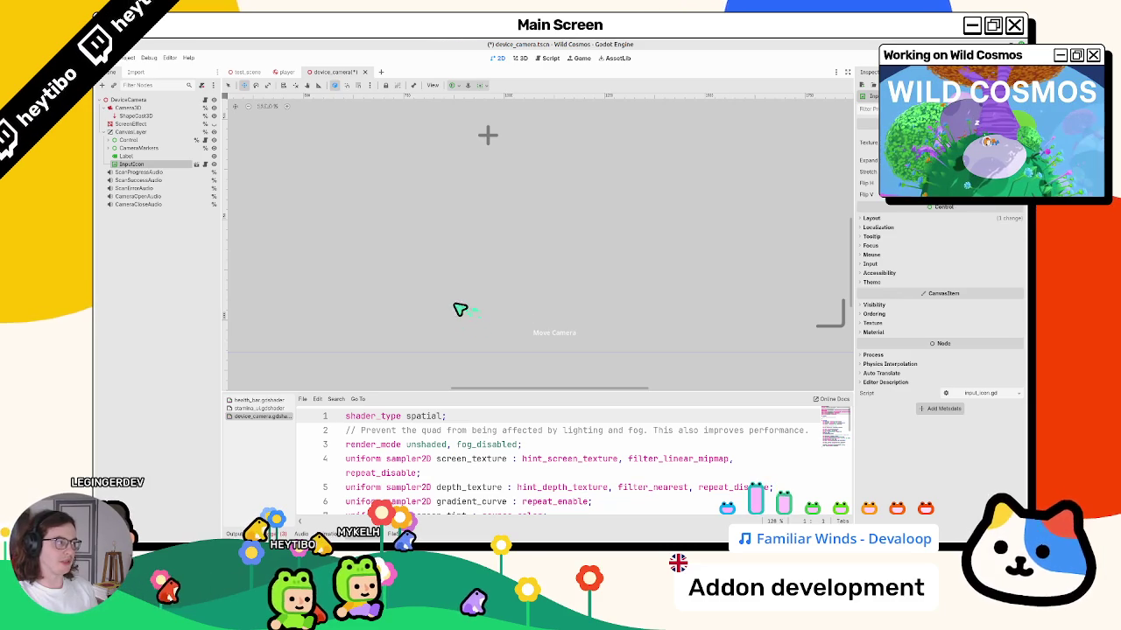
left_click(147, 156)
left_click(147, 164)
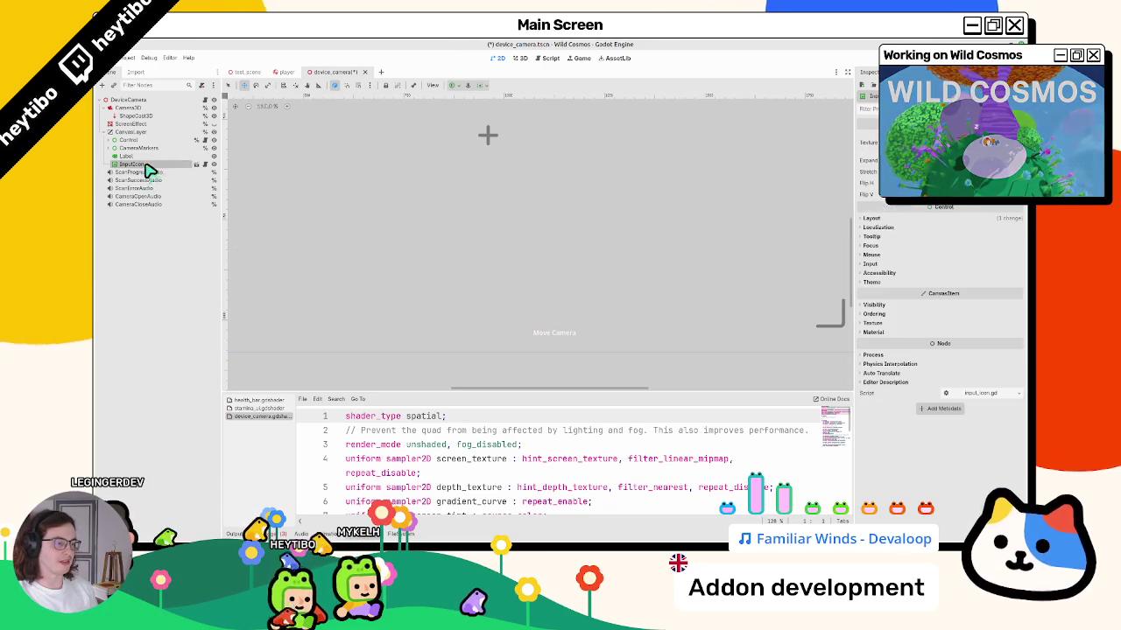
left_click(150, 156)
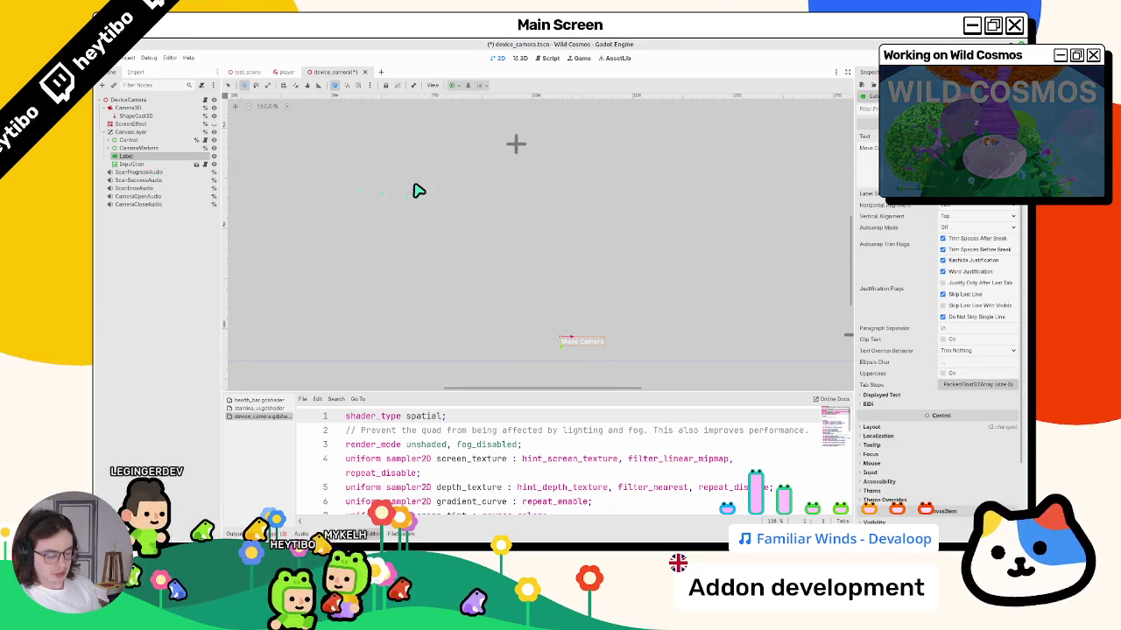
key("ctrl+shift+o")
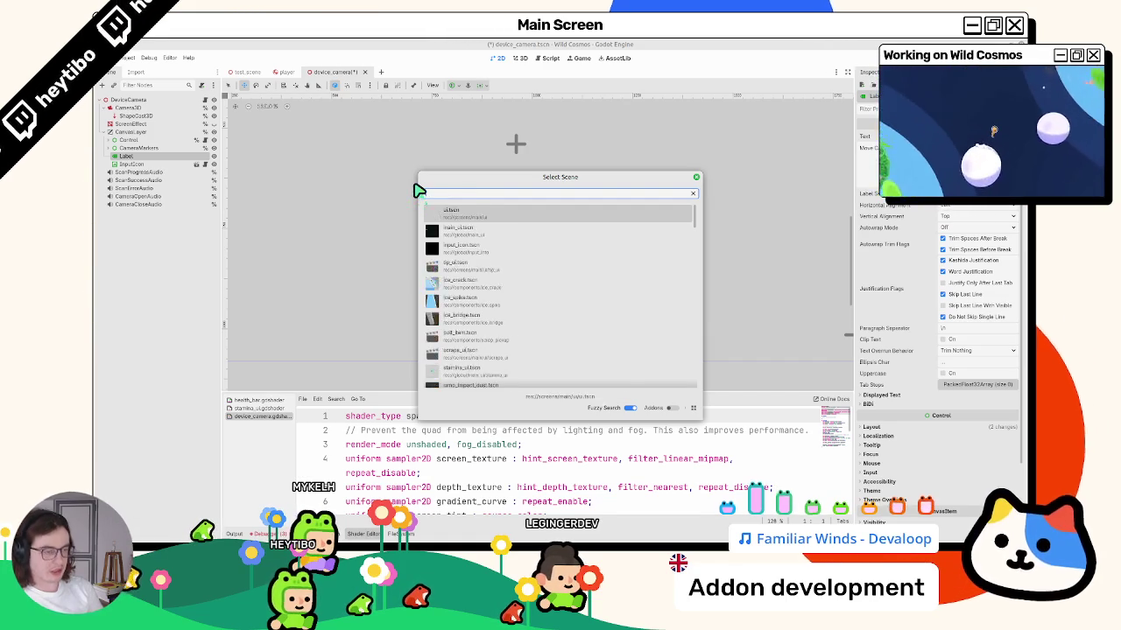
Quick-open input_prompt.tscn and open the InputPrompt root's input_prompt.gd script.
type("input_prompt")
key("Return")
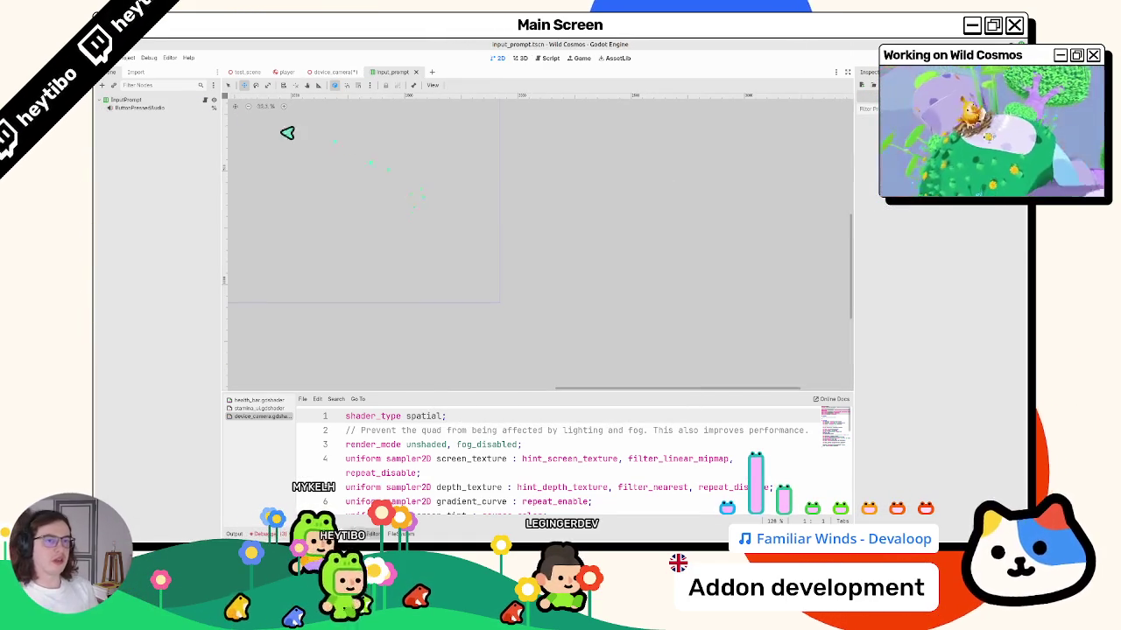
left_click(192, 101)
left_click(208, 100)
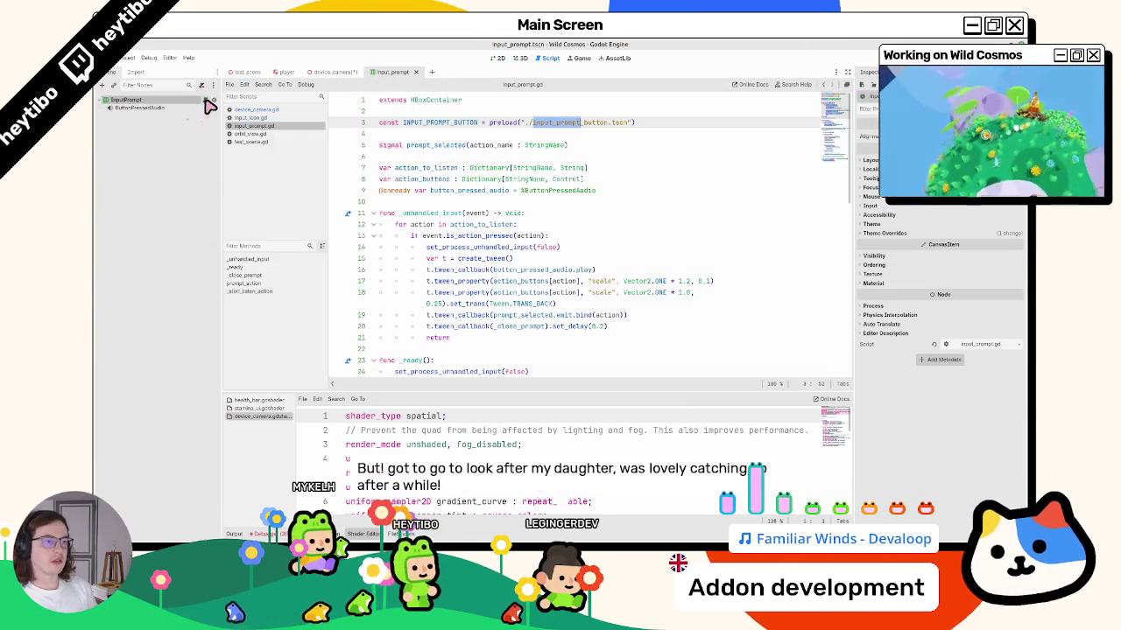
Read through input_prompt.gd around the prompt_action function, then view the 3D workspace.
scroll(431, 215, "down", 6)
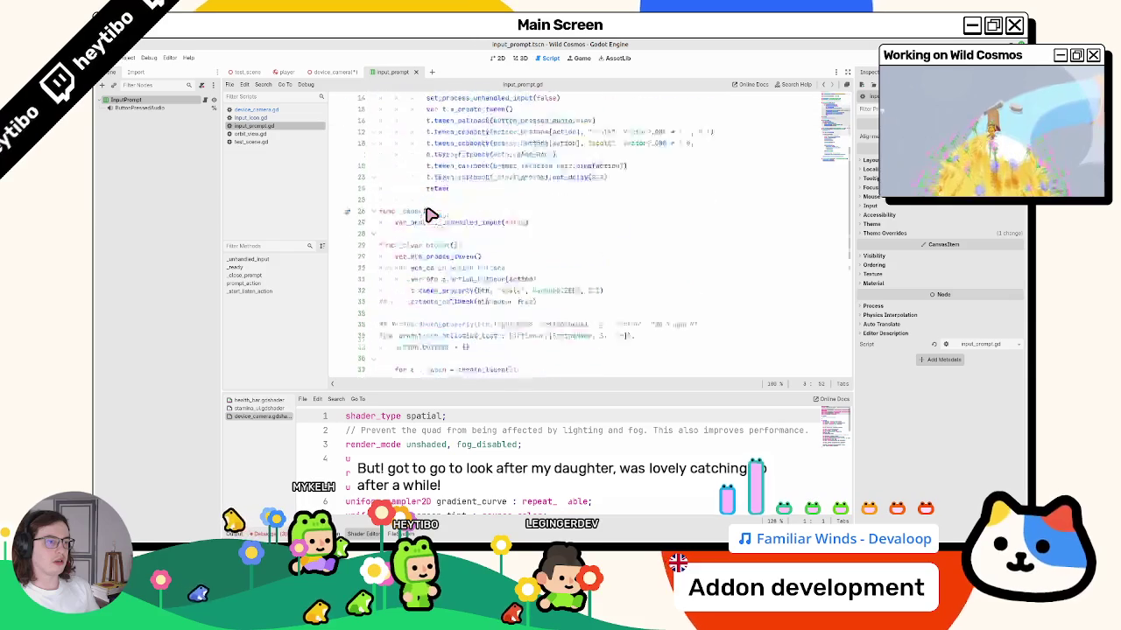
scroll(430, 214, "down", 7)
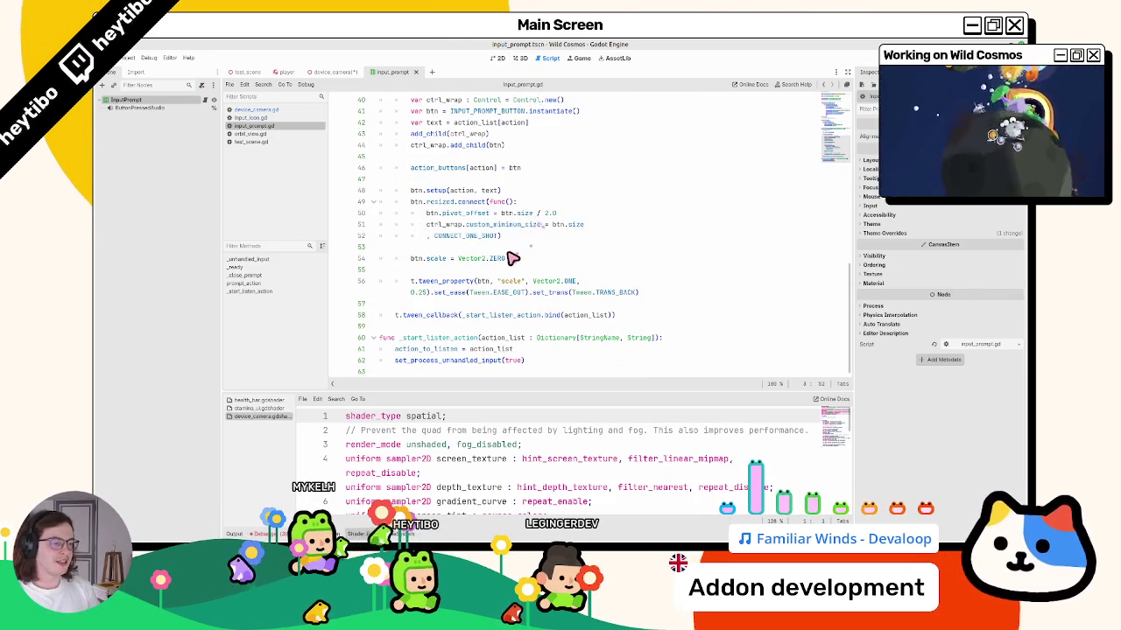
scroll(513, 257, "up", 6)
left_click(473, 273)
key("Up")
key("Up")
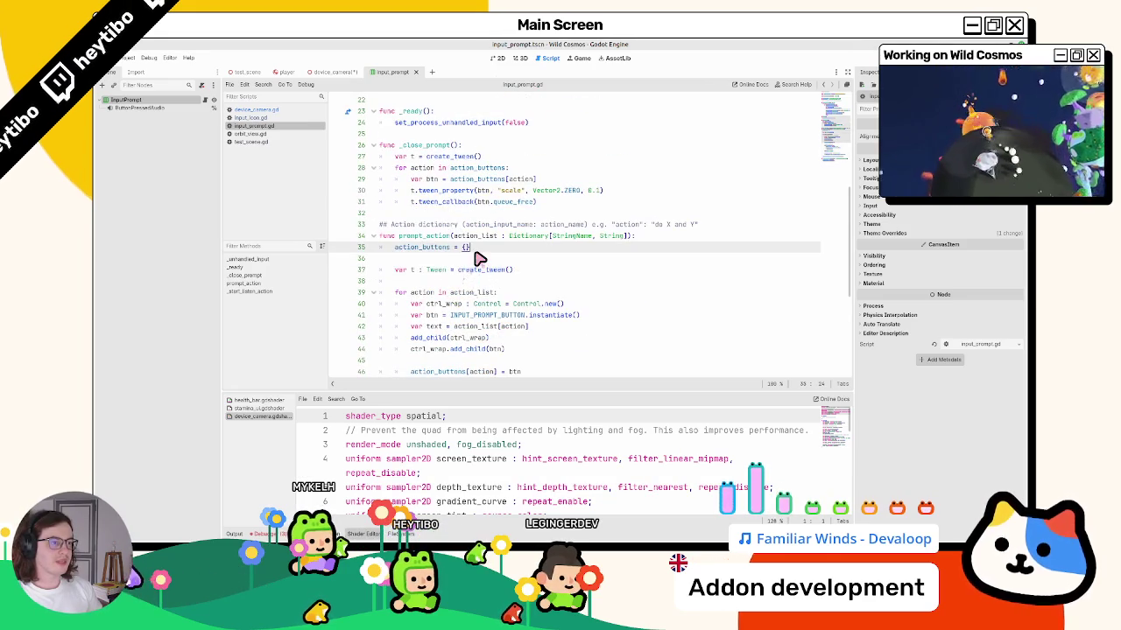
scroll(479, 259, "up", 3)
scroll(483, 255, "up", 3)
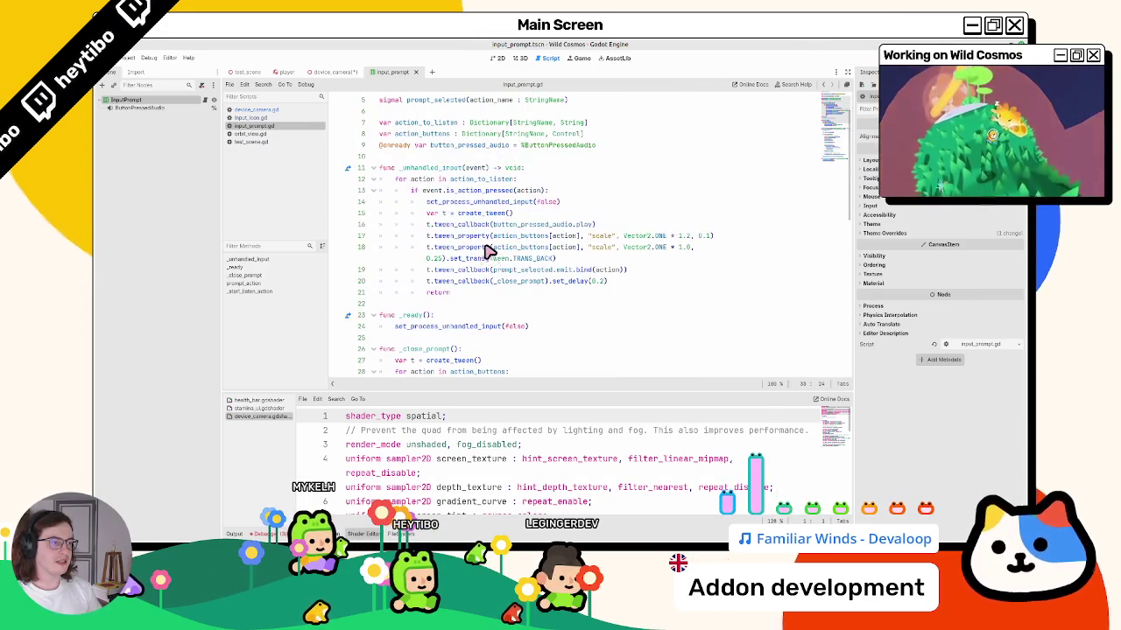
scroll(483, 238, "up", 2)
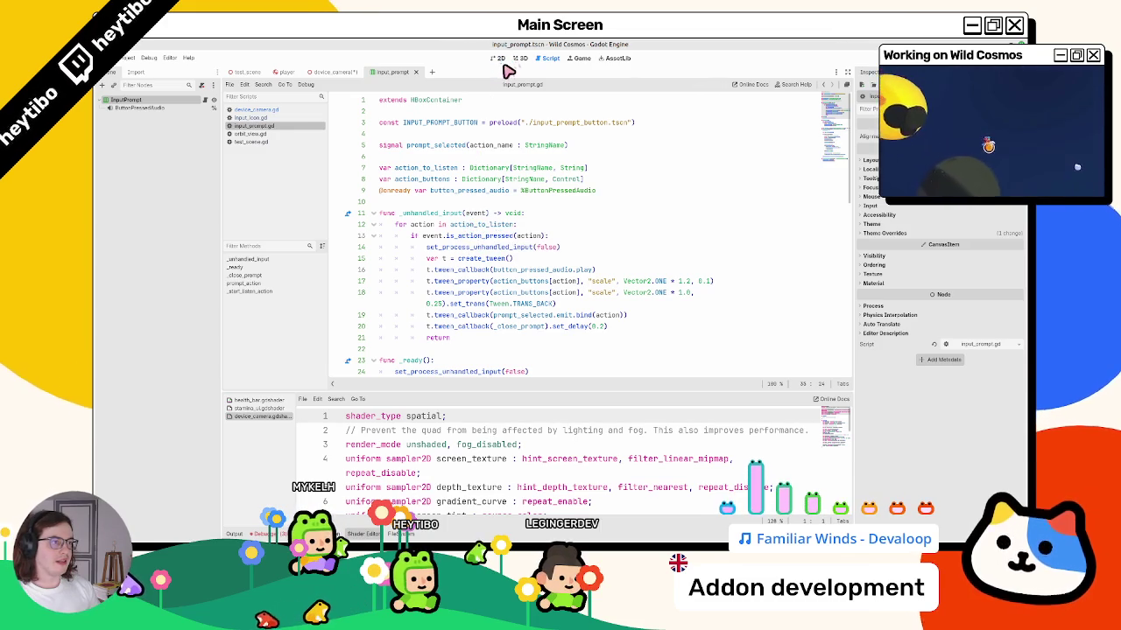
left_click(138, 108)
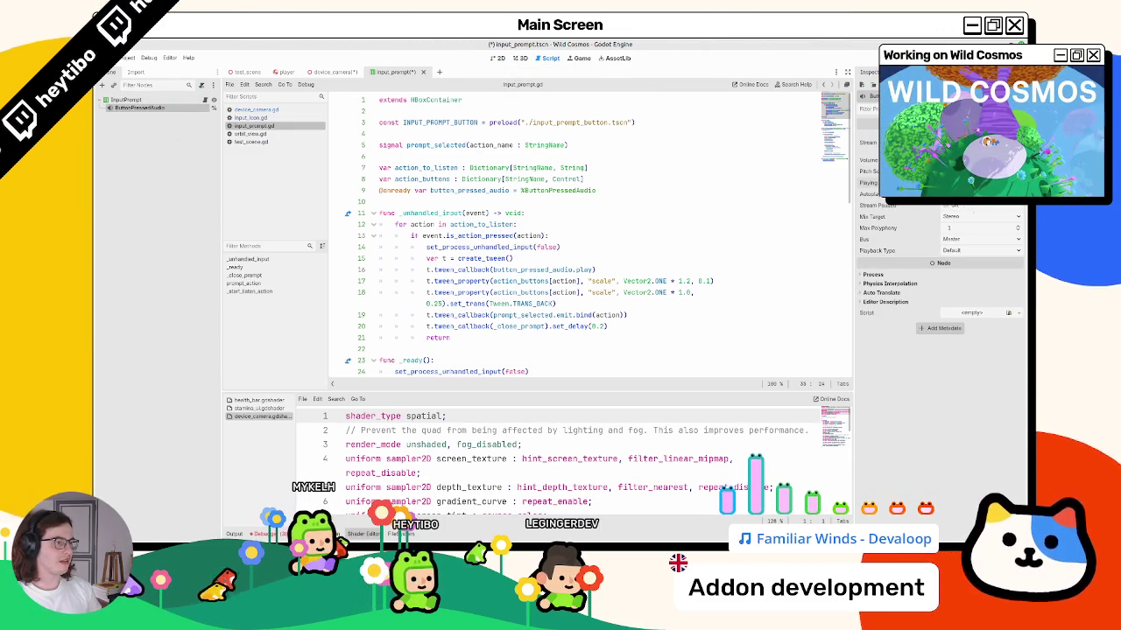
left_click(518, 59)
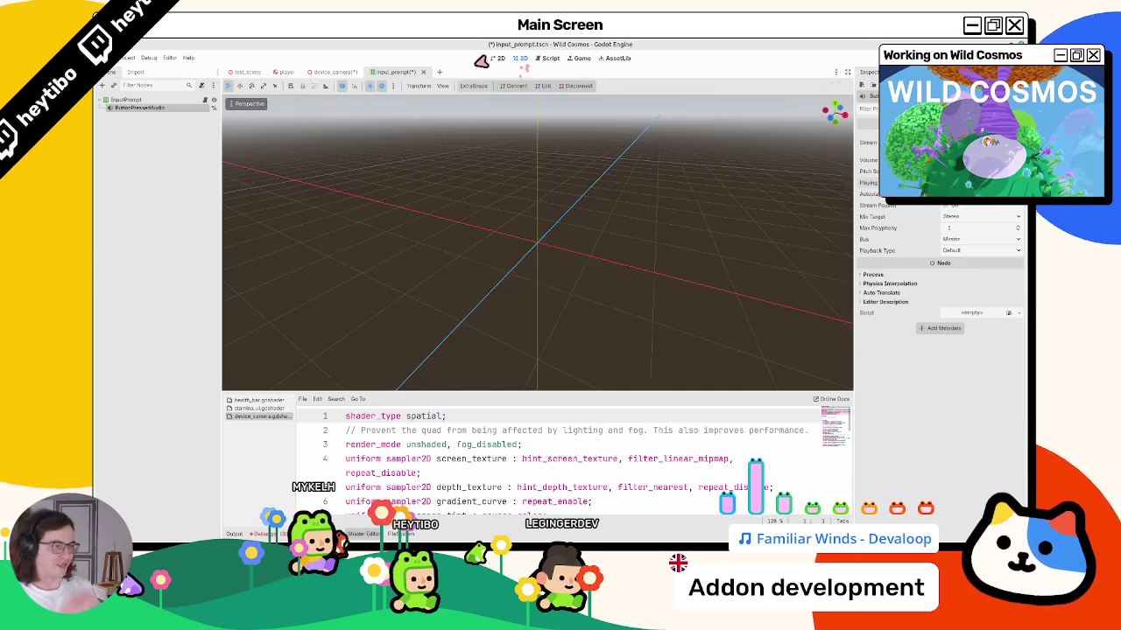
Return to device_camera and select CanvasLayer as the parent for a new child.
left_click(492, 322)
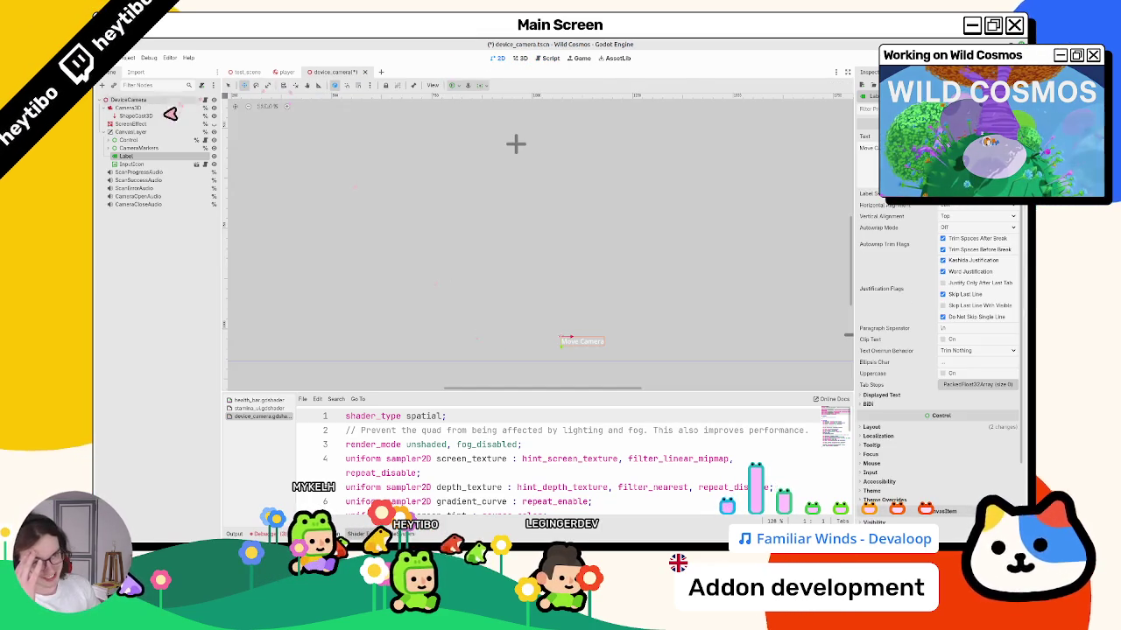
left_click(147, 164)
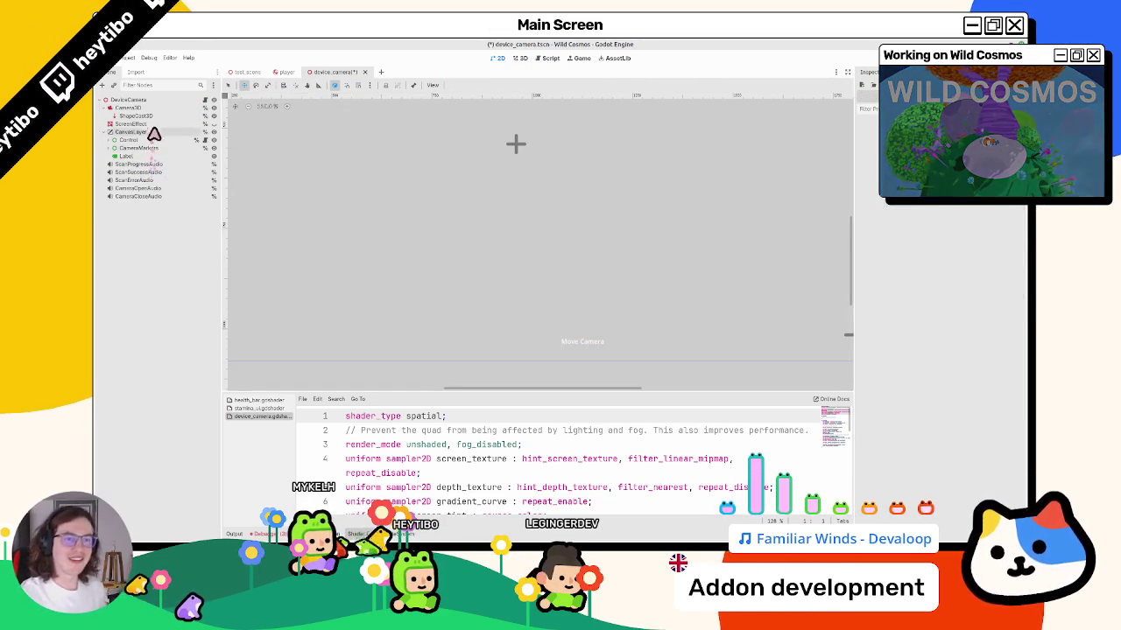
left_click(152, 128)
left_click(149, 132)
key("ctrl+shift+a")
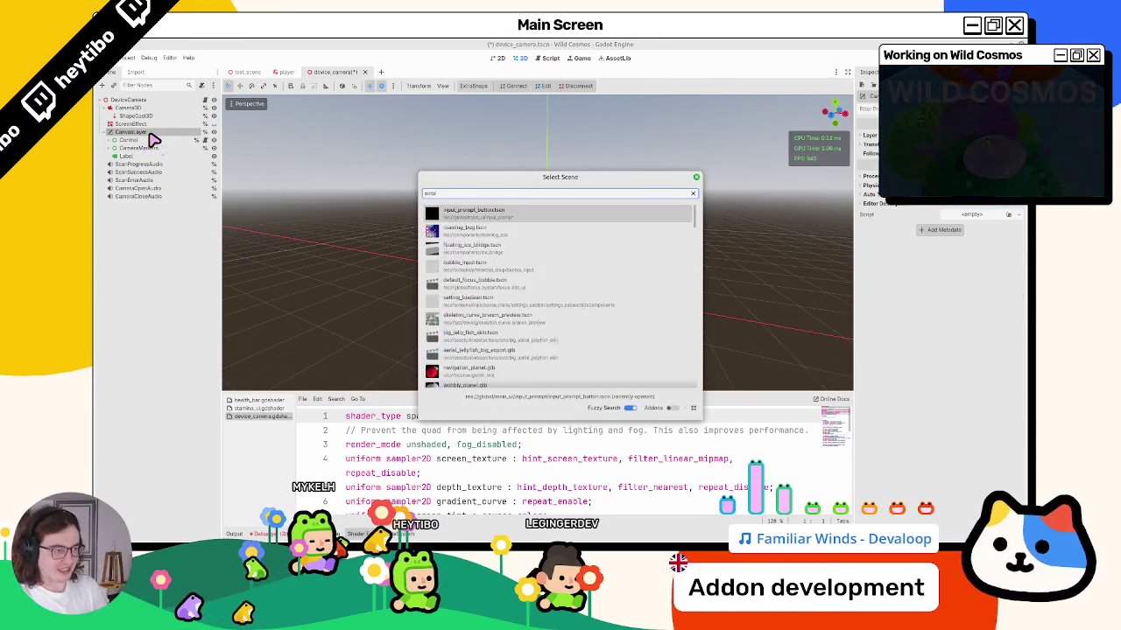
type("on")
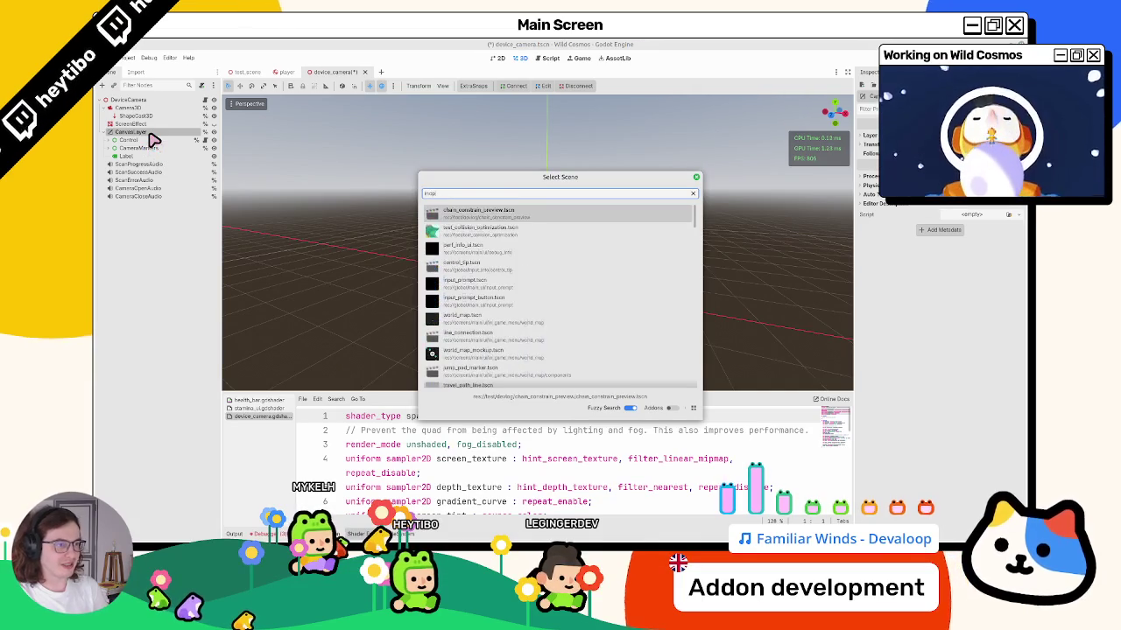
key("Escape")
key("ctrl+a")
type("input")
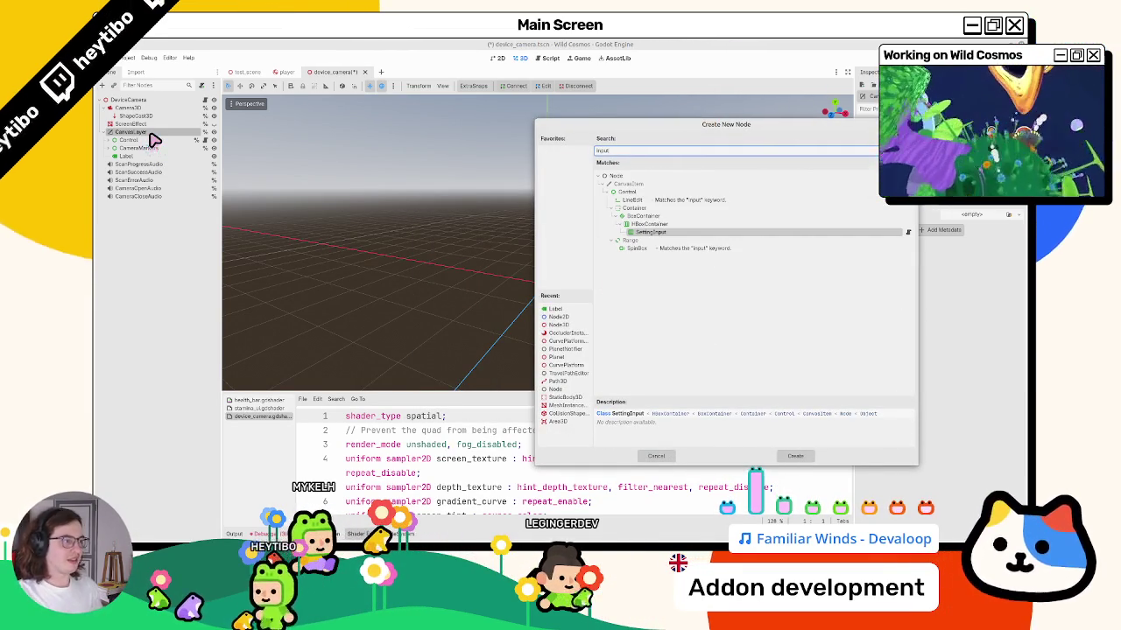
key("Escape")
Instance control_tip.tscn under CanvasLayer and reorder ControlTip among its children.
key("ctrl+shift+o")
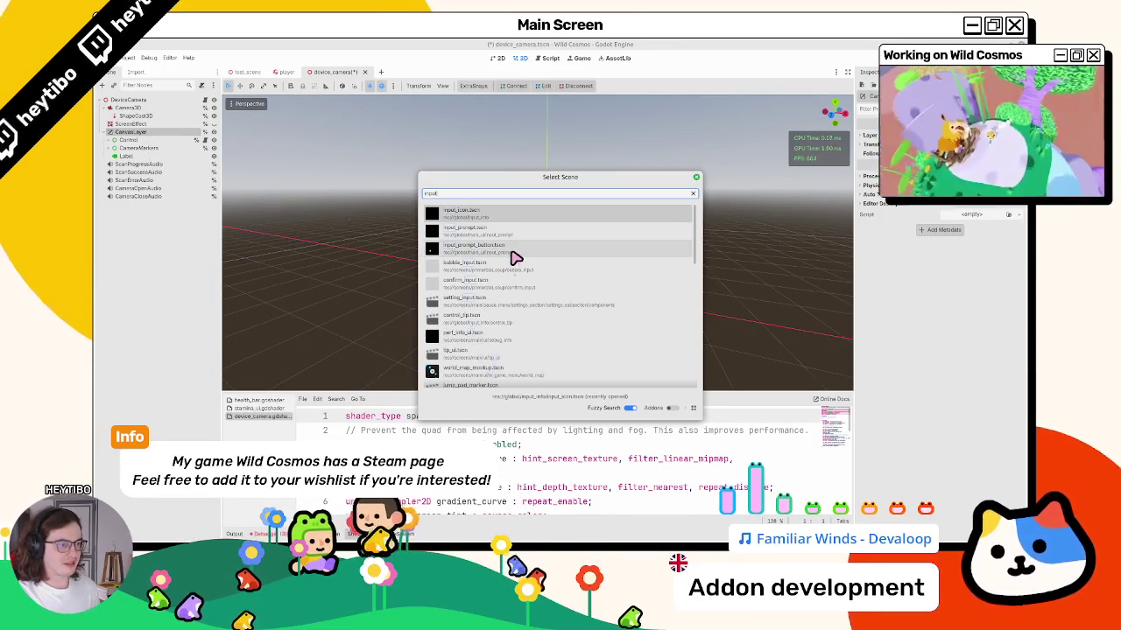
double_click(501, 320)
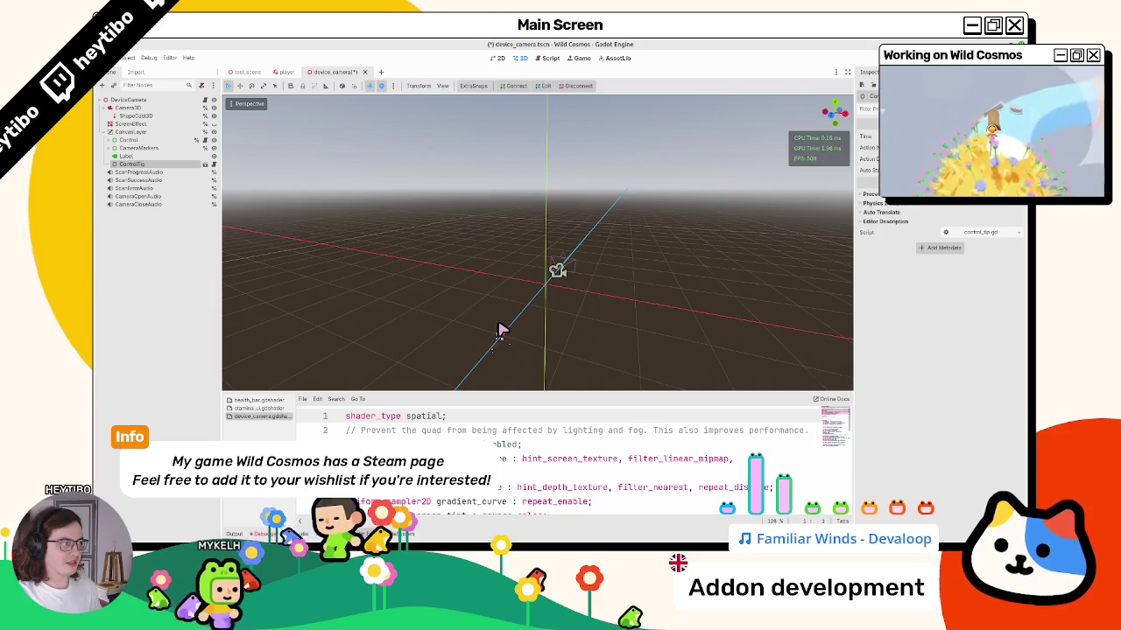
mouse_move(185, 174)
left_mouse_down()
mouse_move(150, 150)
mouse_move(160, 137)
mouse_move(170, 161)
left_mouse_up()
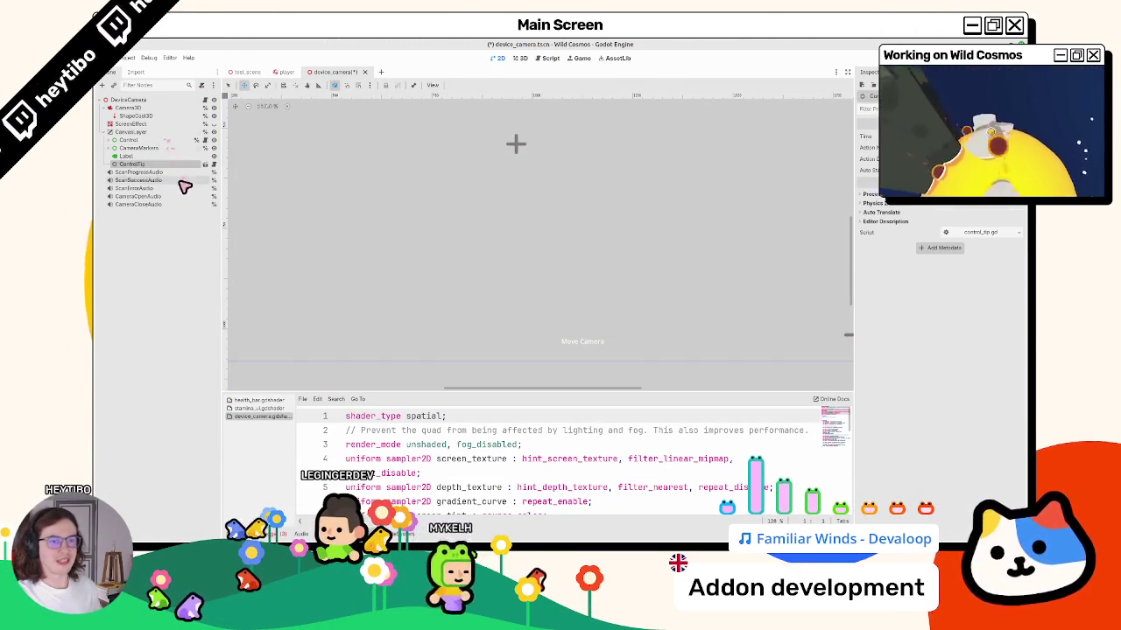
Inspect control_tip.gd's action_name and action_description variables and the tip function definition.
left_click(204, 166)
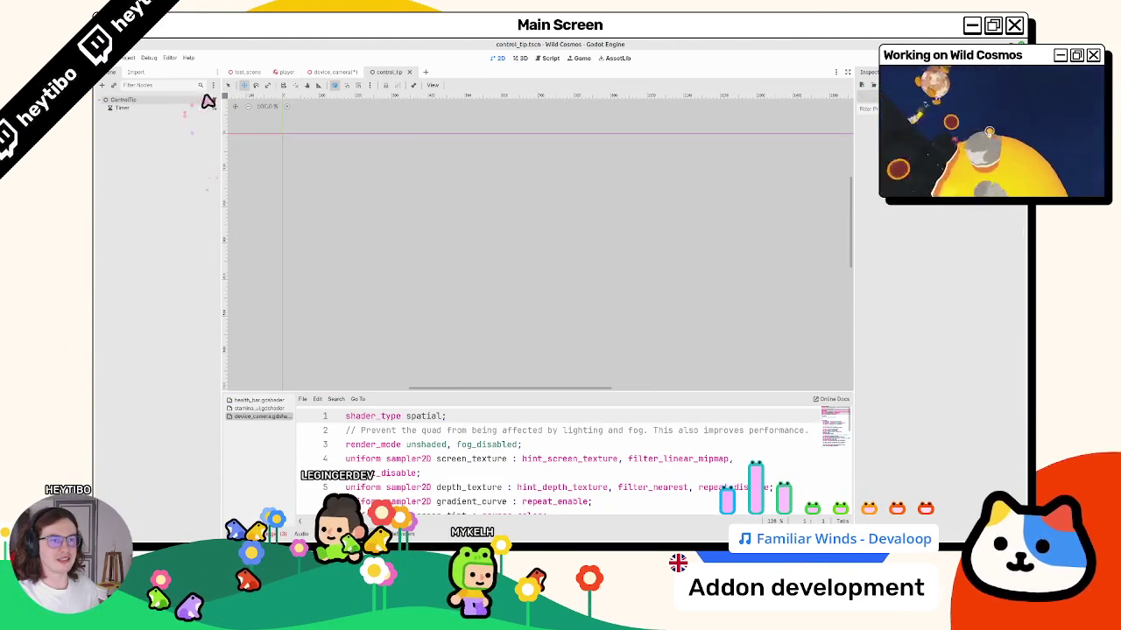
left_click(207, 100)
double_click(455, 180)
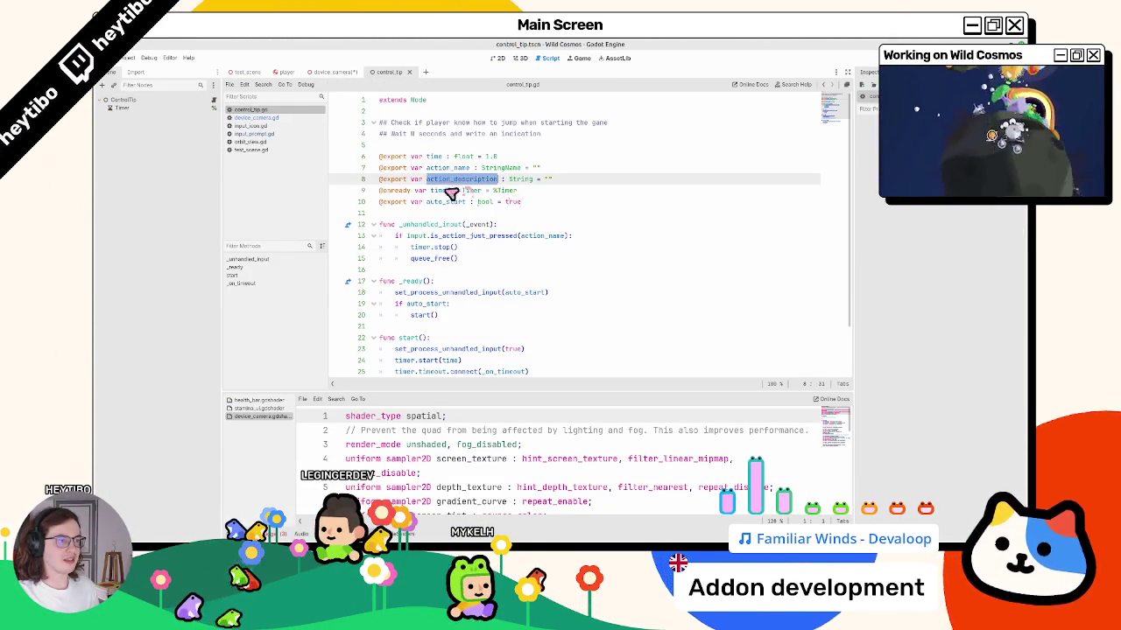
left_click(450, 181)
double_click(445, 168)
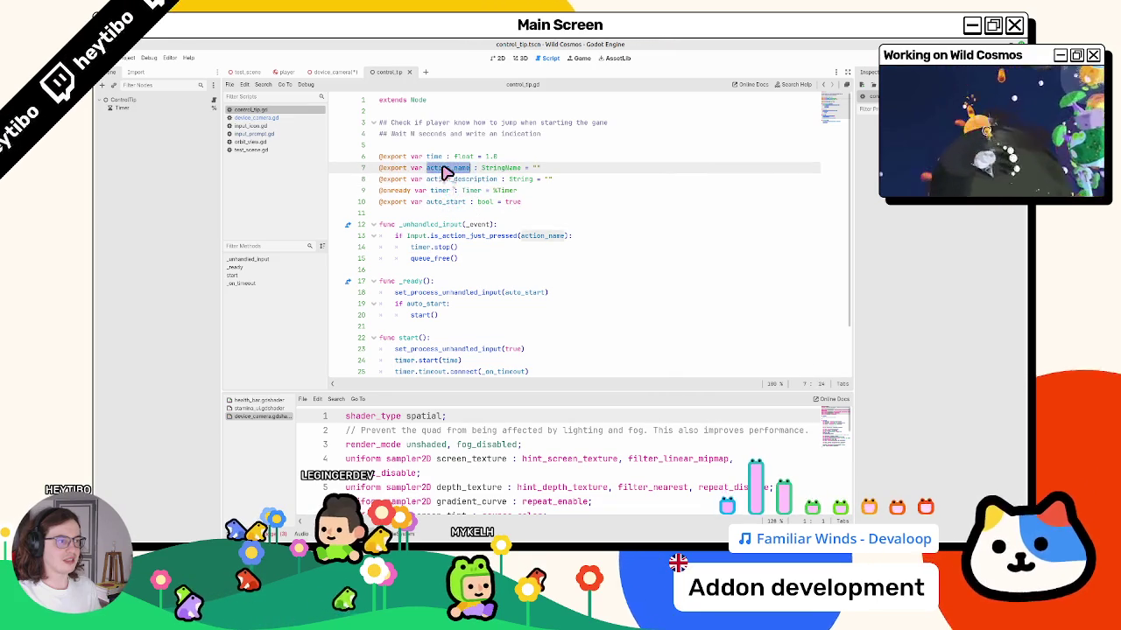
scroll(448, 184, "down", 2)
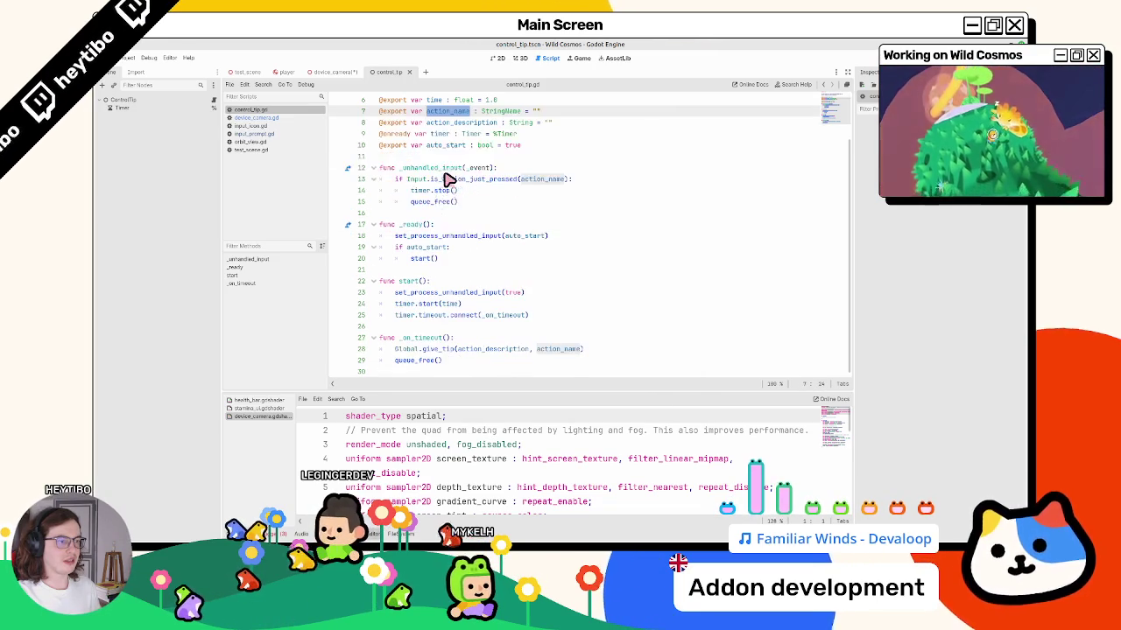
left_click(429, 351, "ctrl")
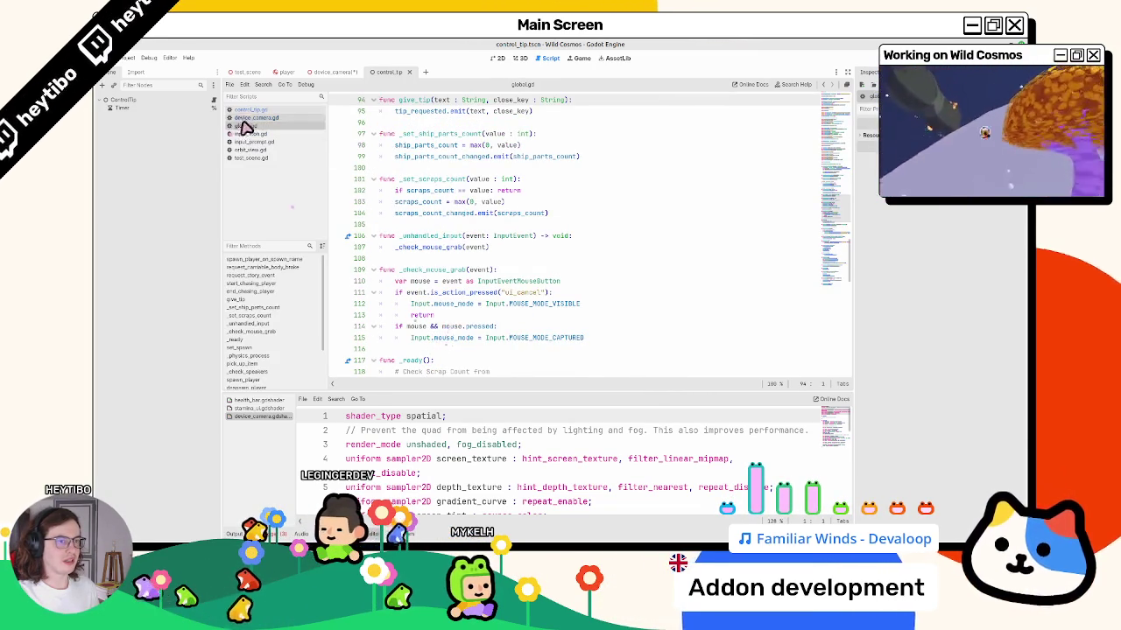
Close the control_tip scene, return to device_camera and open Quick Open Scene.
key("ctrl+w")
key("ctrl+w")
key("ctrl+shift+w")
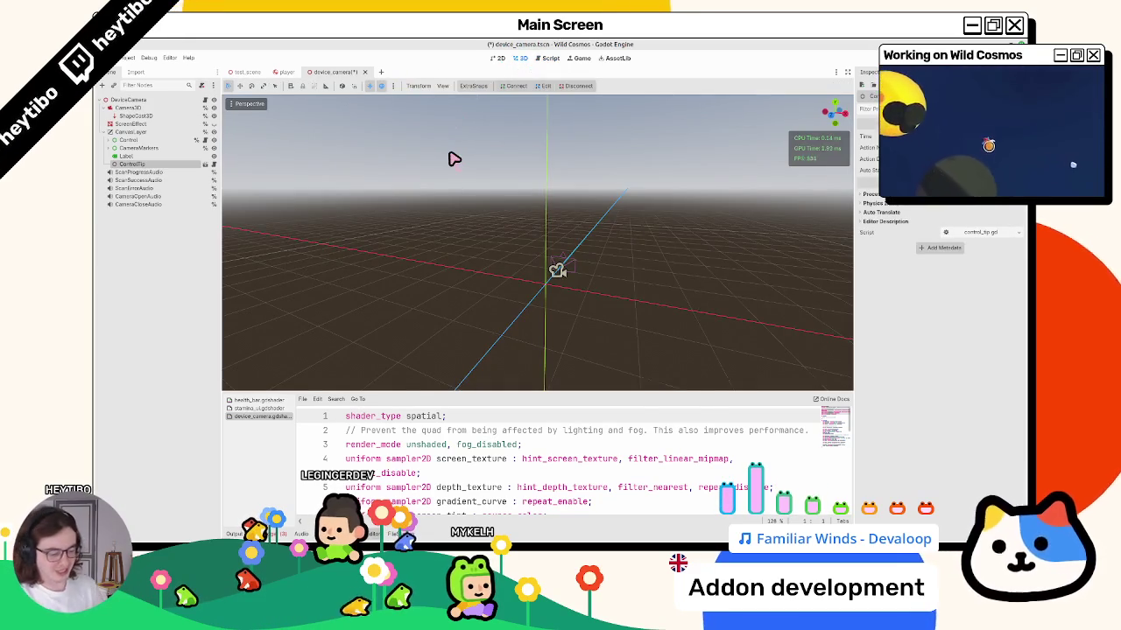
key("ctrl+shift+o")
Open tip_ui.tscn and read through the InputIcon node's input_icon.gd script.
type("tip_ui")
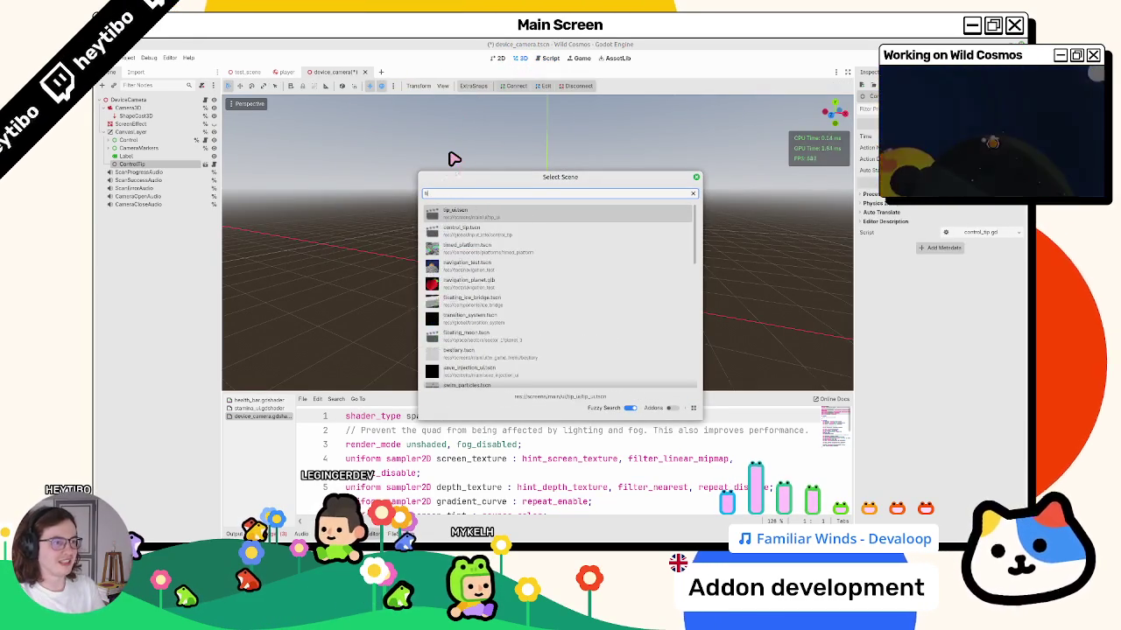
key("Return")
left_click(147, 116)
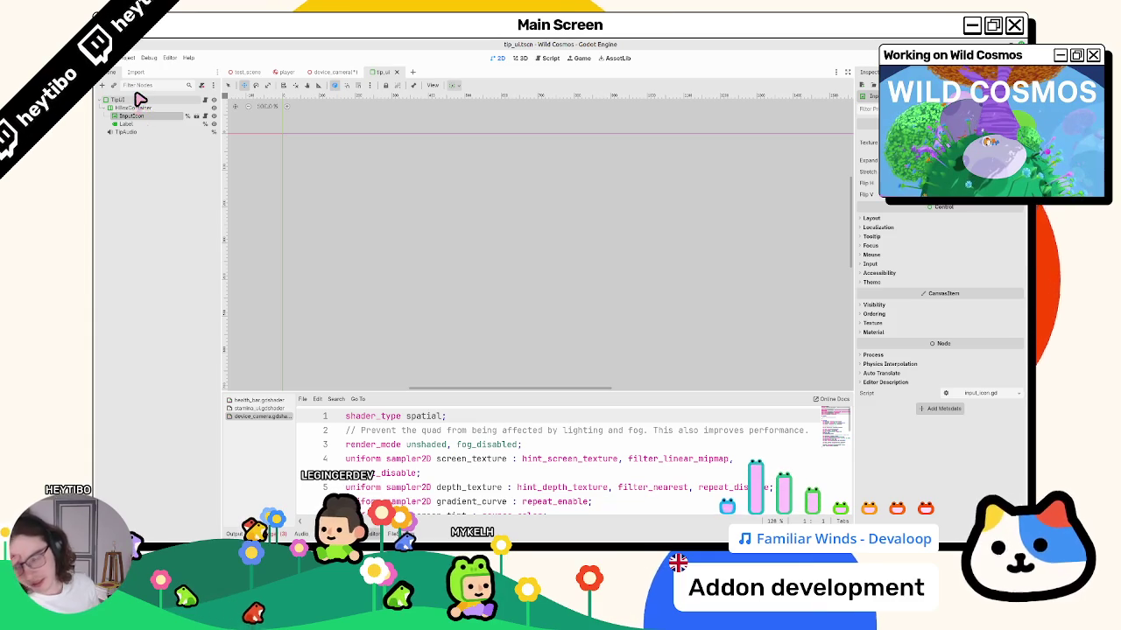
left_click(208, 118)
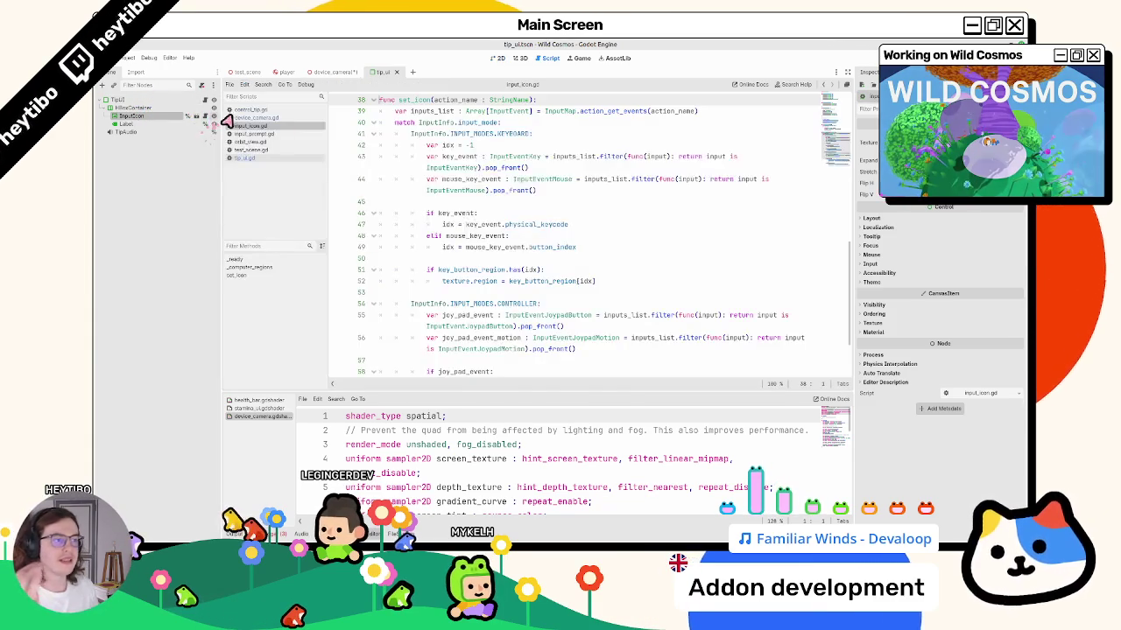
scroll(462, 223, "up", 10)
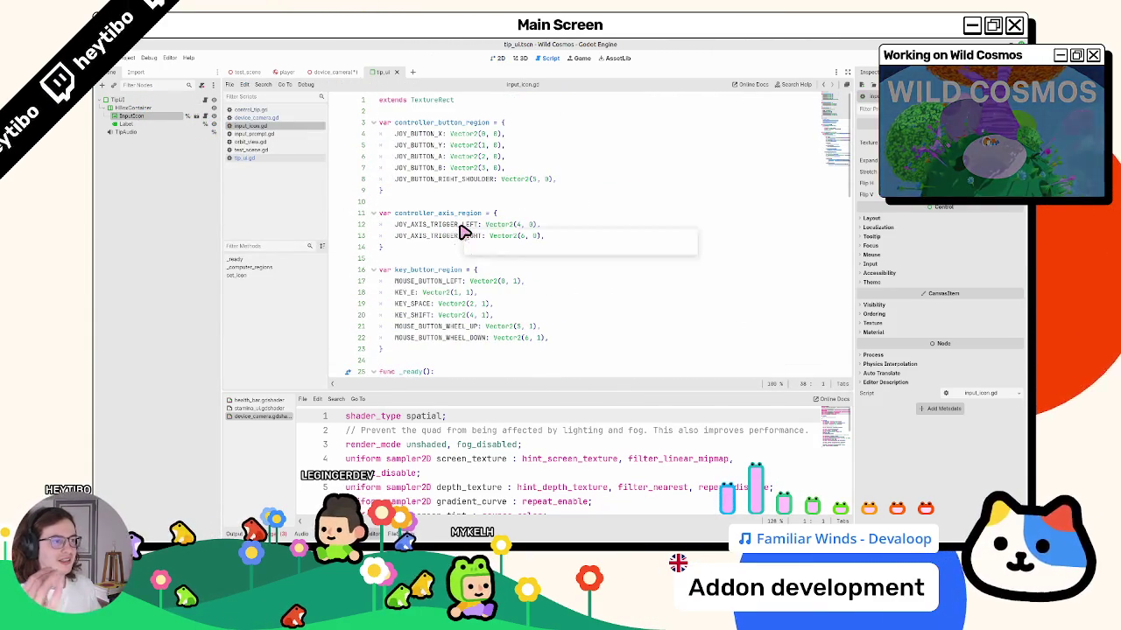
scroll(464, 232, "down", 6)
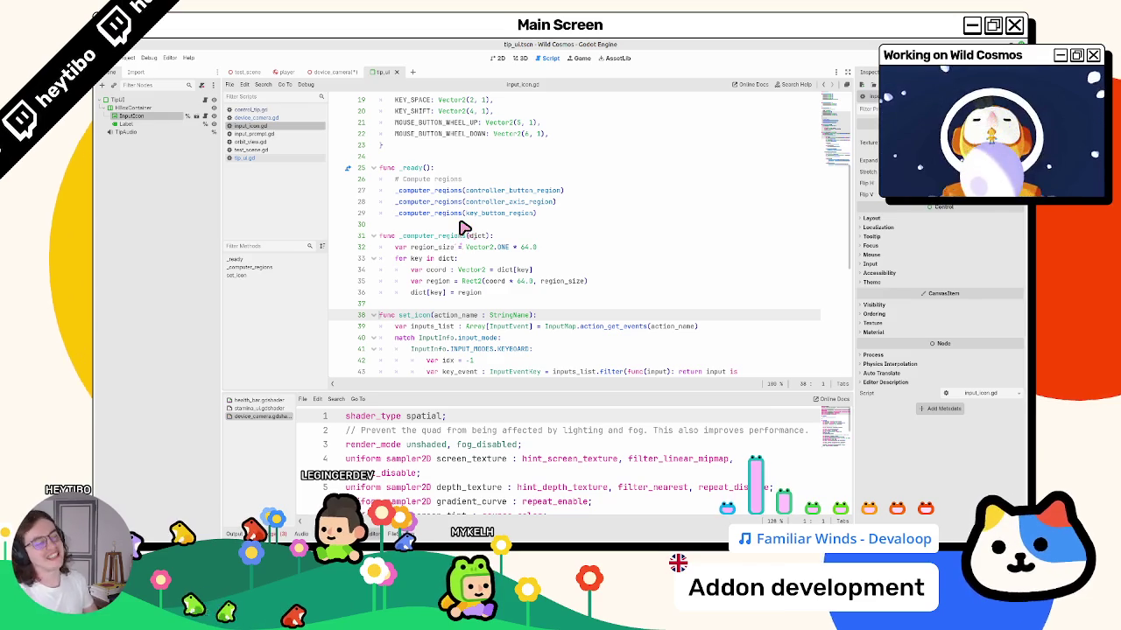
scroll(464, 228, "down", 3)
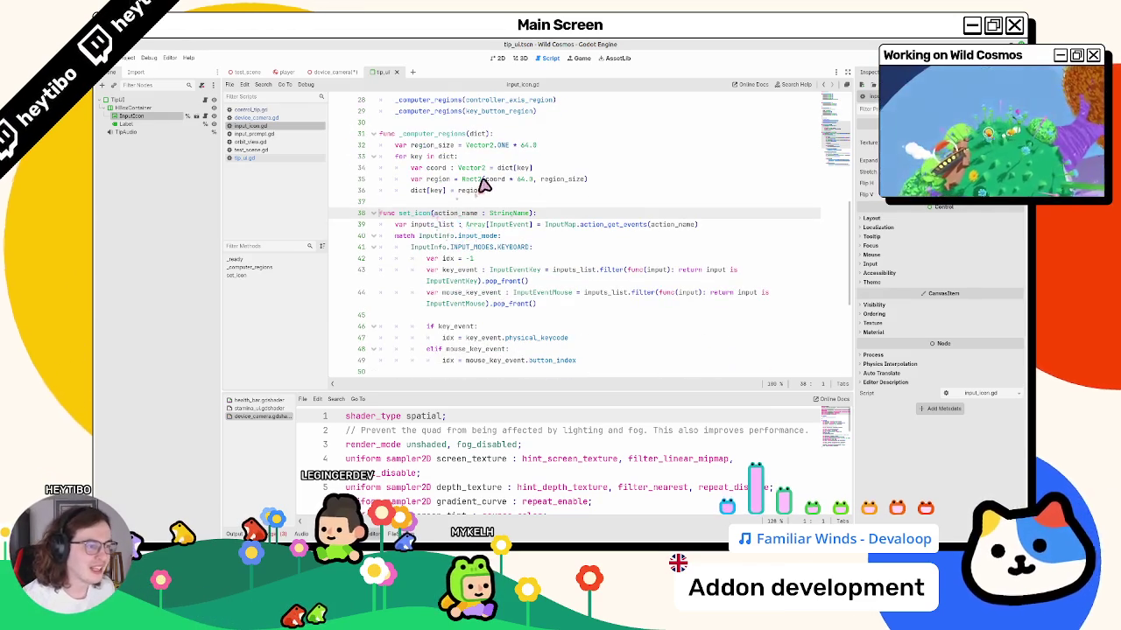
scroll(447, 171, "down", 5)
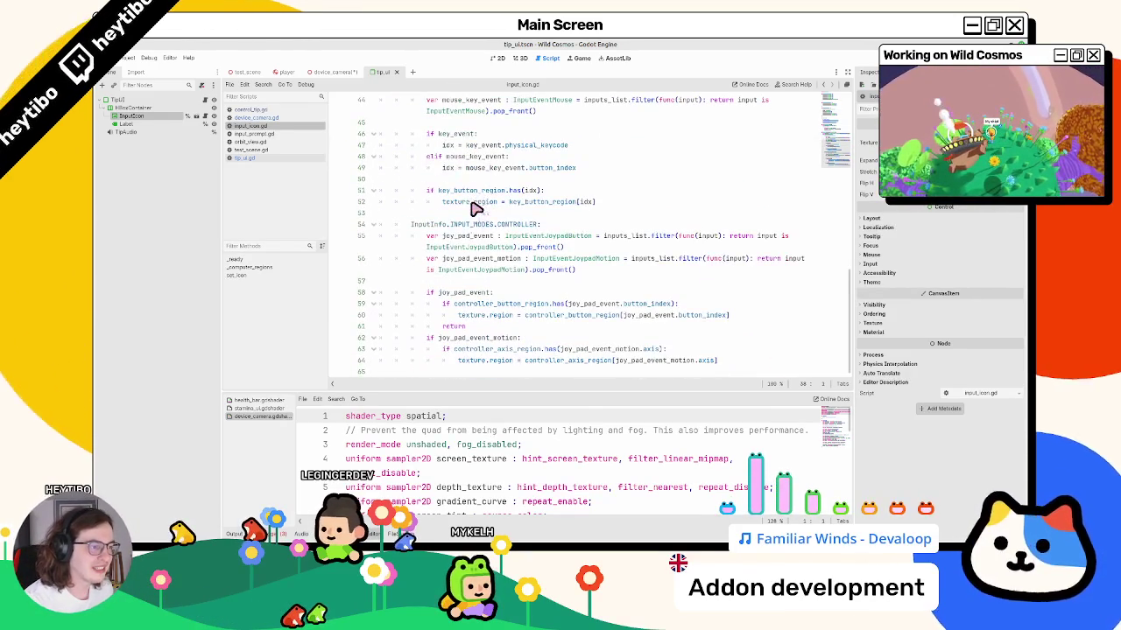
scroll(457, 193, "up", 3)
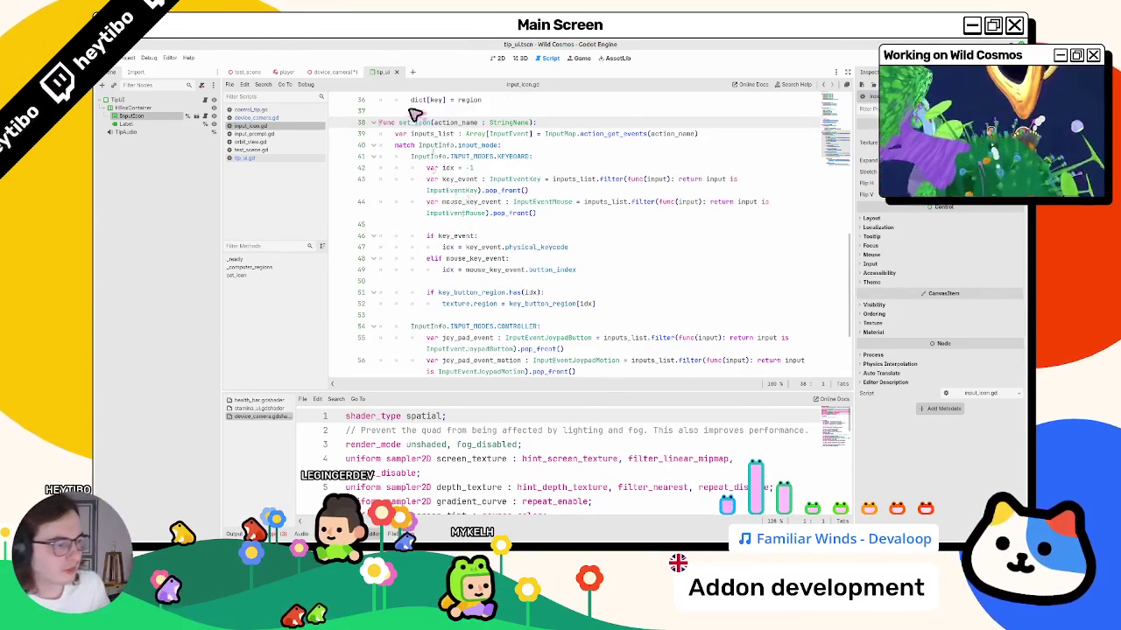
scroll(391, 219, "up", 3)
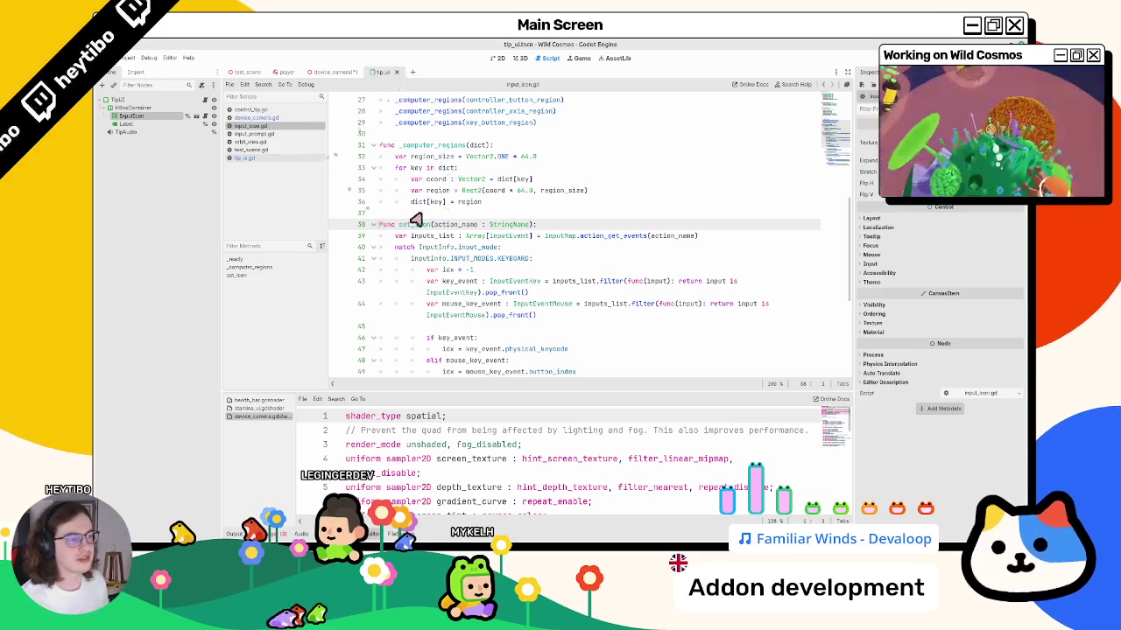
Delete the ControlTip node from the device_camera scene.
scroll(422, 218, "down", 5)
scroll(426, 202, "up", 4)
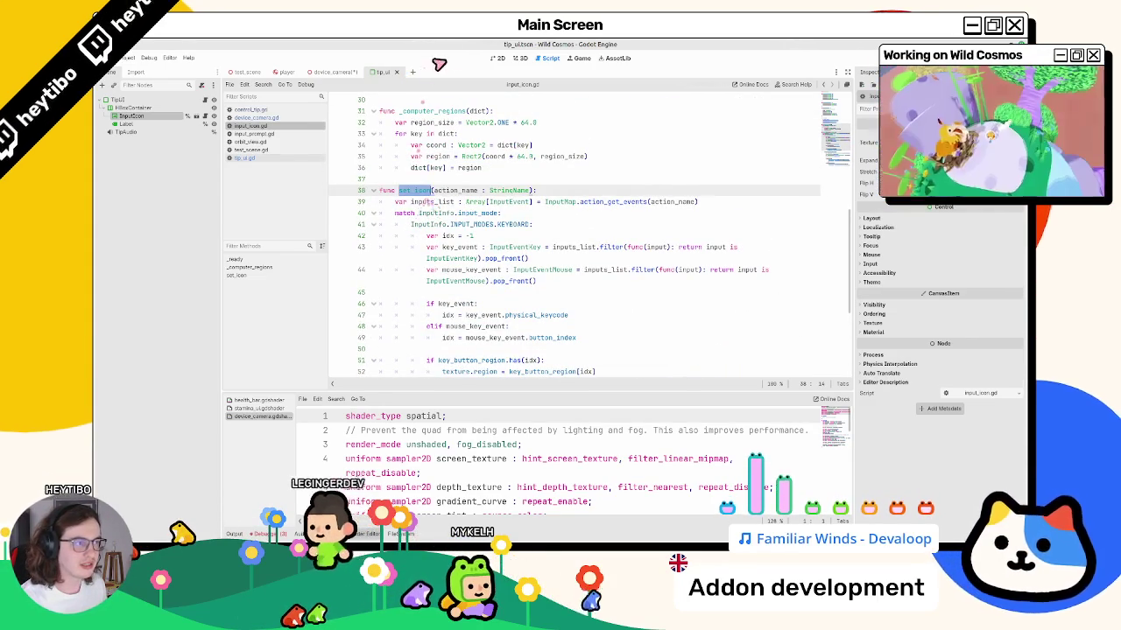
left_click(336, 72)
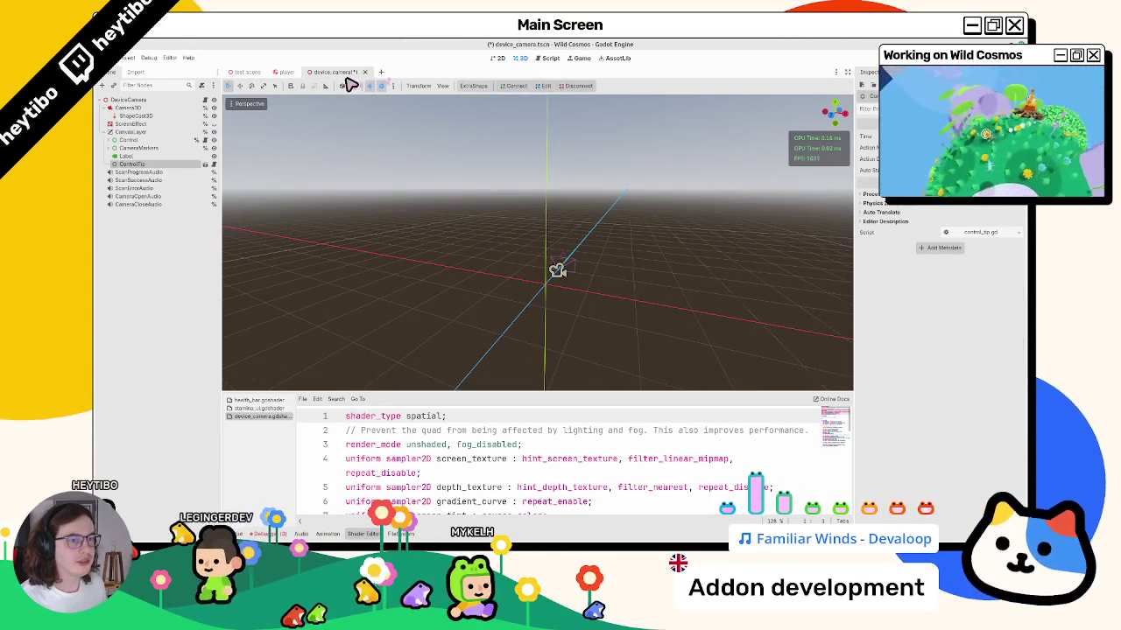
key("Delete")
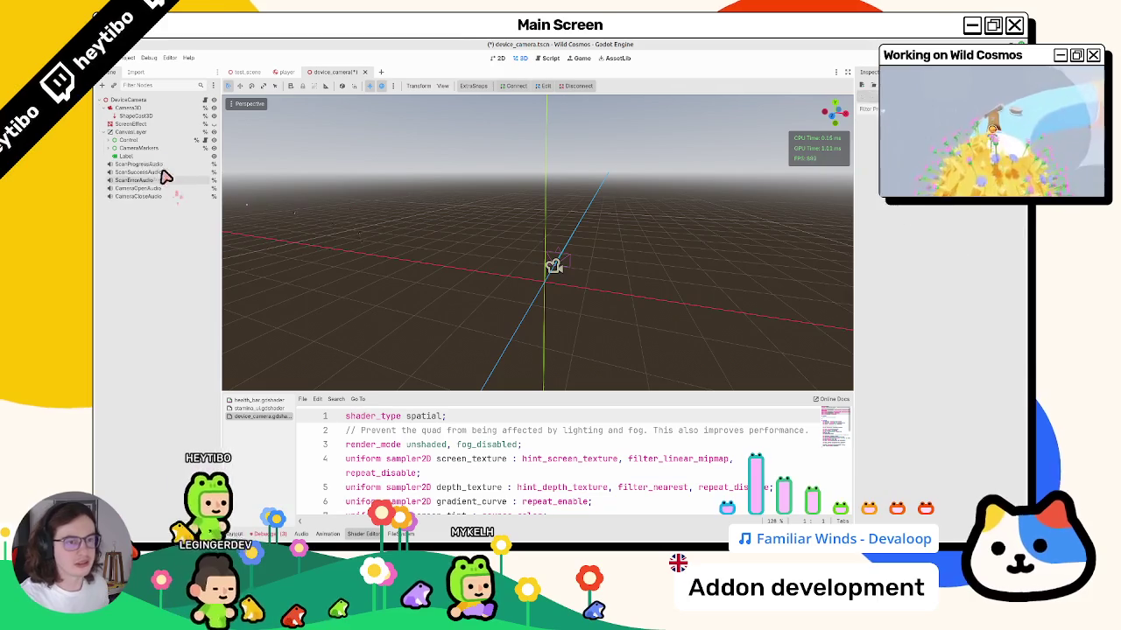
Instance input_icon.tscn under CanvasLayer in the 2D view.
left_click(139, 132)
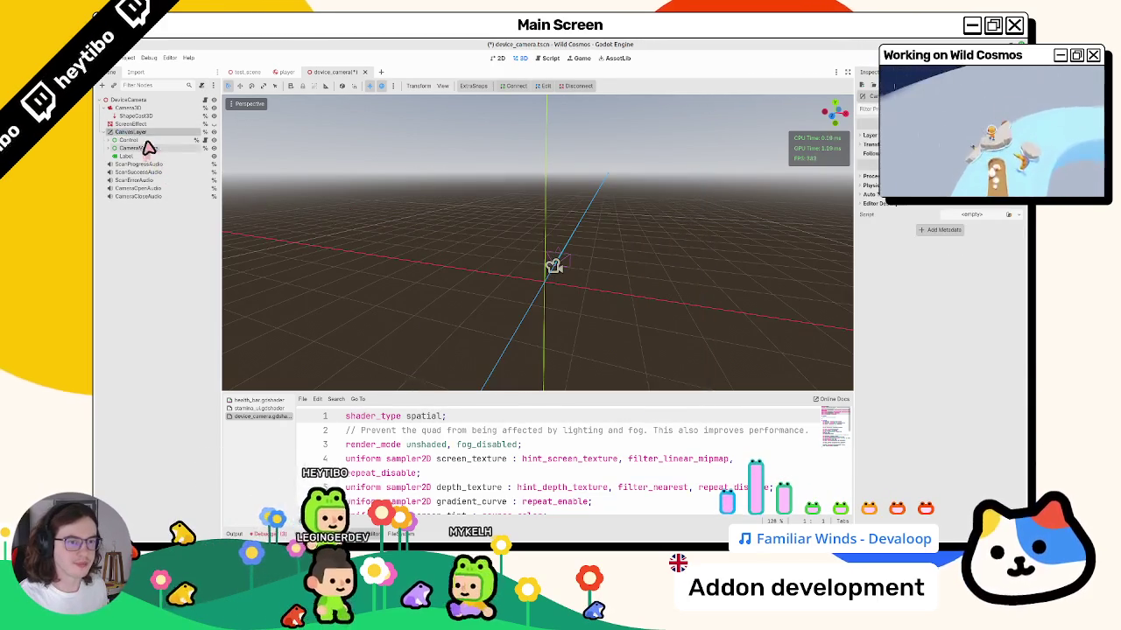
left_click(154, 141)
key("ctrl+a")
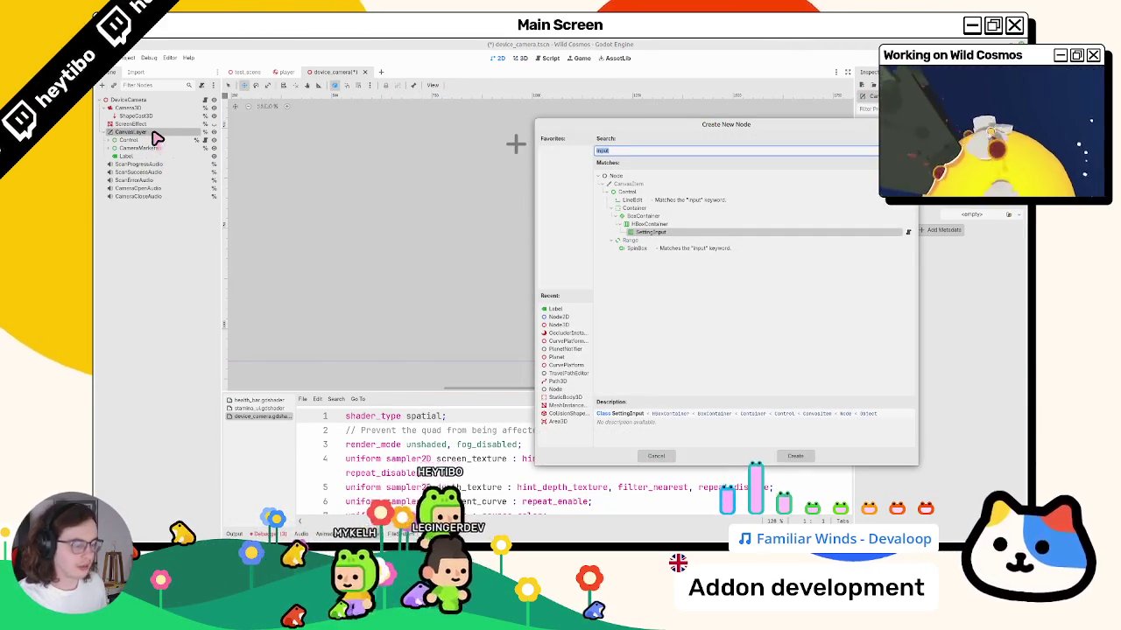
type("insu")
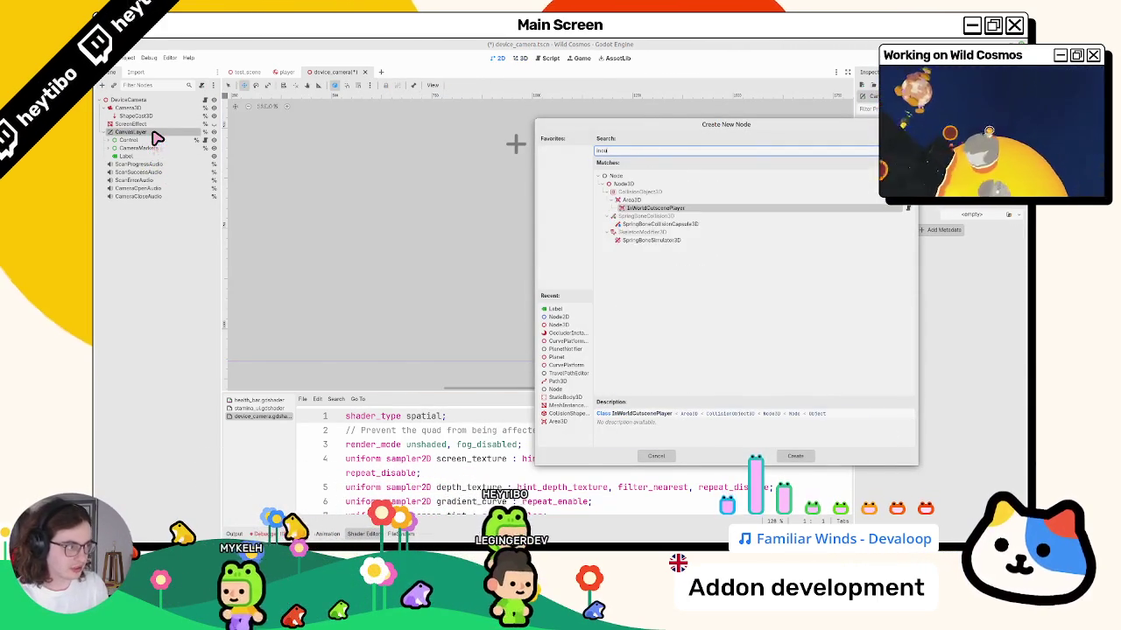
type("t_")
key("BackSpace")
key("Escape")
key("ctrl+shift+o")
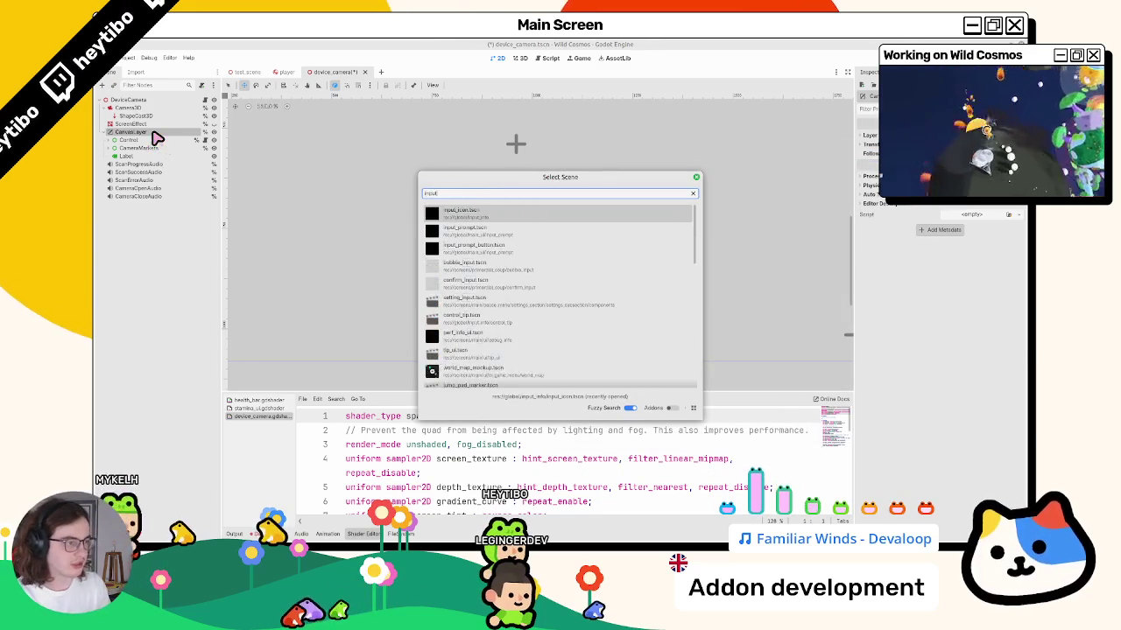
key("Return")
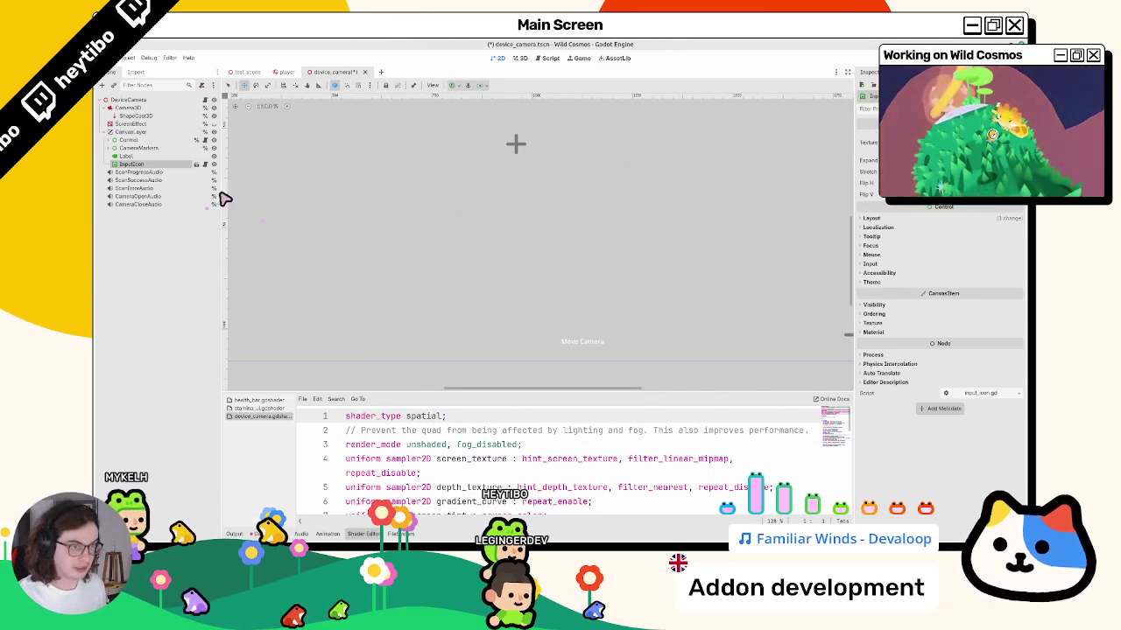
Change the Label's text from Move Camera to 'Scan'.
left_click(128, 157)
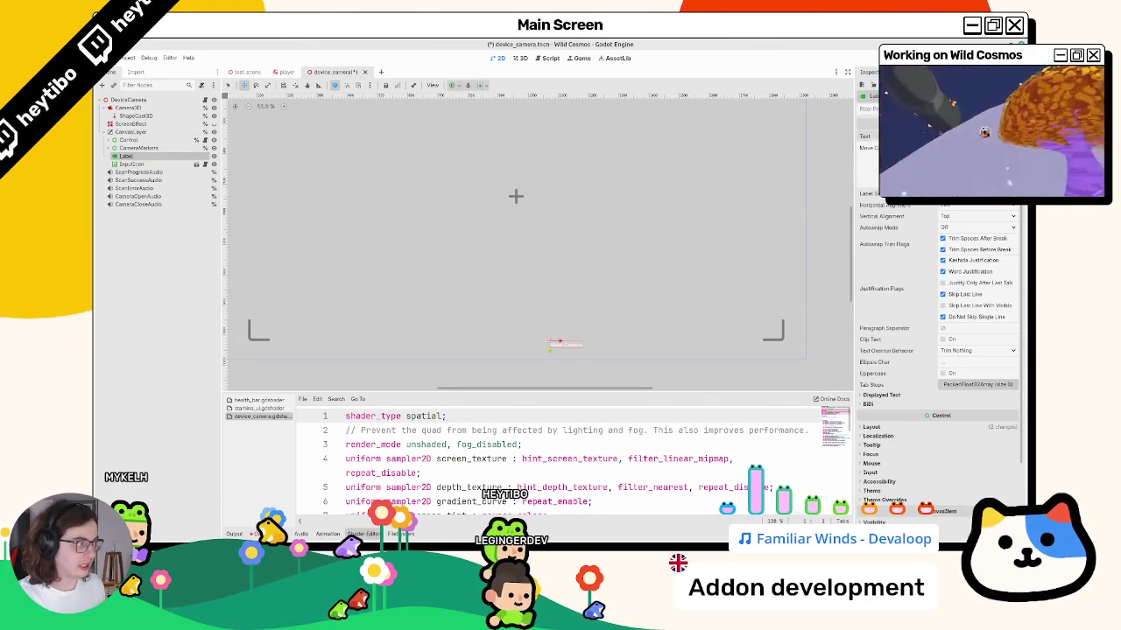
type("To Scan")
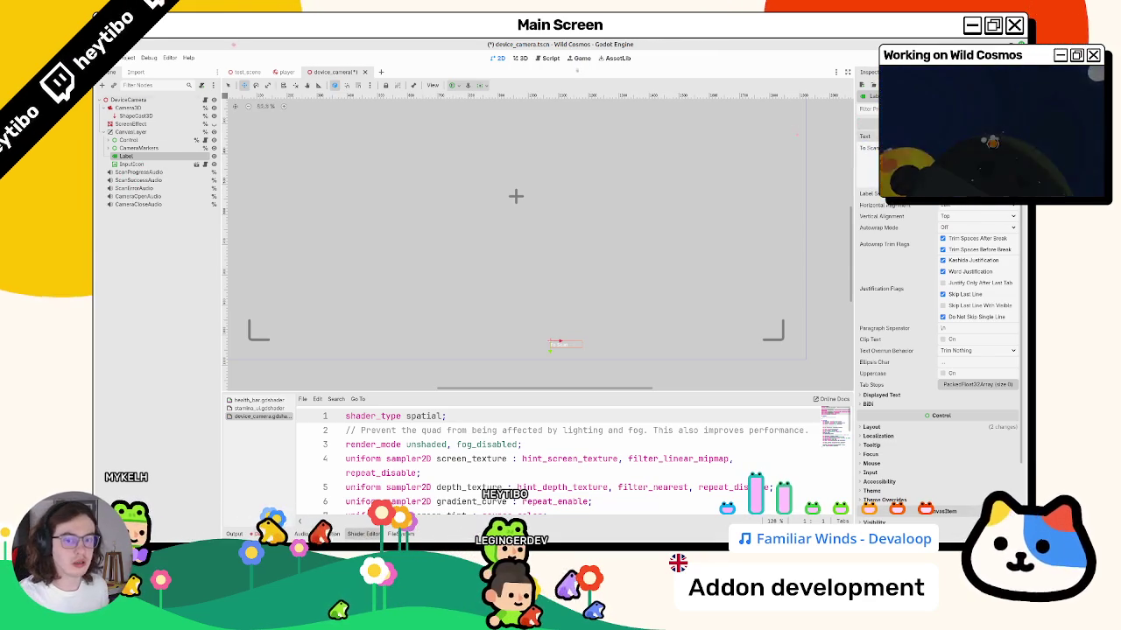
left_click(131, 164)
left_click(131, 131)
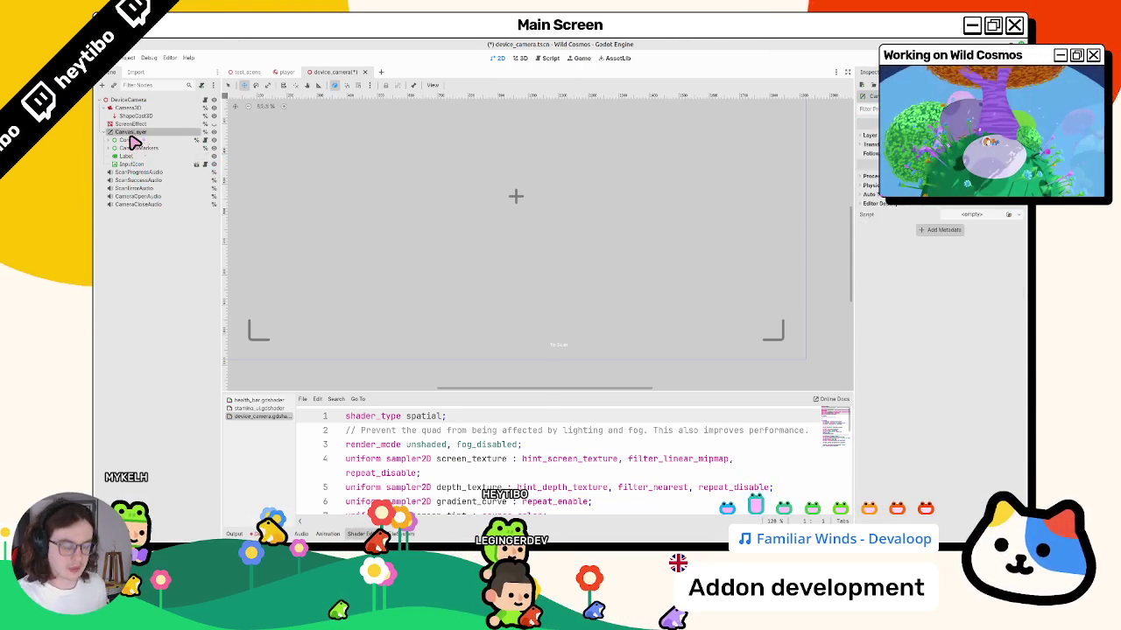
Add an HBoxContainer under CanvasLayer and move InputIcon and Label into it, icon first.
key("ctrl+a")
type("hbox")
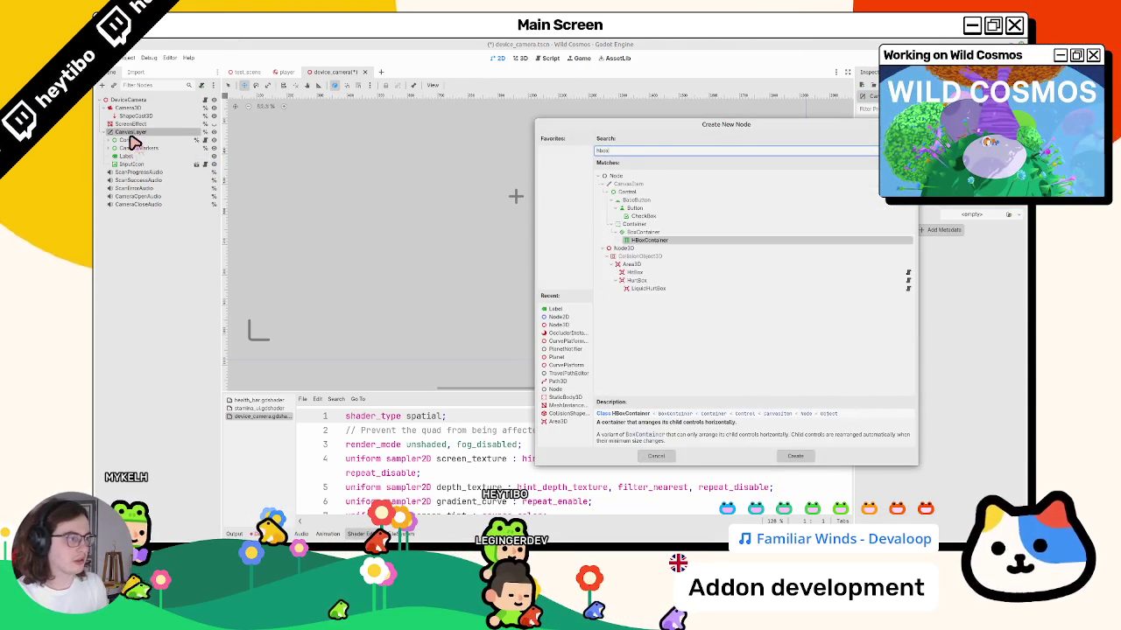
key("Return")
left_click(137, 171)
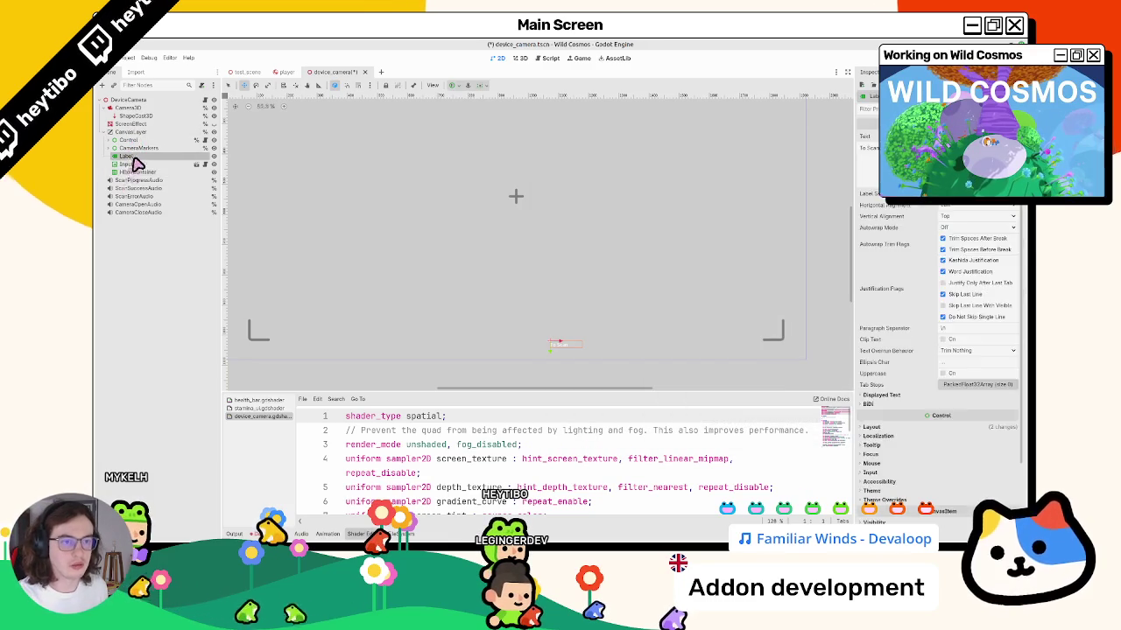
mouse_move(145, 175)
left_mouse_down()
mouse_move(157, 166)
mouse_move(150, 159)
left_mouse_up()
left_click(156, 157)
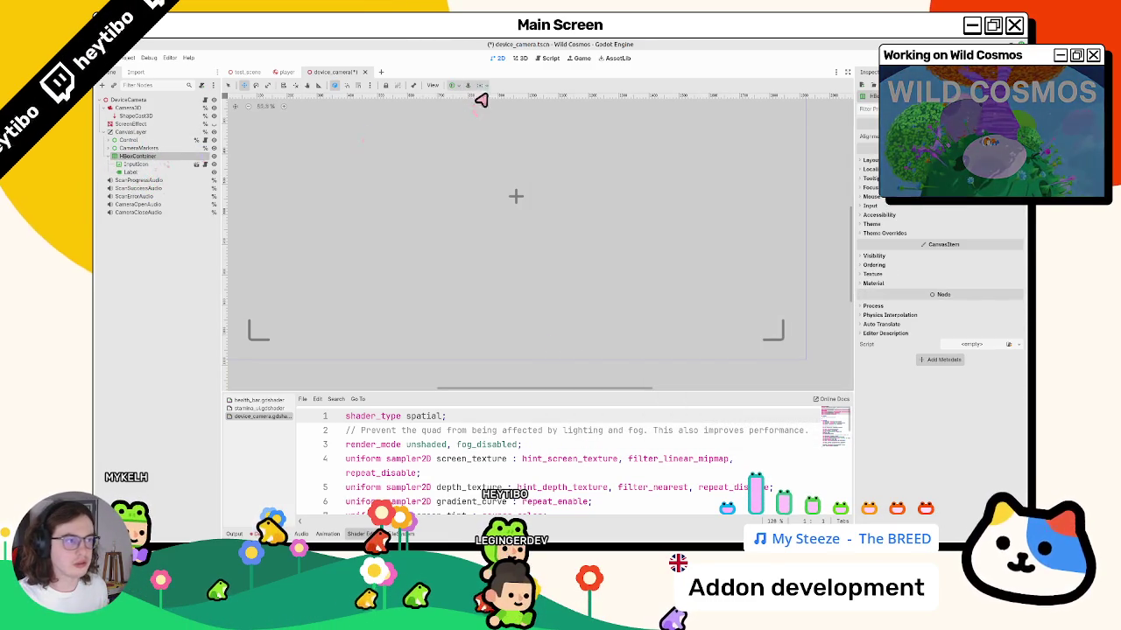
Anchor the HBoxContainer at bottom centre and save device_camera.
left_click(467, 86)
left_click(473, 145)
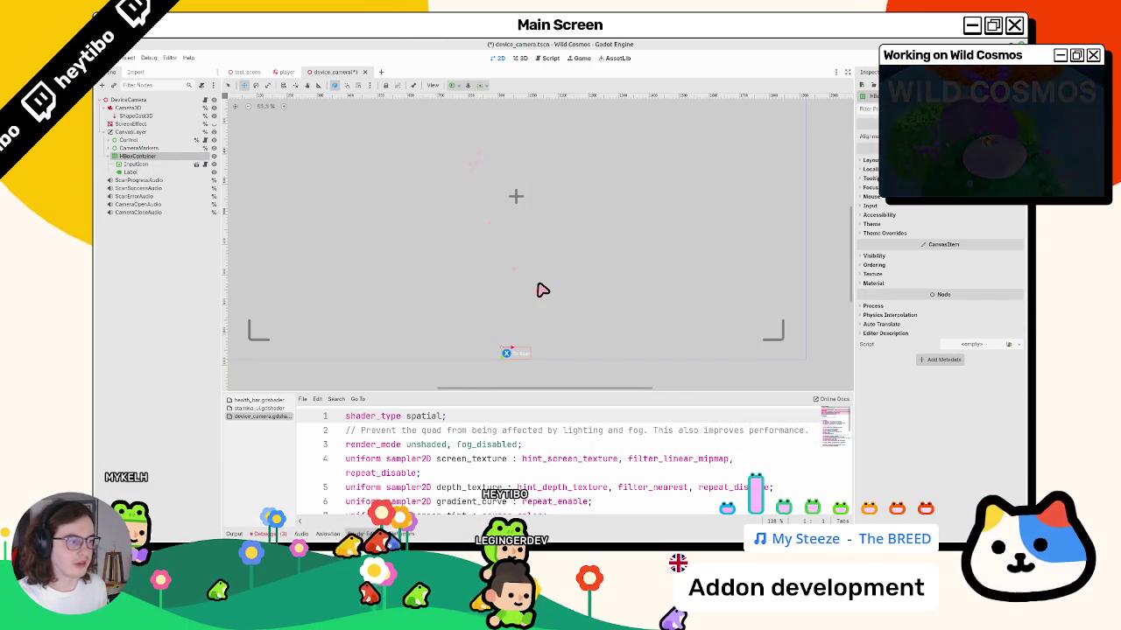
key("ctrl+s")
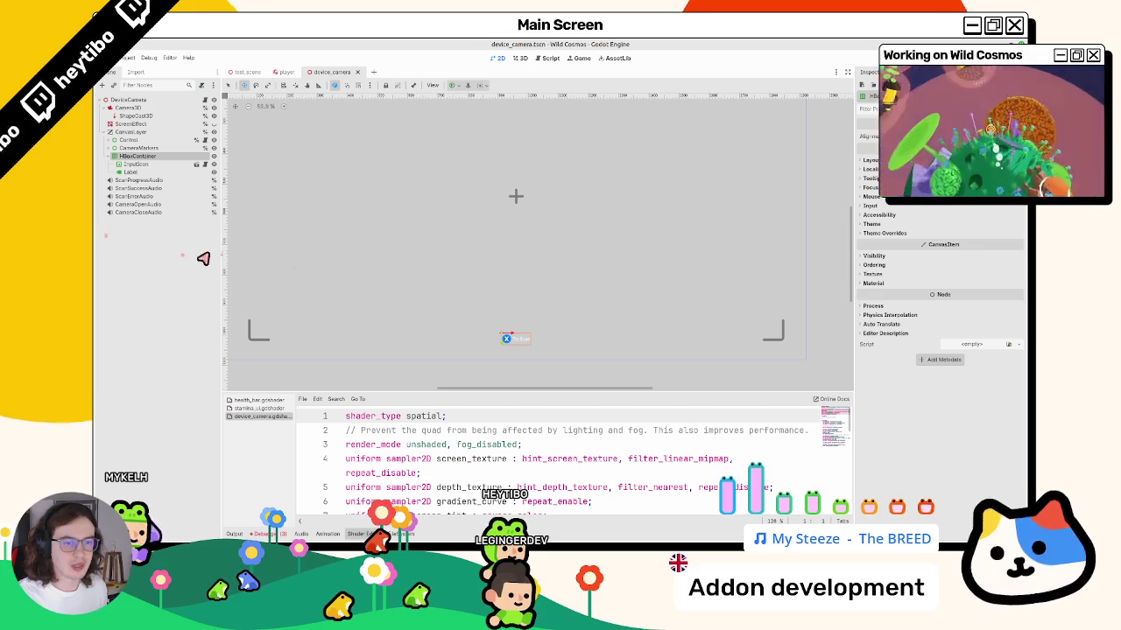
left_click(127, 131)
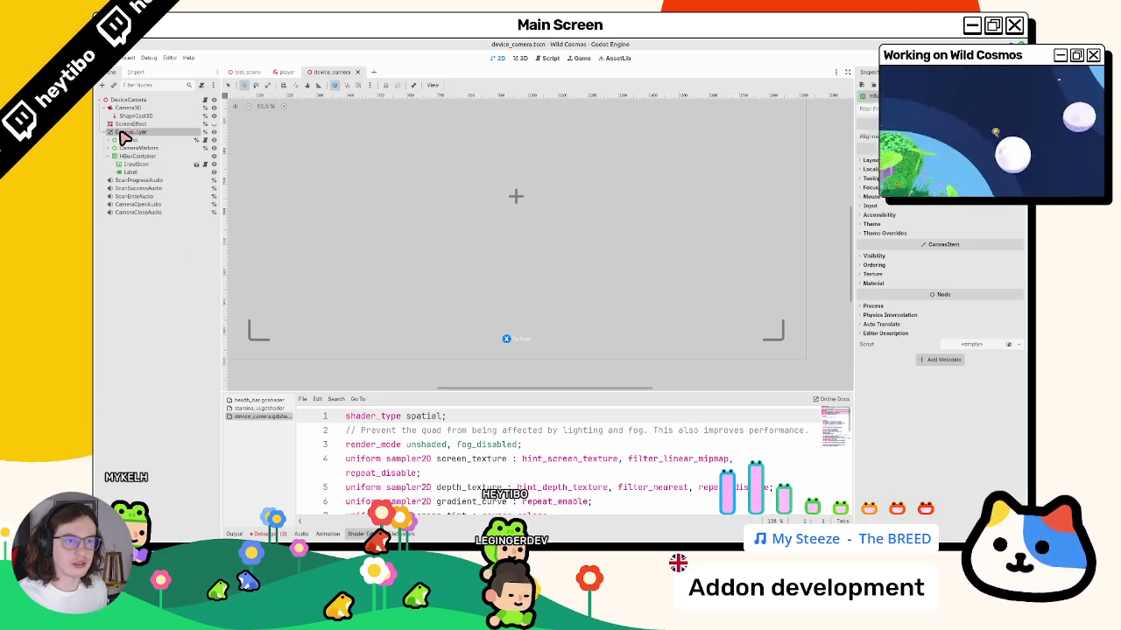
Add a PanelContainer under CanvasLayer and move the HBoxContainer inside it.
key("ctrl+shift+a")
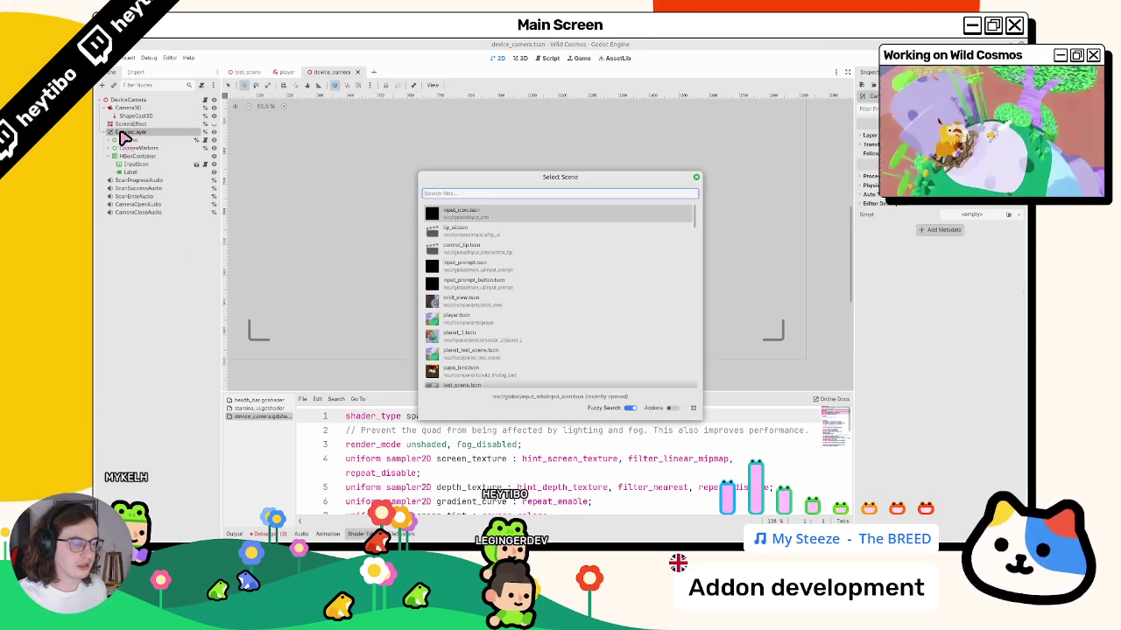
key("Escape")
key("ctrl+a")
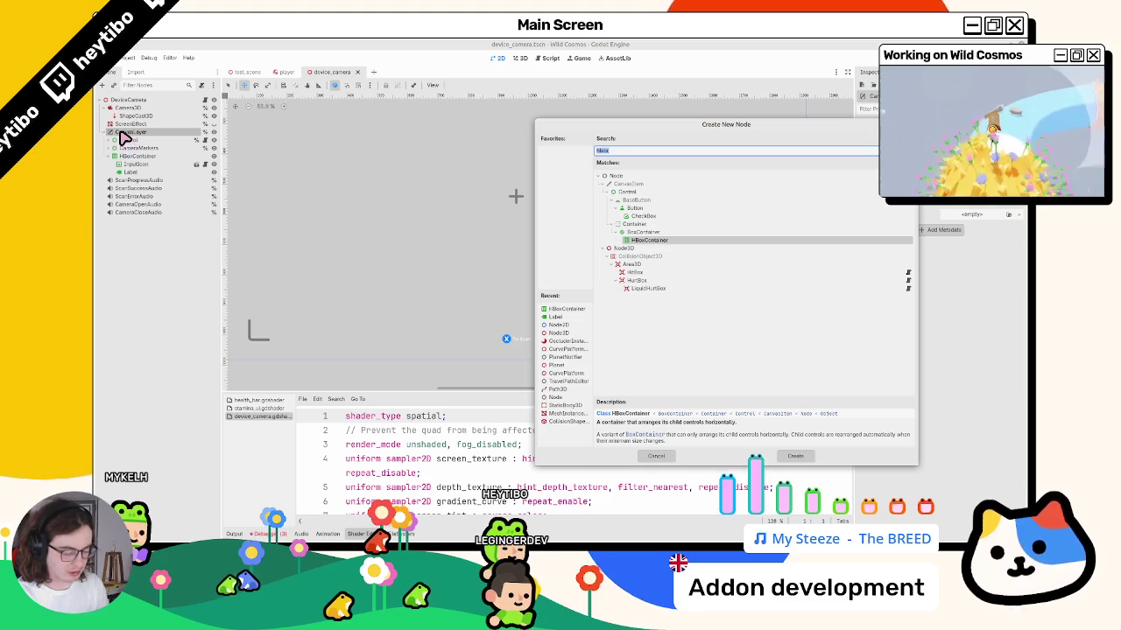
type("panel")
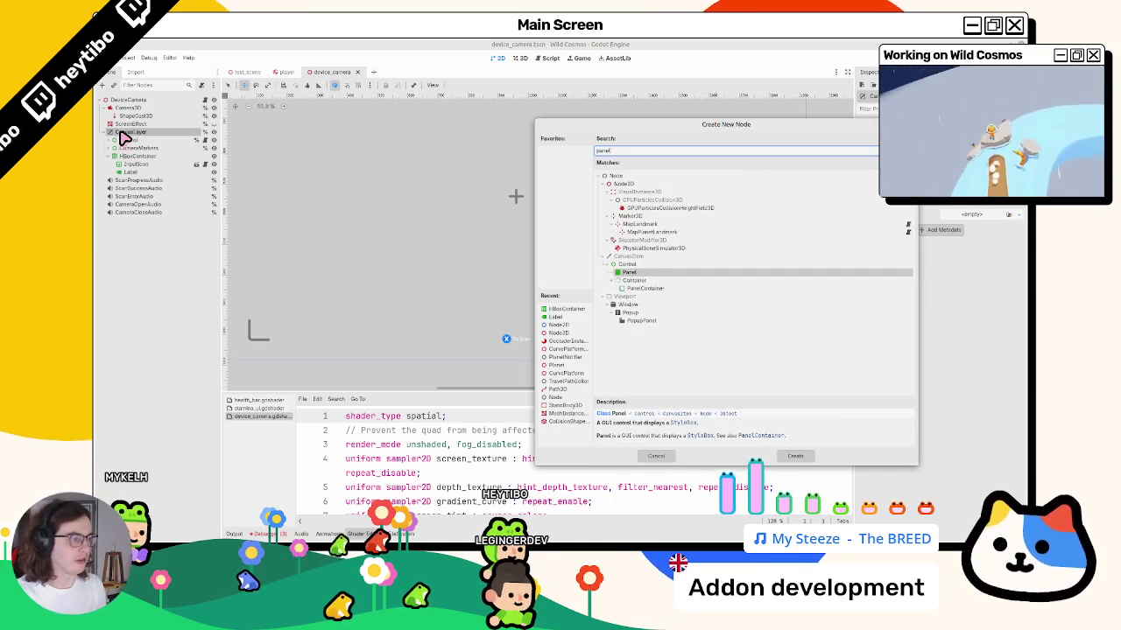
key("Down")
key("Down")
key("Return")
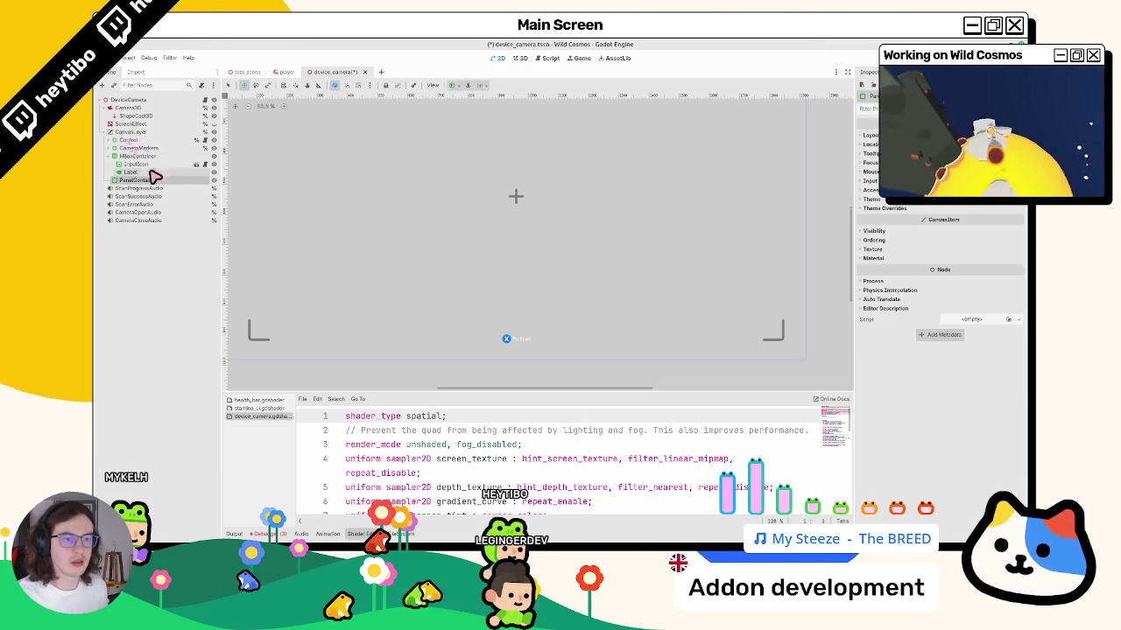
left_click_drag(137, 188, 138, 180)
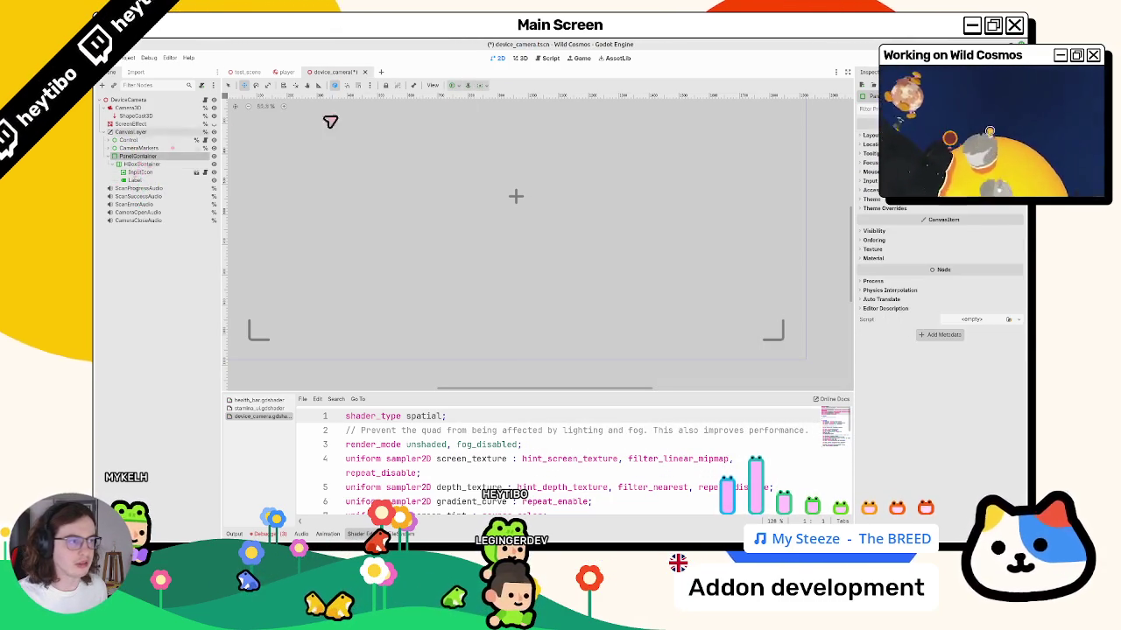
left_click(454, 85)
Anchor the panel bottom-centre and give its Panel style override a new StyleBoxFlat.
left_click(473, 145)
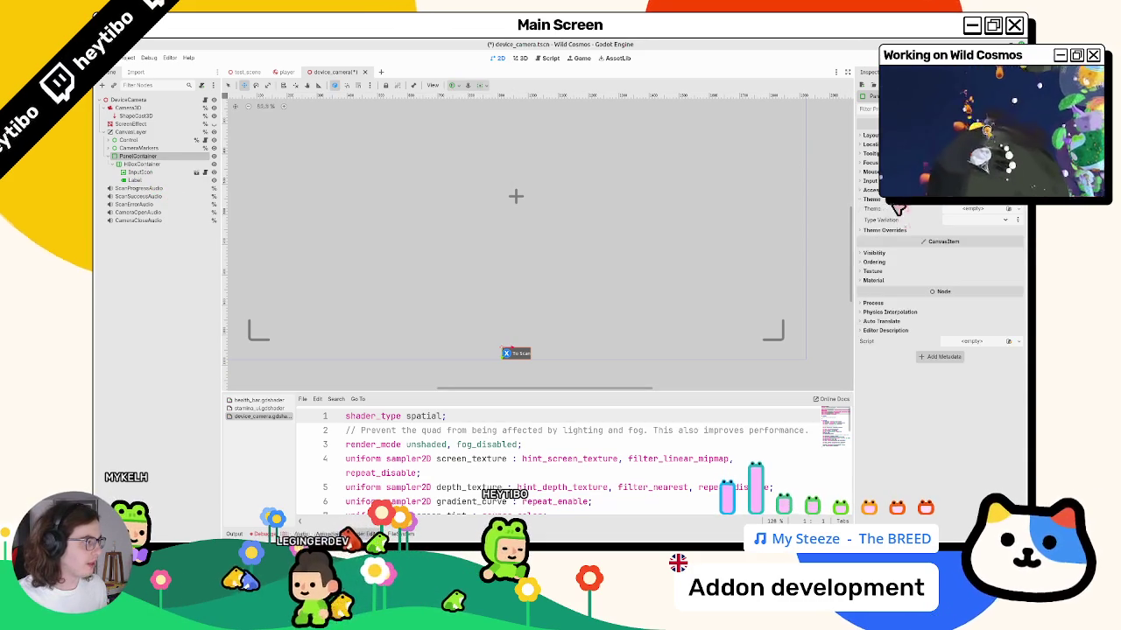
left_click(893, 208)
left_click(875, 217)
left_click(978, 226)
left_click(985, 264)
left_click(1013, 226)
left_click(1003, 266)
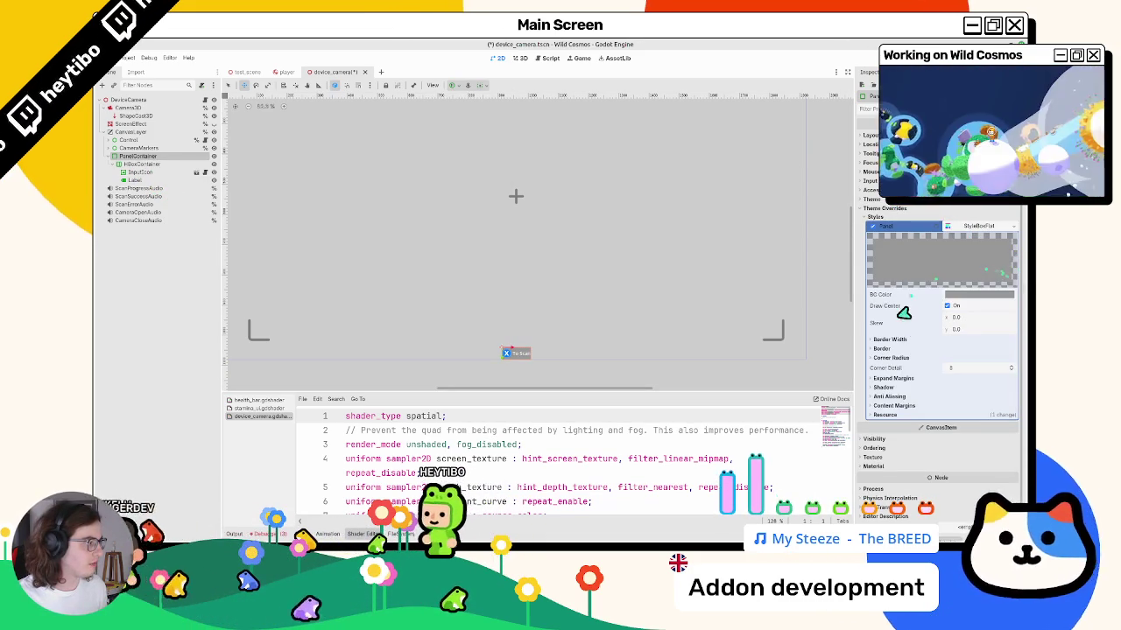
Set the StyleBoxFlat's corner radii and content margins to 8 px.
left_click(887, 357)
left_click(972, 367)
type("8")
key("Tab")
key("Tab")
type("8")
key("Tab")
type("8")
key("Tab")
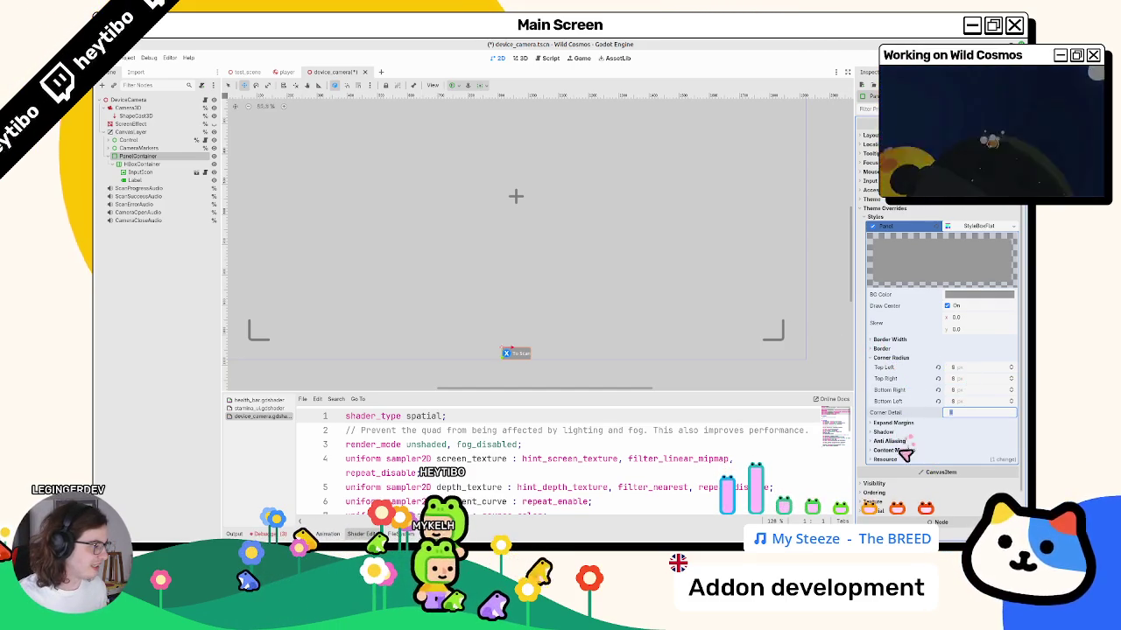
type("8")
key("Tab")
type("8")
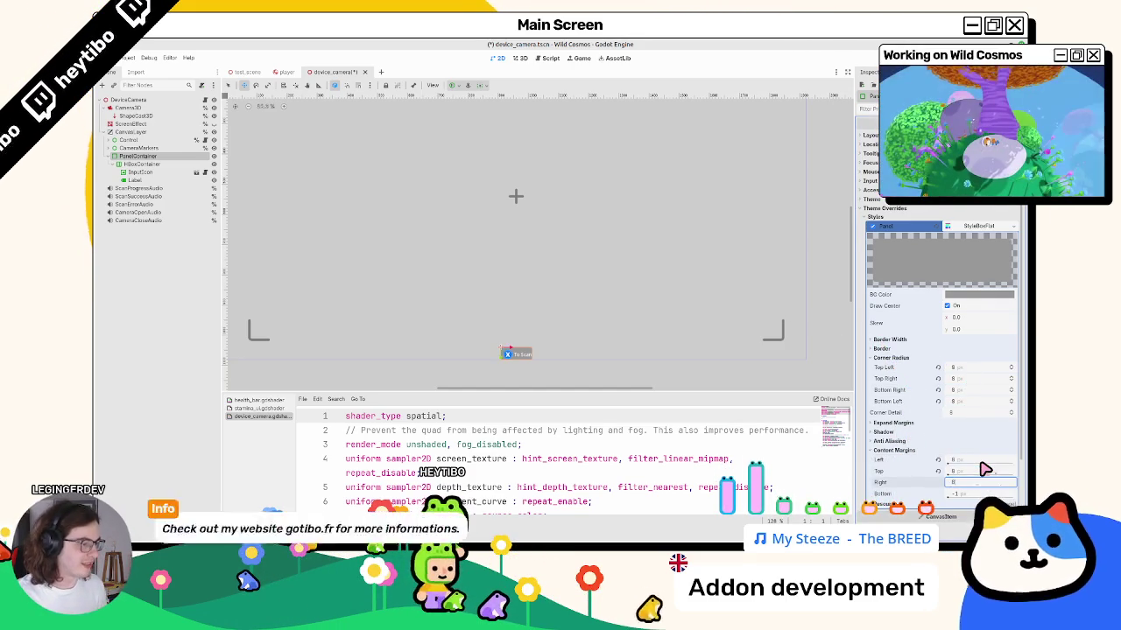
key("Tab")
type("8")
key("Tab")
type("8")
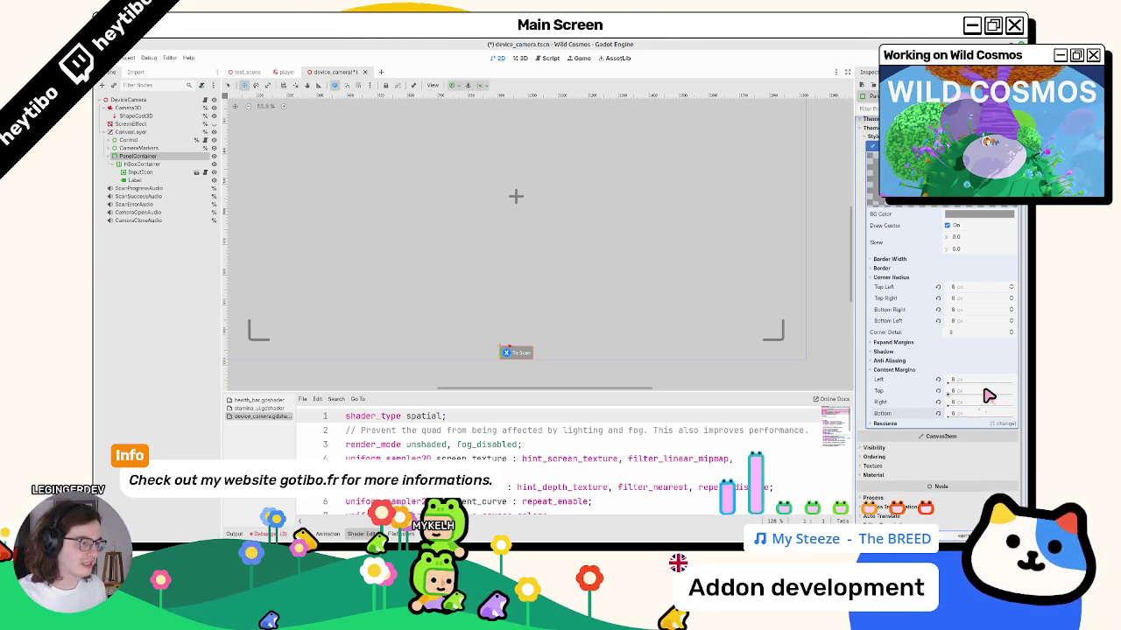
Set the StyleBoxFlat background colour to white, then select the Label.
left_click(947, 215)
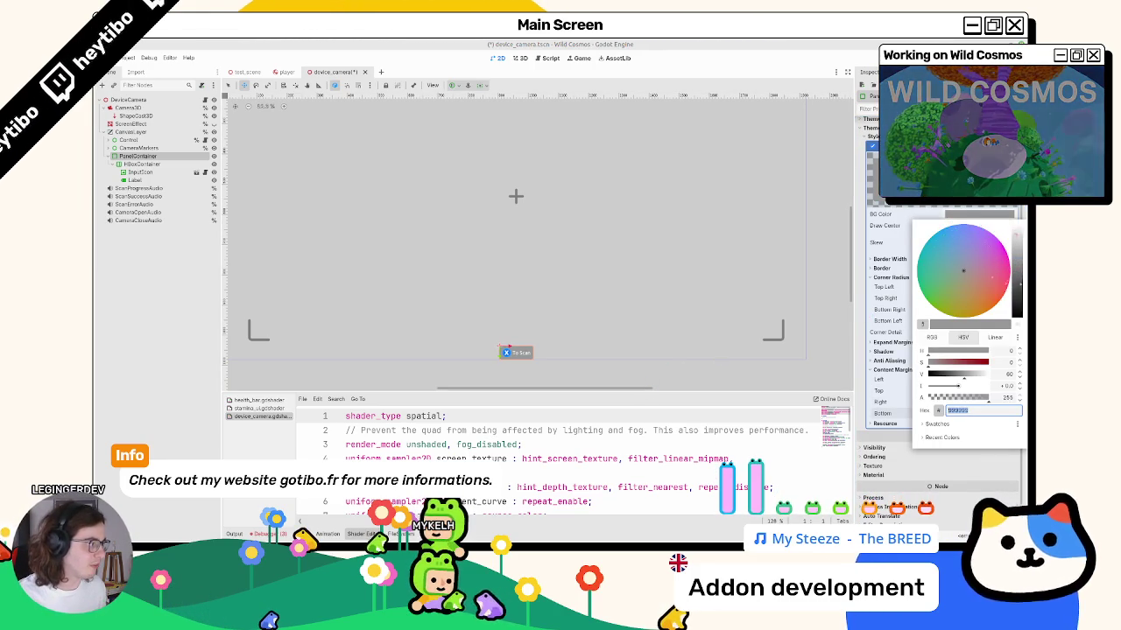
left_click(543, 291)
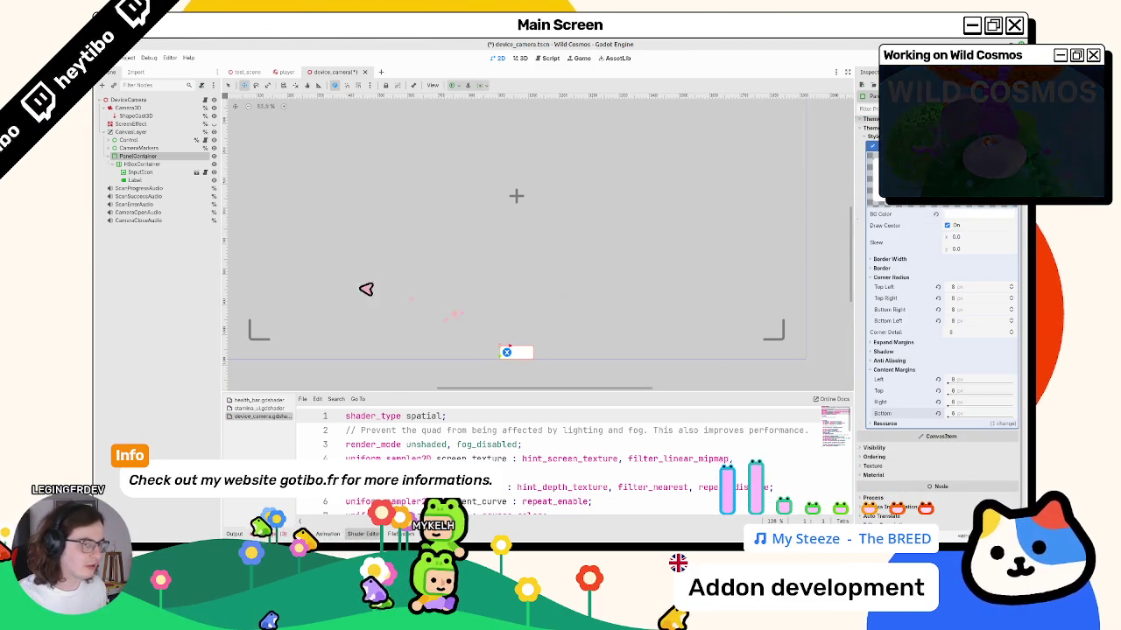
left_click(140, 180)
scroll(928, 368, "down", 3)
left_click(894, 408)
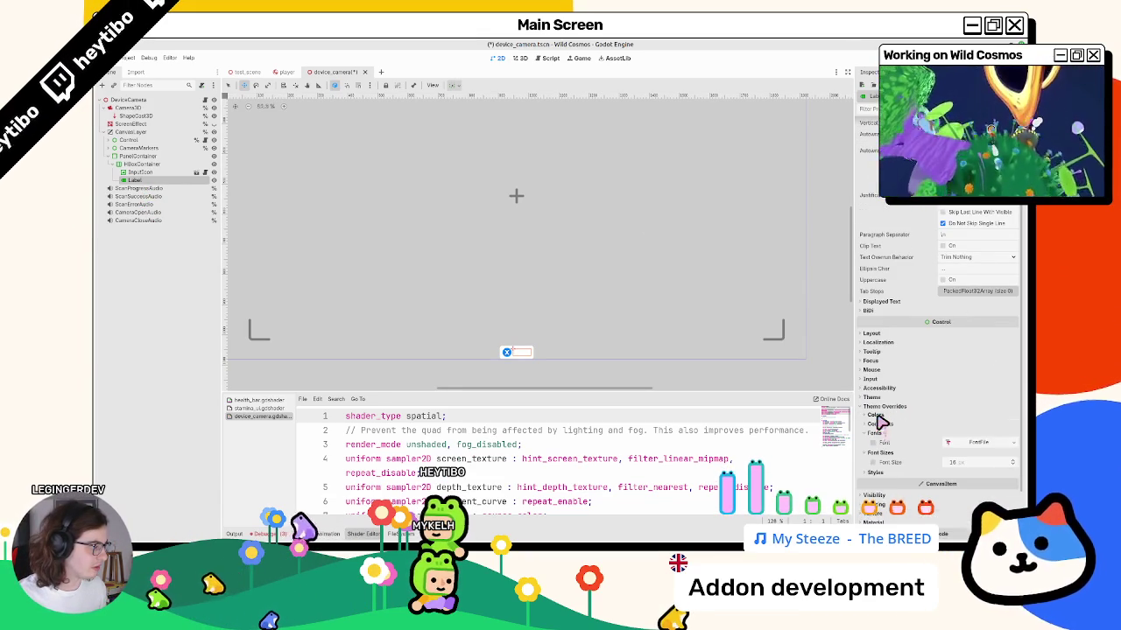
Quick-load the Inter font as the Label's font override and set its font colour to black.
left_click(978, 443)
left_click(1014, 444)
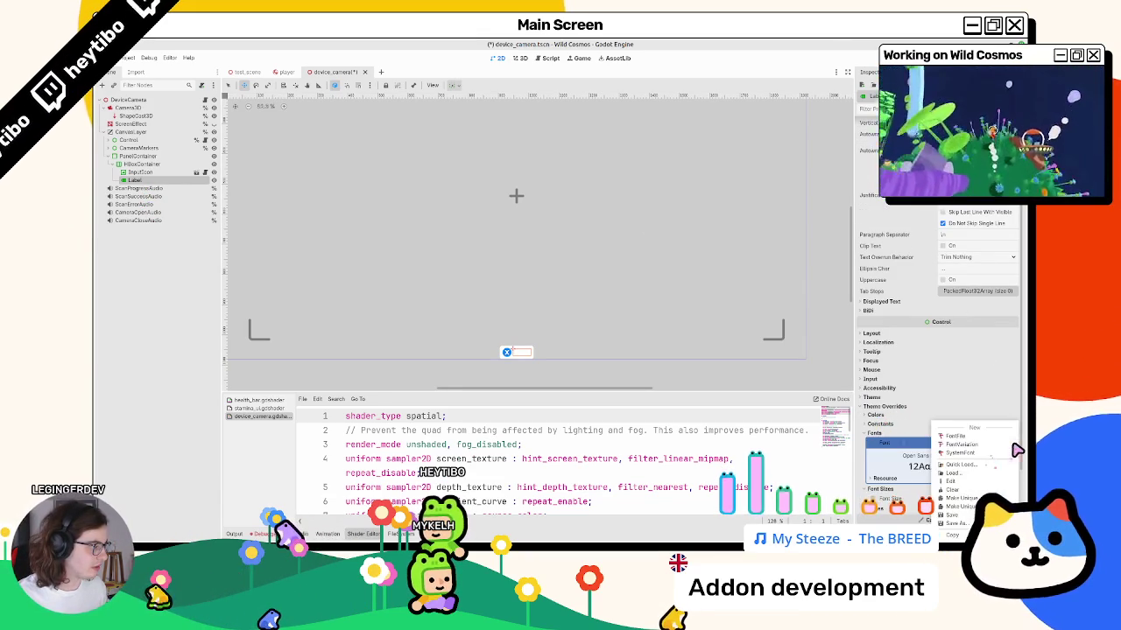
left_click(960, 465)
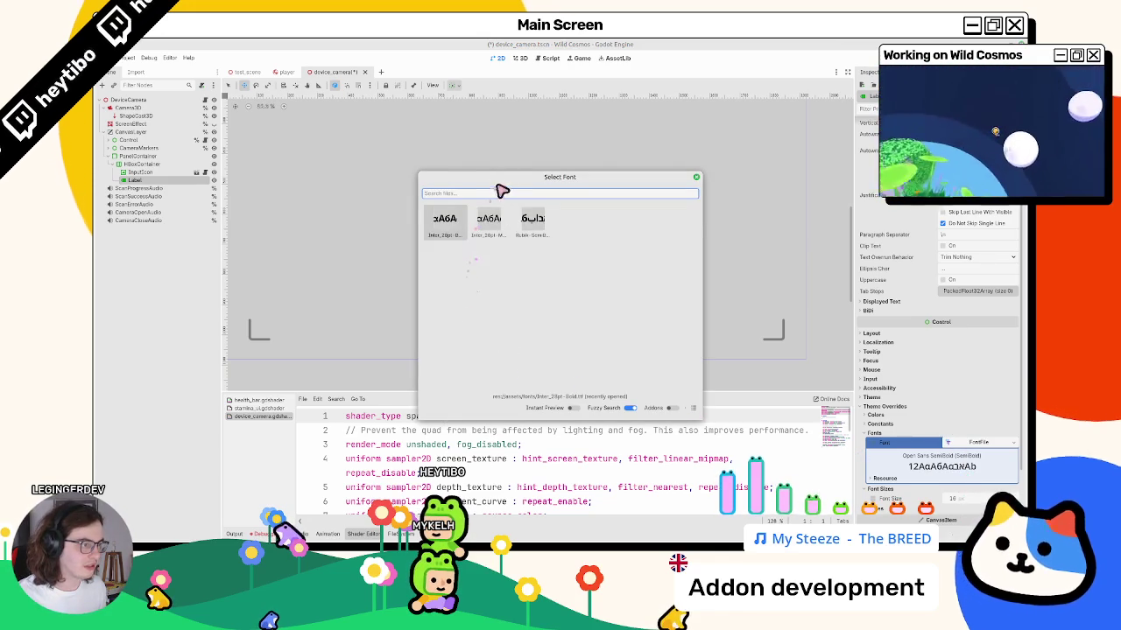
double_click(445, 221)
left_click(876, 415)
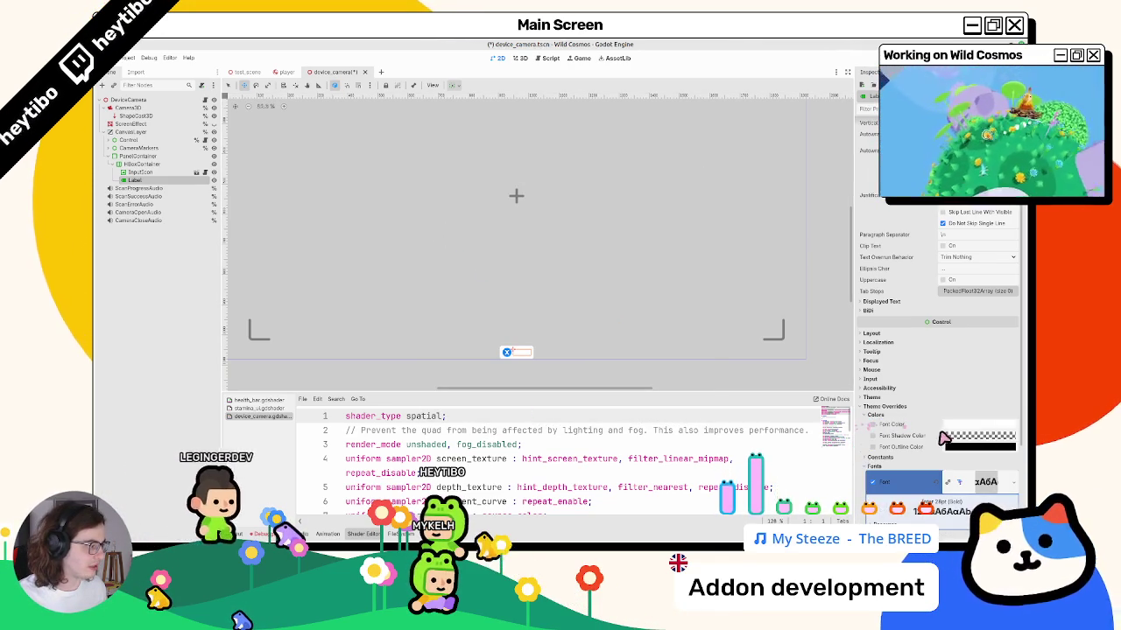
left_click(979, 425)
left_click(1022, 291)
key("Escape")
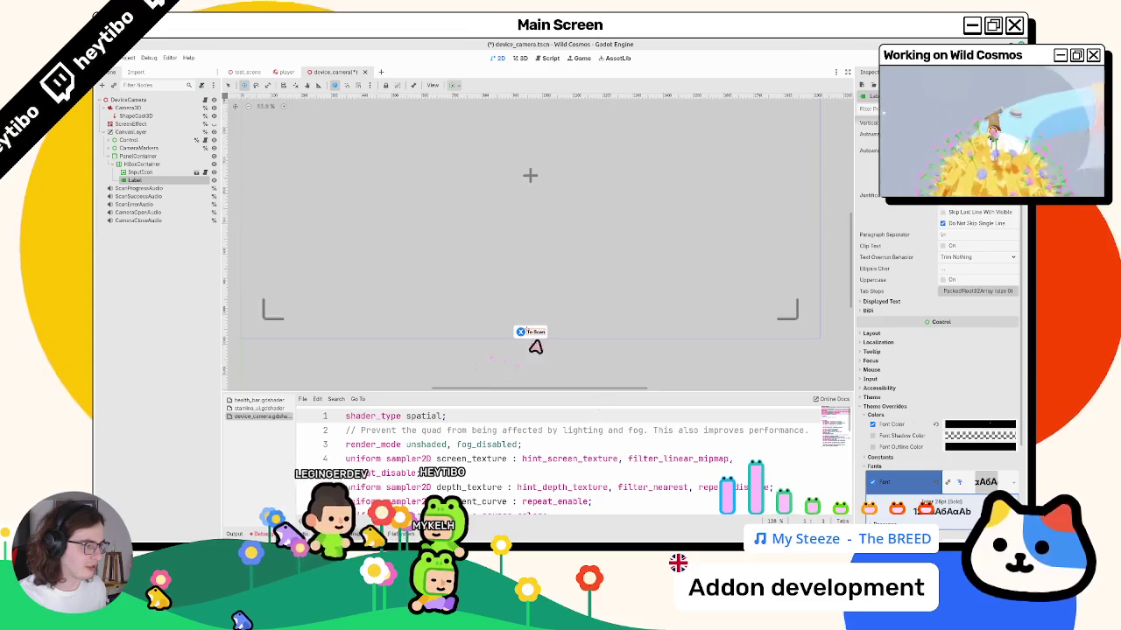
Make the Label's Inter font resource unique and save device_camera.
scroll(986, 493, "down", 2)
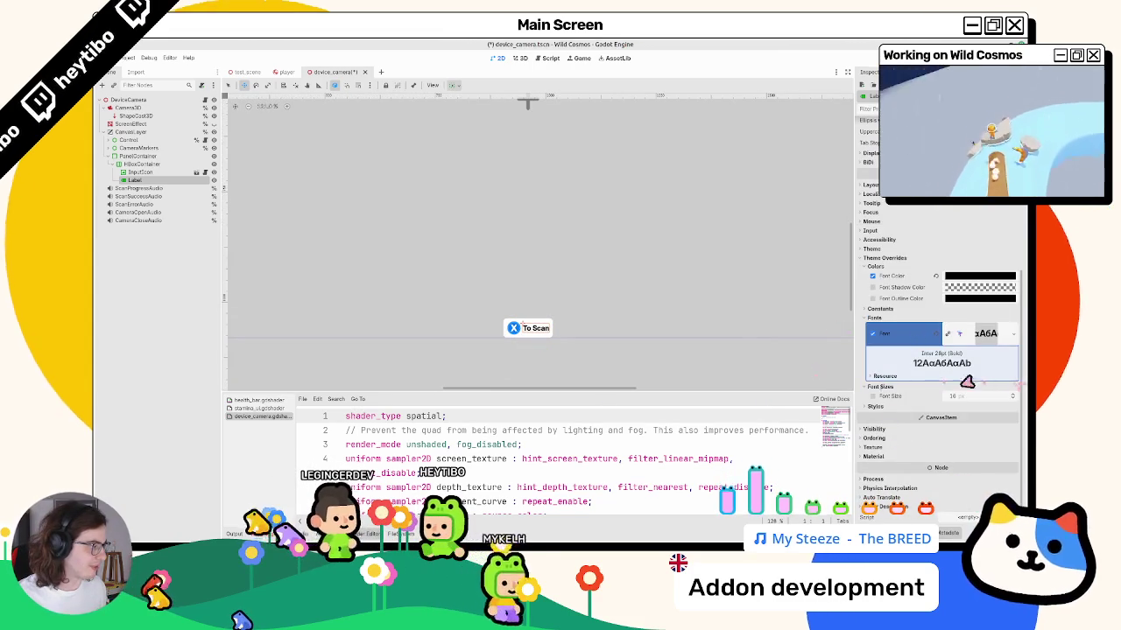
left_click(1012, 334)
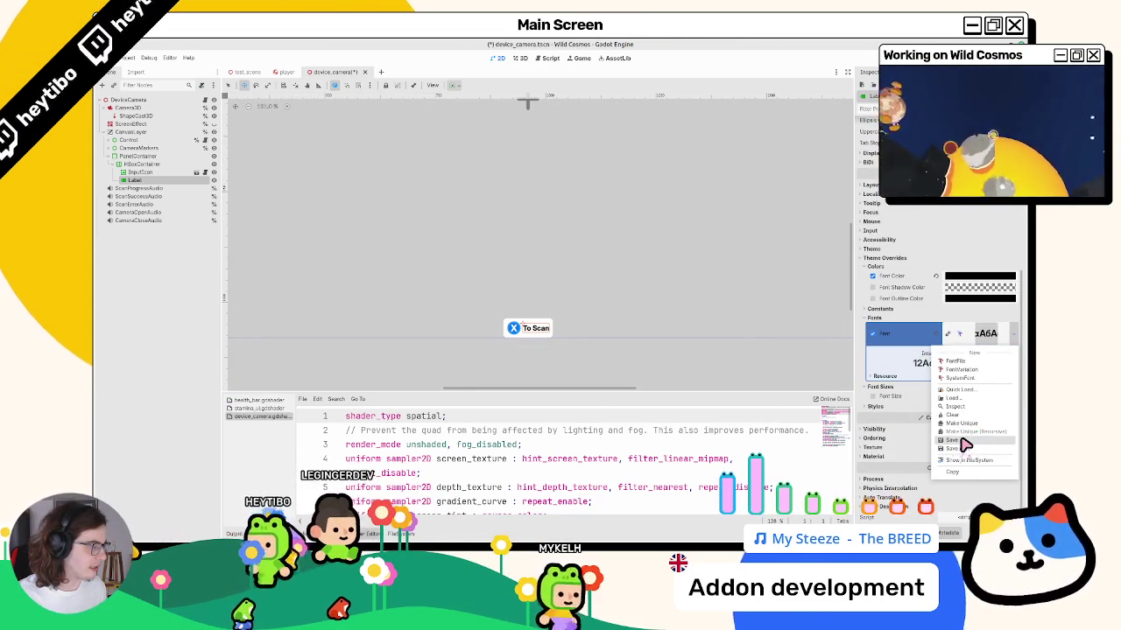
left_click(964, 445)
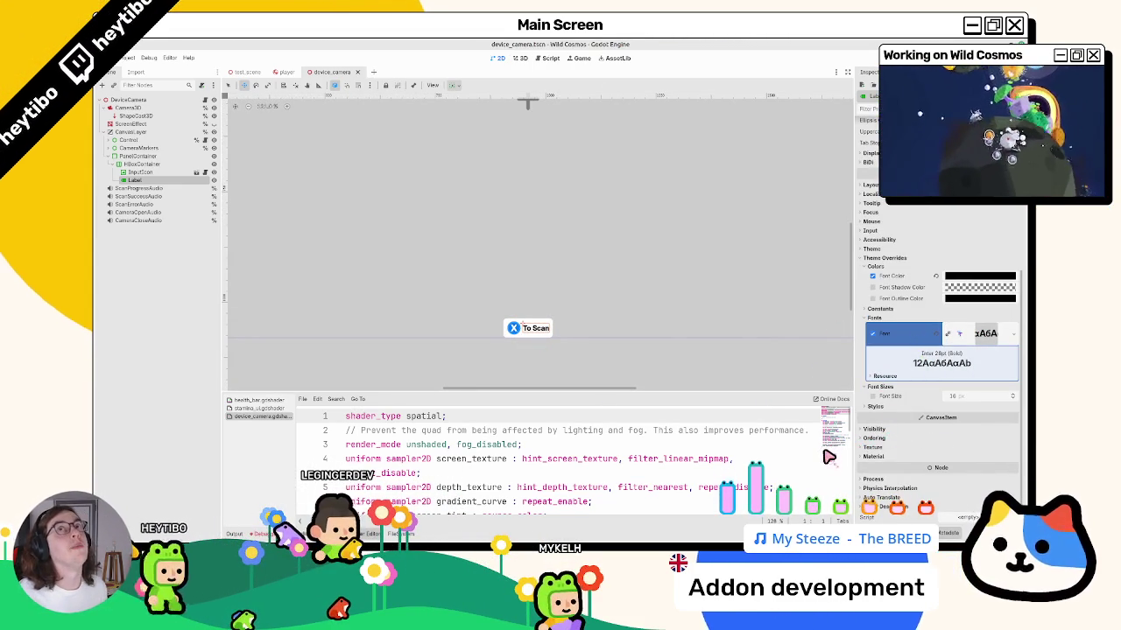
left_click(1010, 339)
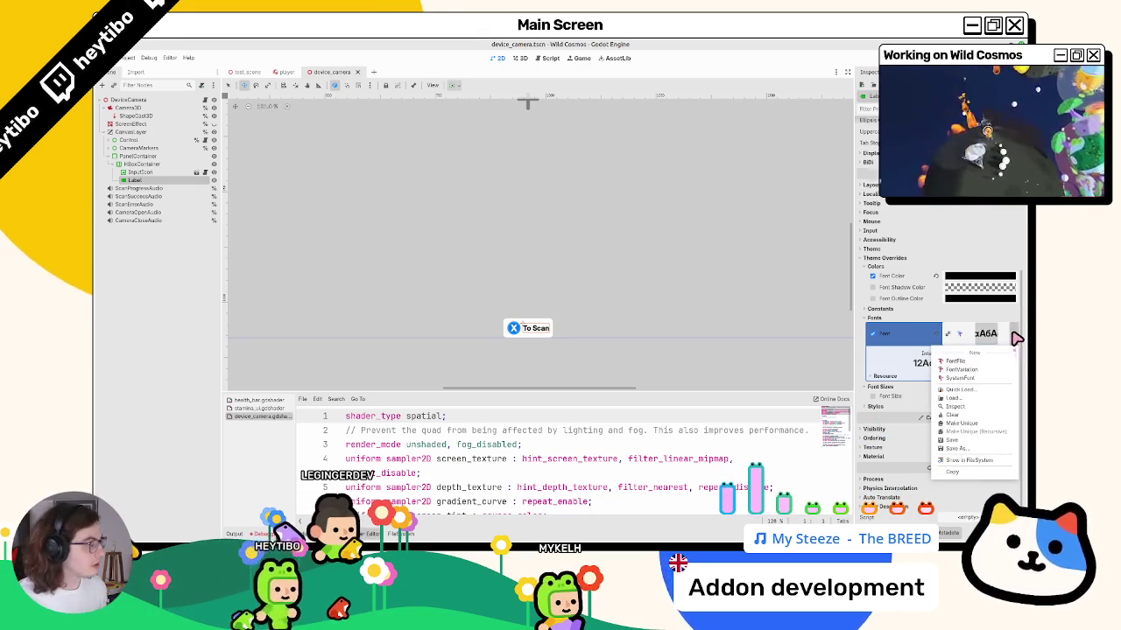
left_click(1011, 335)
left_click(1012, 334)
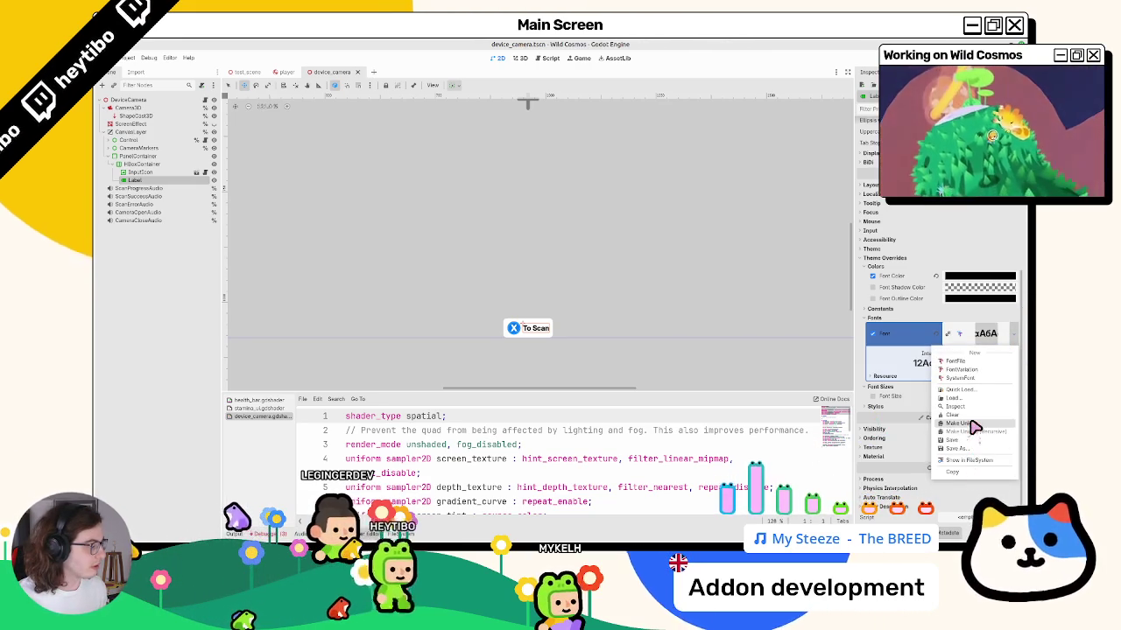
left_click(971, 423)
left_click(499, 239)
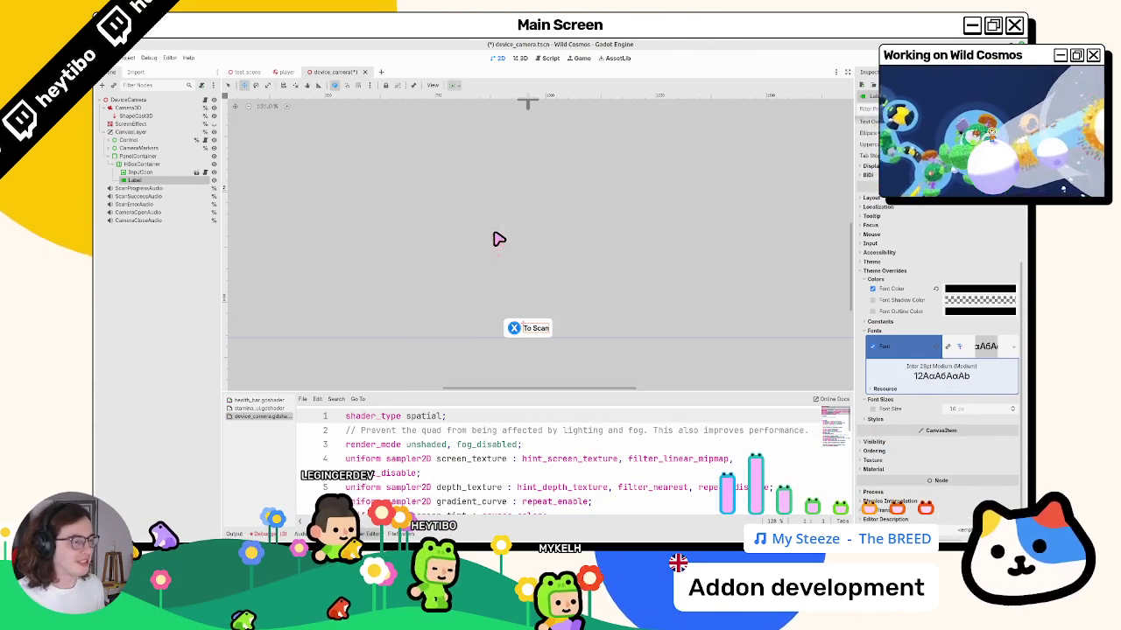
key("ctrl+s")
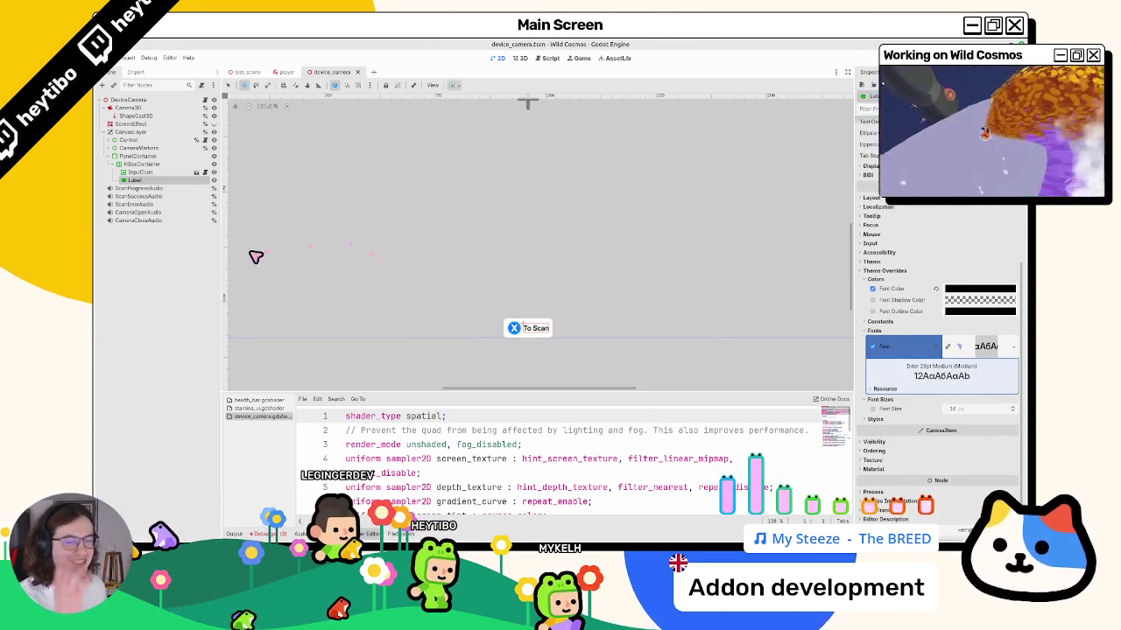
Anchor the PanelContainer to the Bottom Left preset instead of bottom centre.
left_click(142, 164)
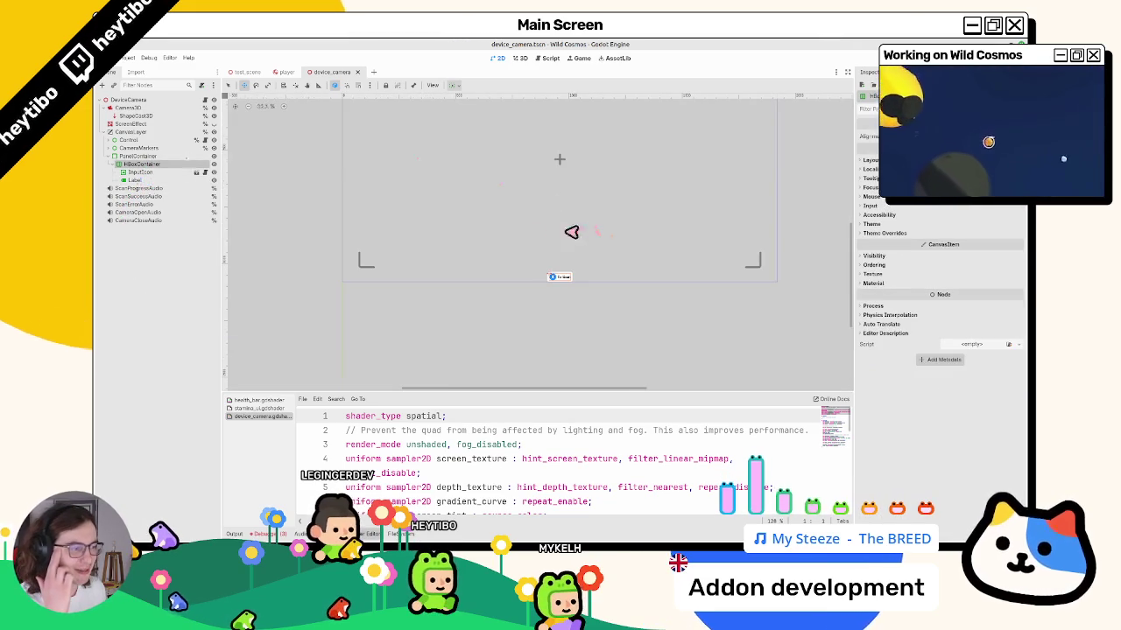
left_click(140, 156)
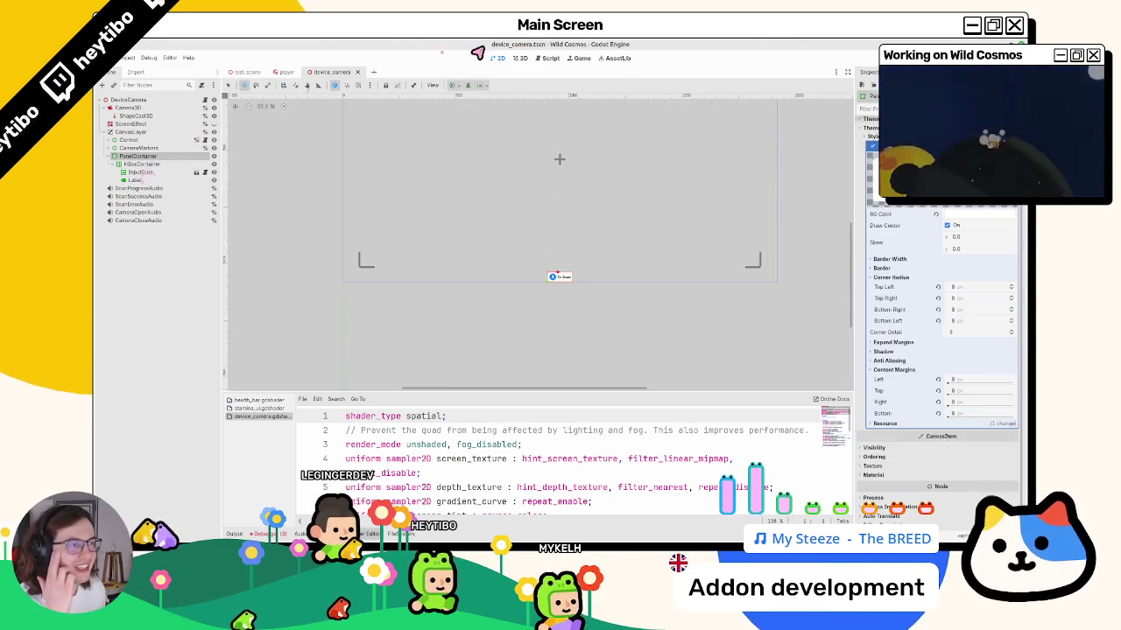
scroll(450, 292, "up", 2)
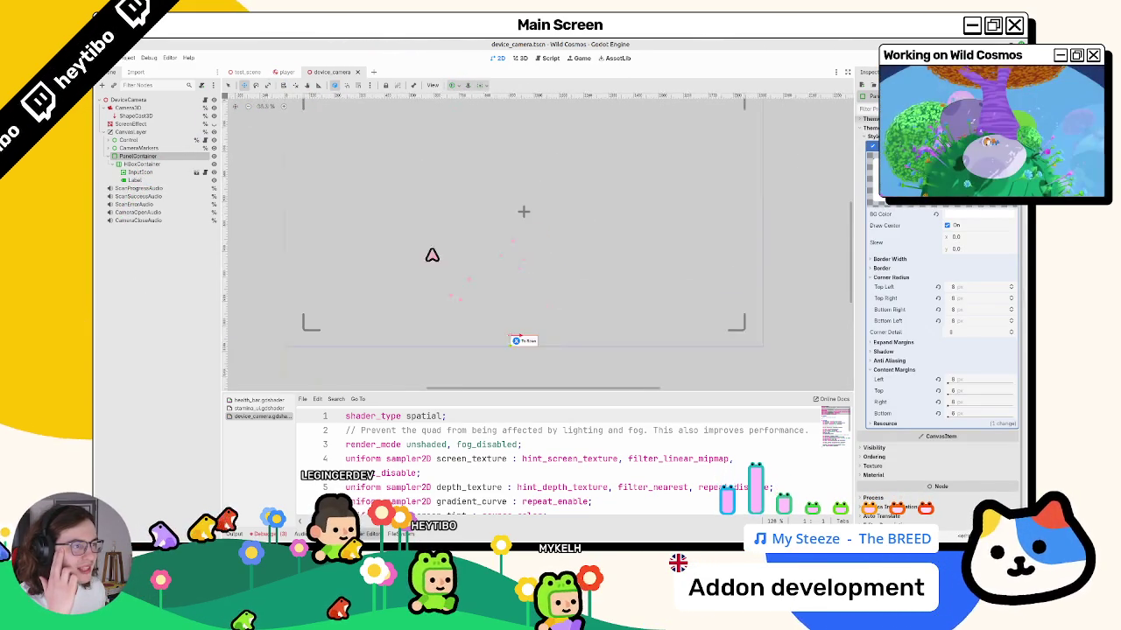
left_click(453, 87)
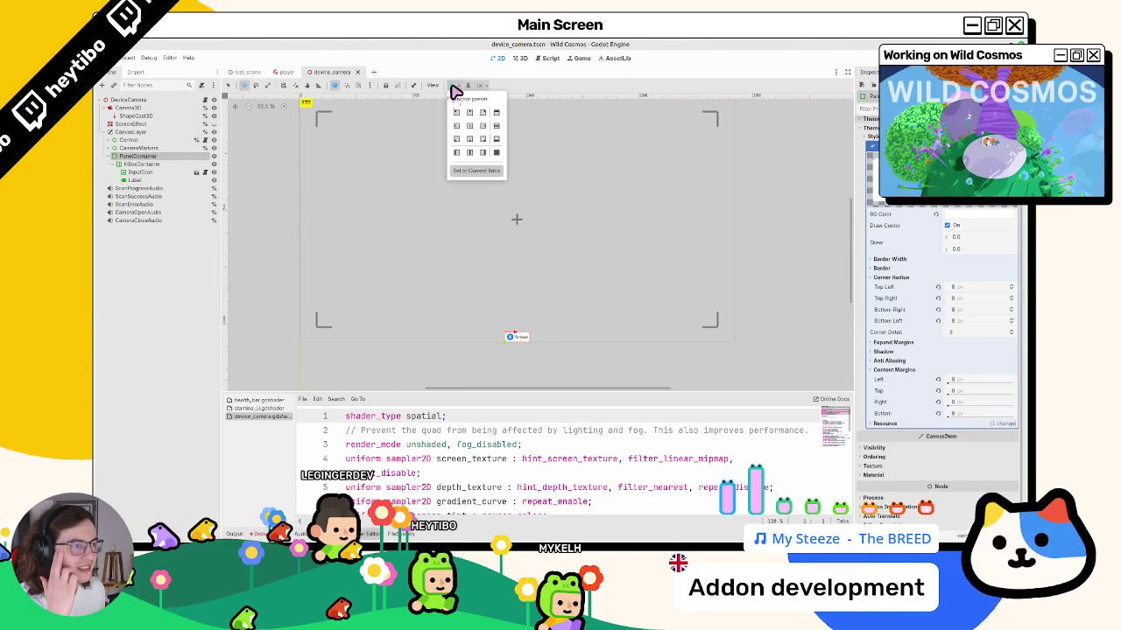
left_click(456, 141)
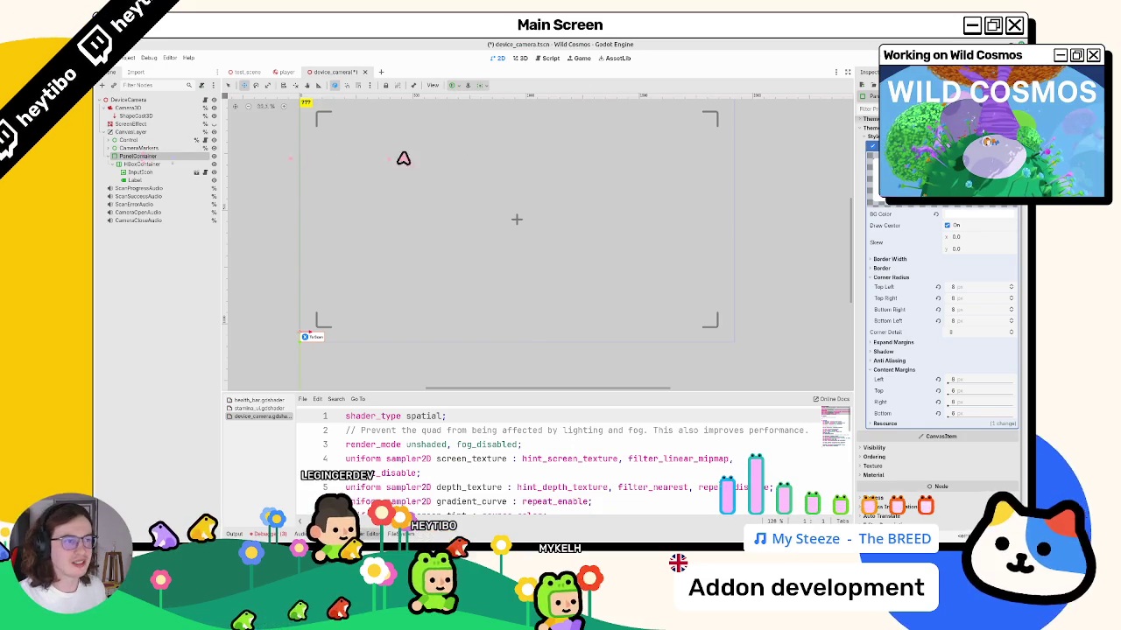
Add an HBoxContainer beside the PanelContainer under CanvasLayer and anchor it Center Bottom.
left_click(128, 101)
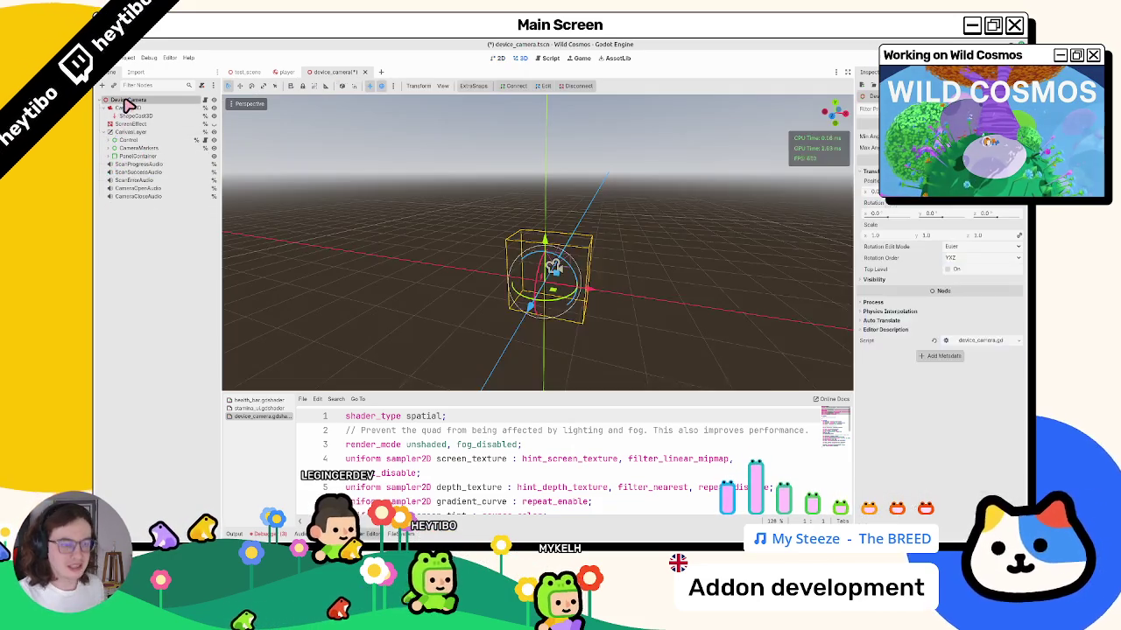
key("ctrl+a")
type("hbox")
key("Return")
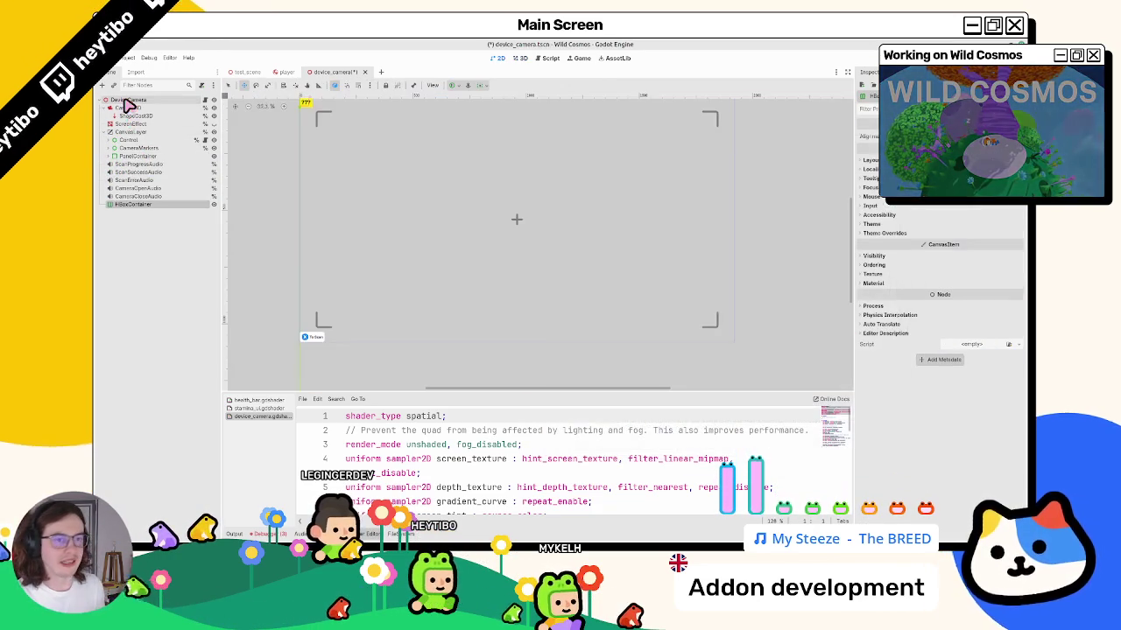
left_click_drag(131, 204, 132, 167)
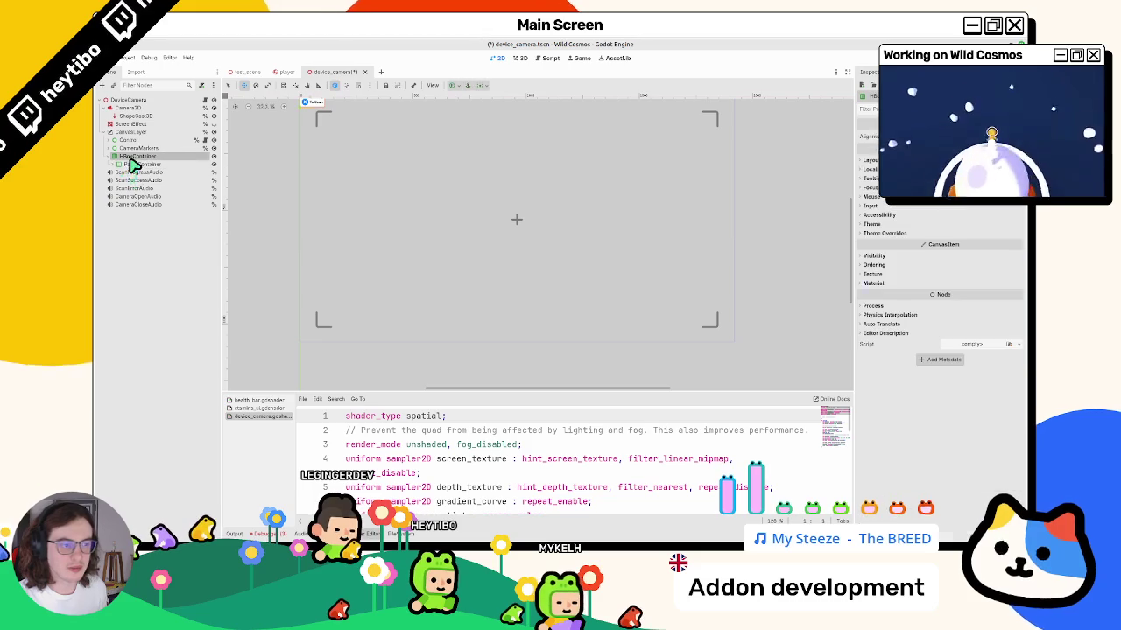
left_click(453, 85)
left_click(470, 138)
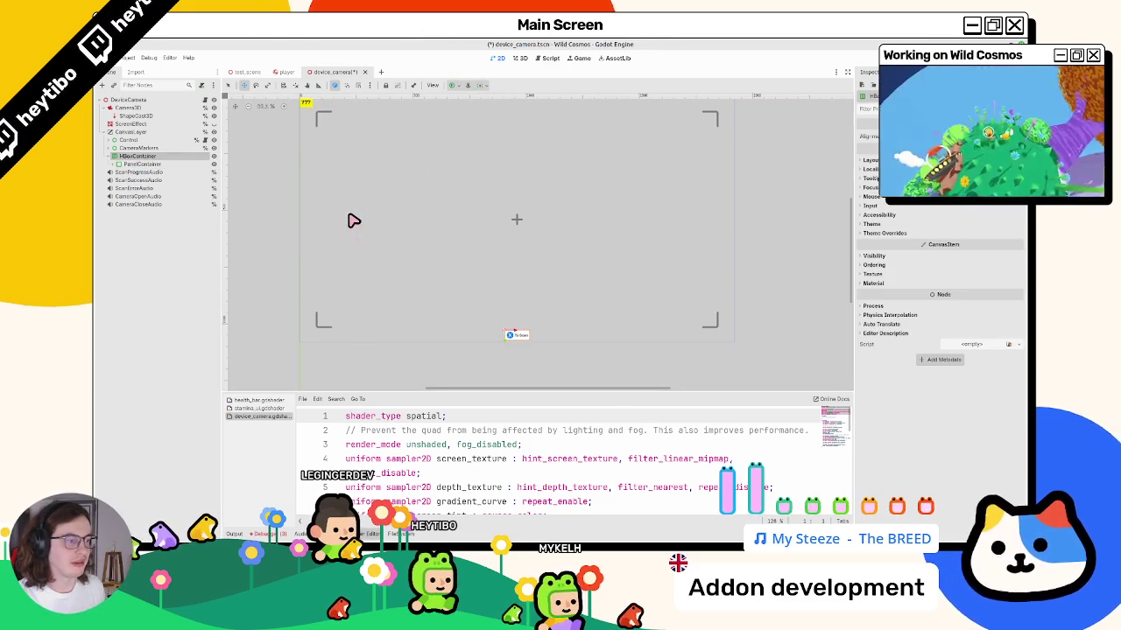
Duplicate the button panel and label the two buttons 'Move Camera' and 'Scan', saving the scene.
left_click(175, 165)
key("ctrl+d")
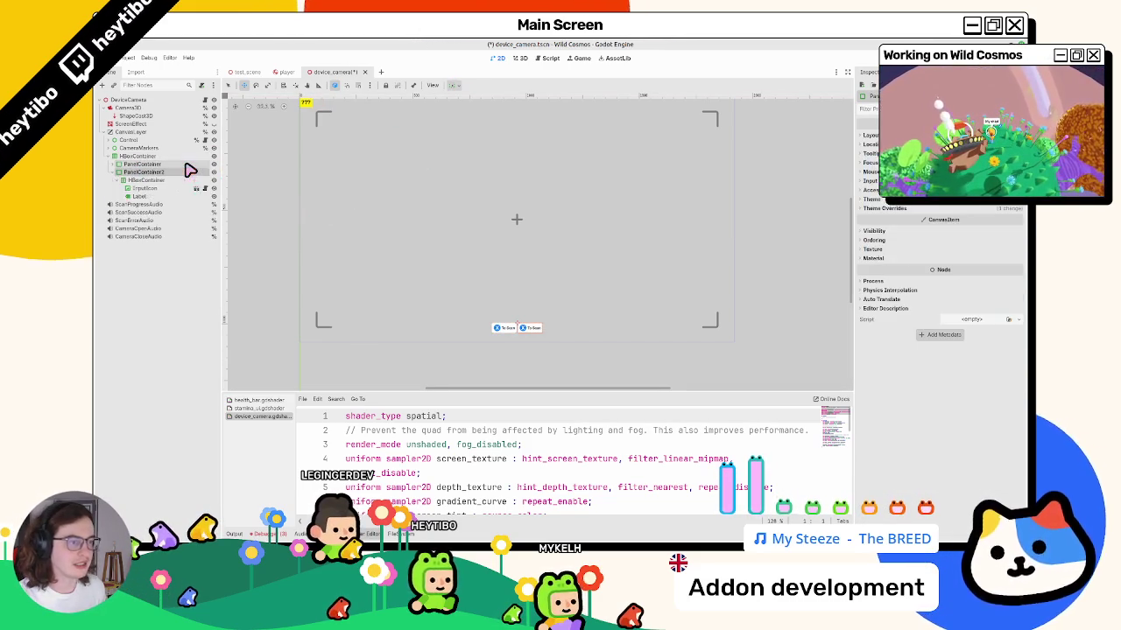
left_click(143, 196)
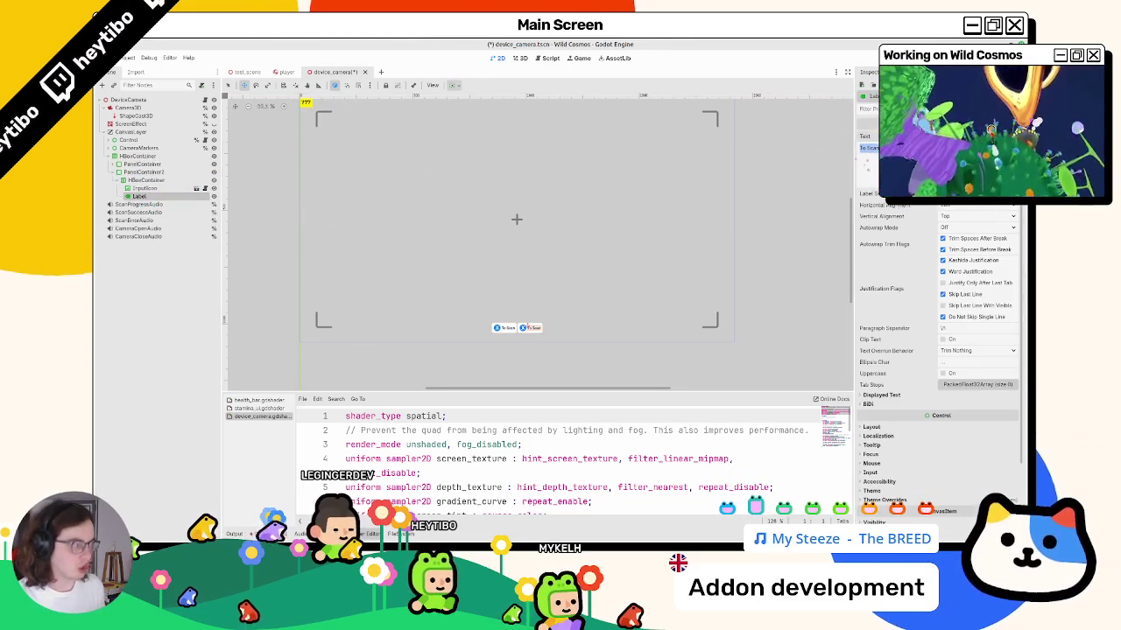
type("Move C")
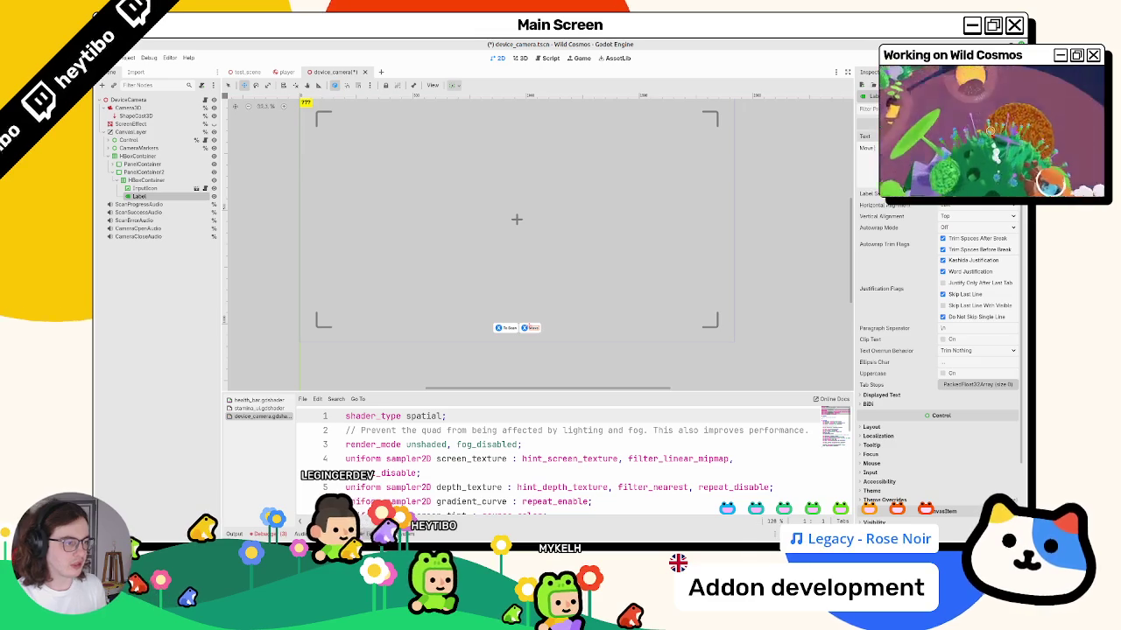
type("amera")
key("ctrl+s")
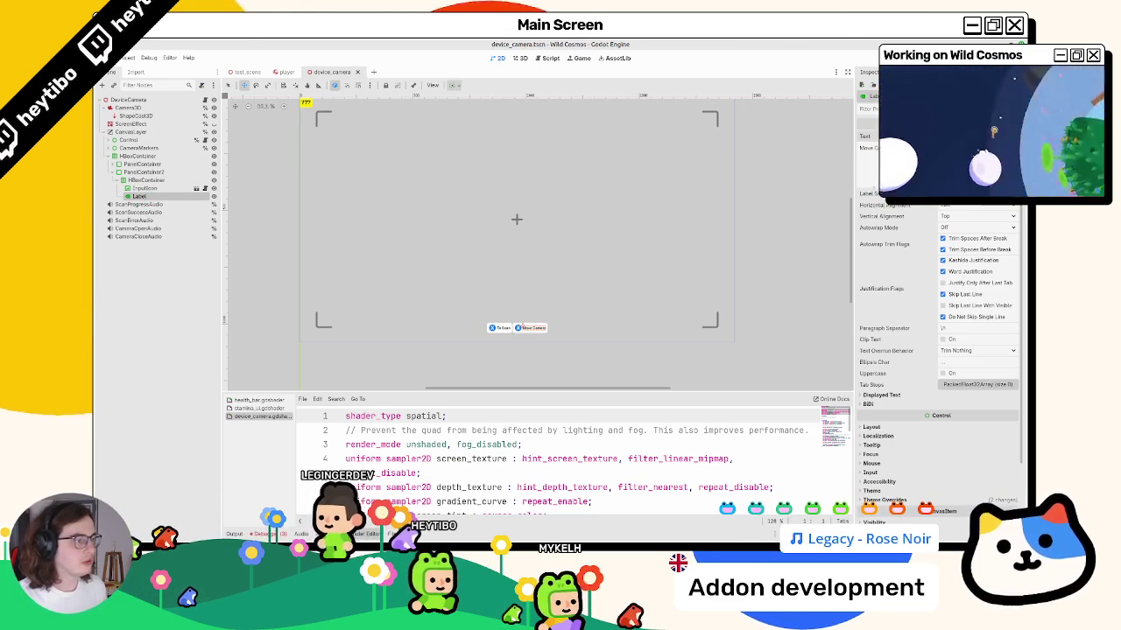
left_click(114, 164)
left_click(138, 188)
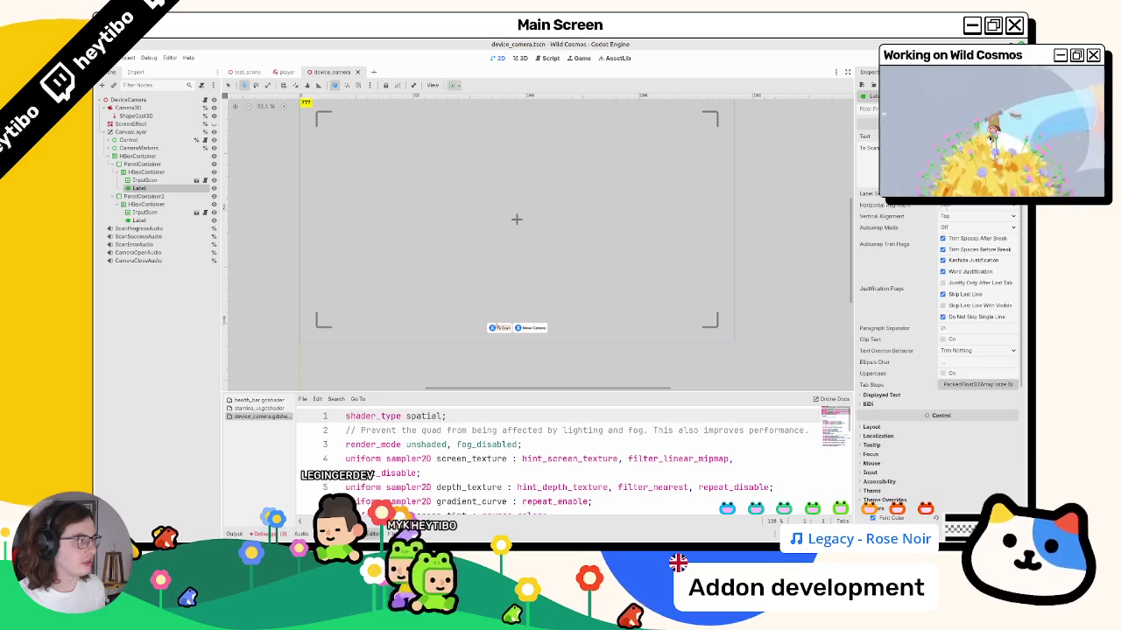
type("Scan")
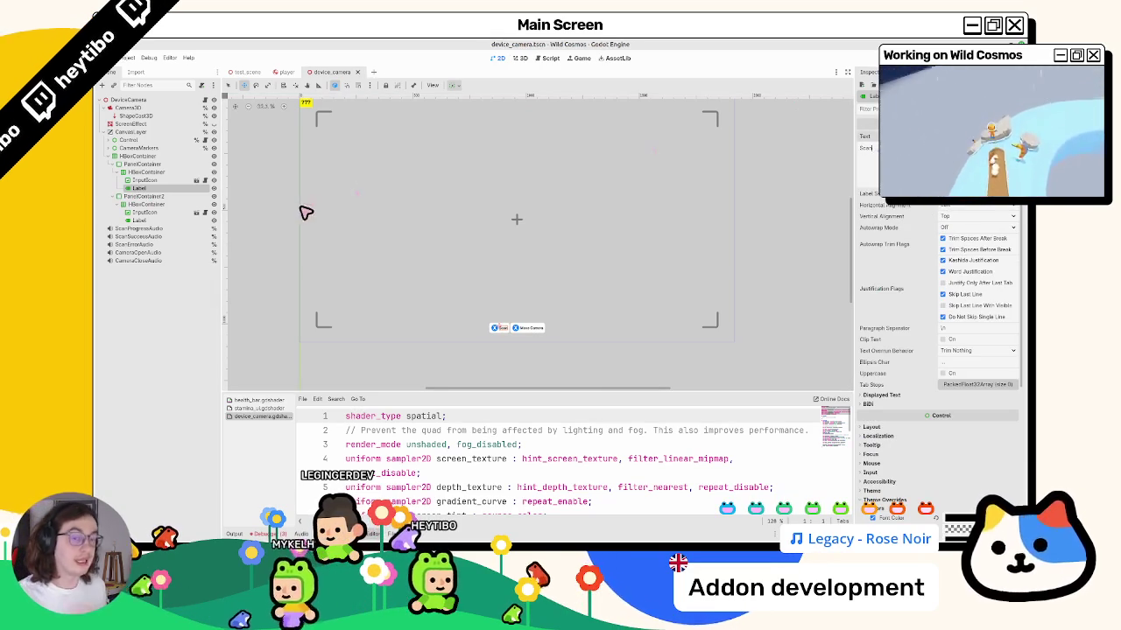
Confirm the HBoxContainer button row stays centred, then bring up device_camera.gd.
left_click(135, 165)
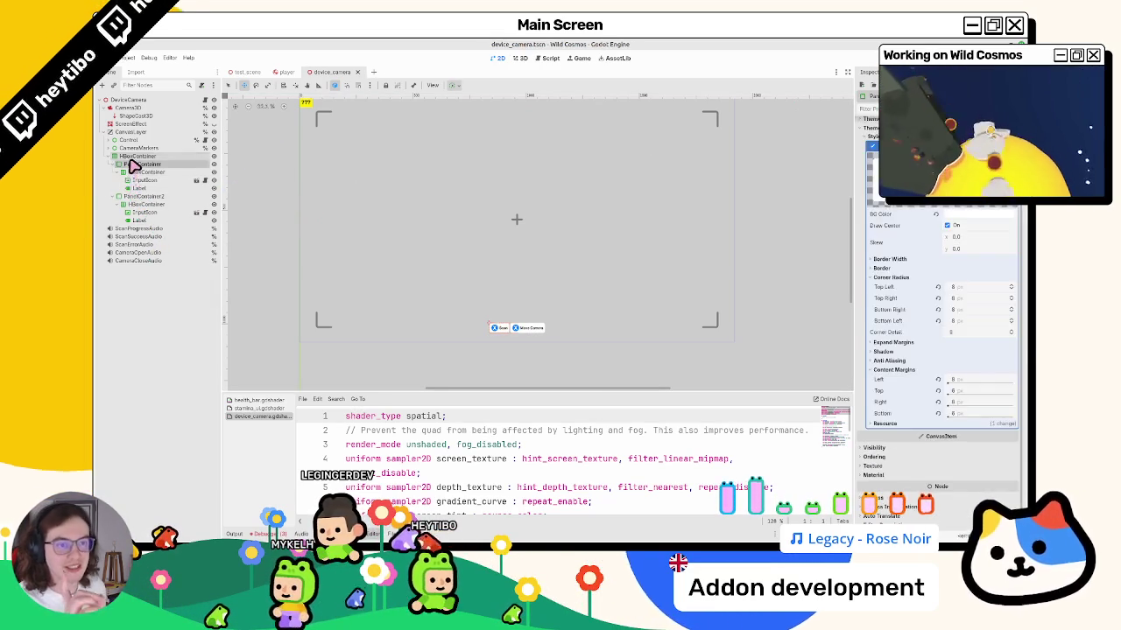
left_click(131, 156)
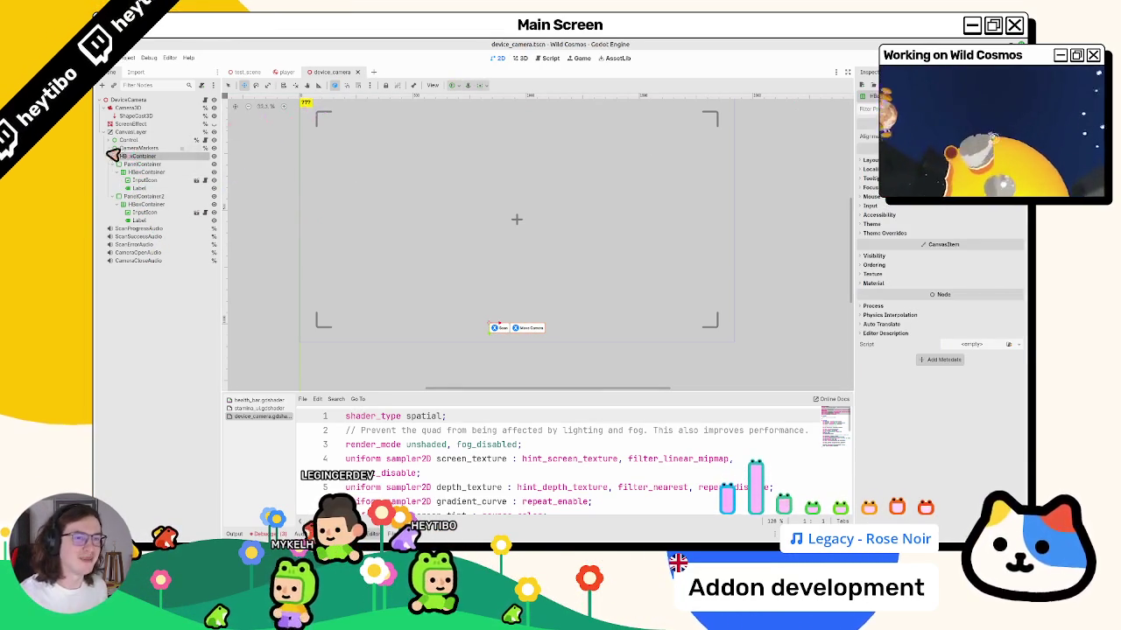
mouse_move(438, 218)
left_mouse_down()
mouse_move(583, 210)
mouse_move(574, 210)
left_mouse_up()
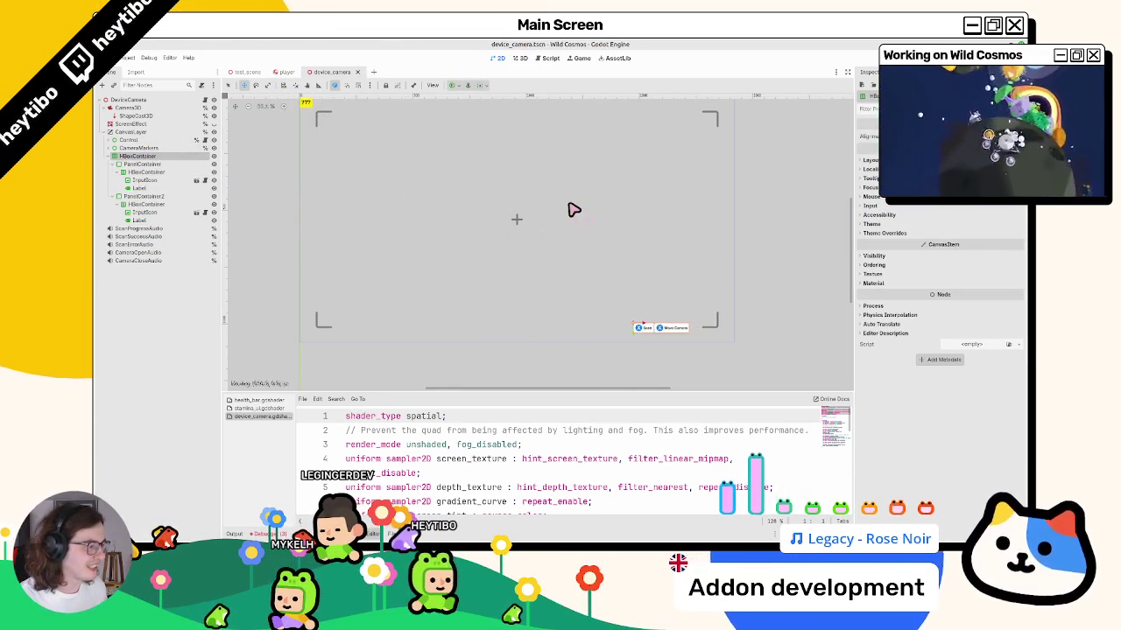
key("Escape")
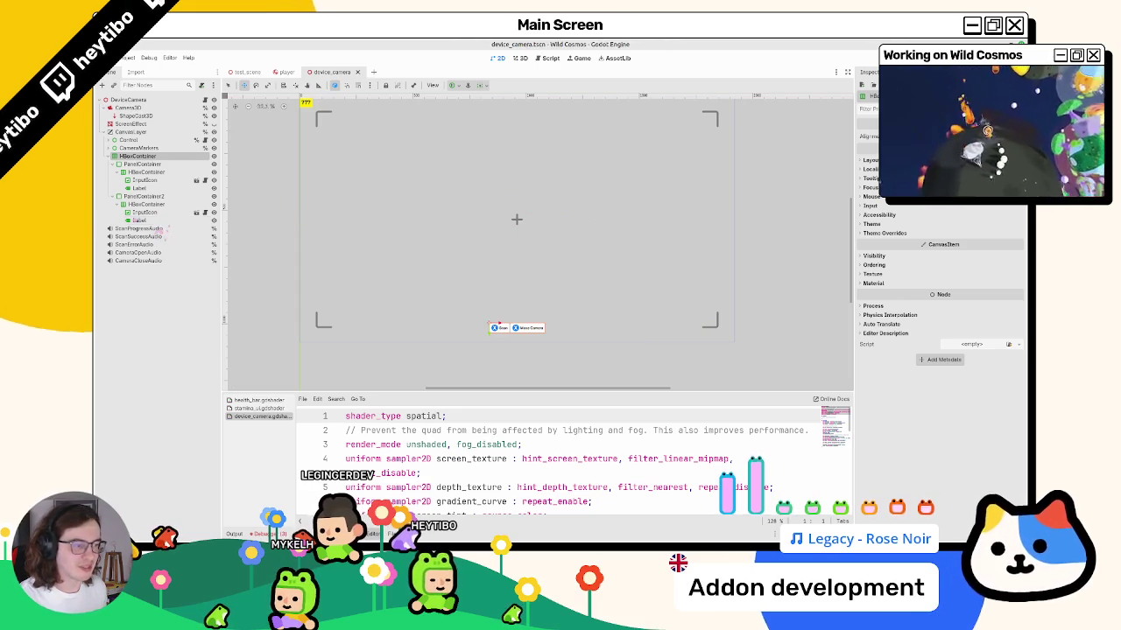
double_click(109, 167)
key("ctrl+F3")
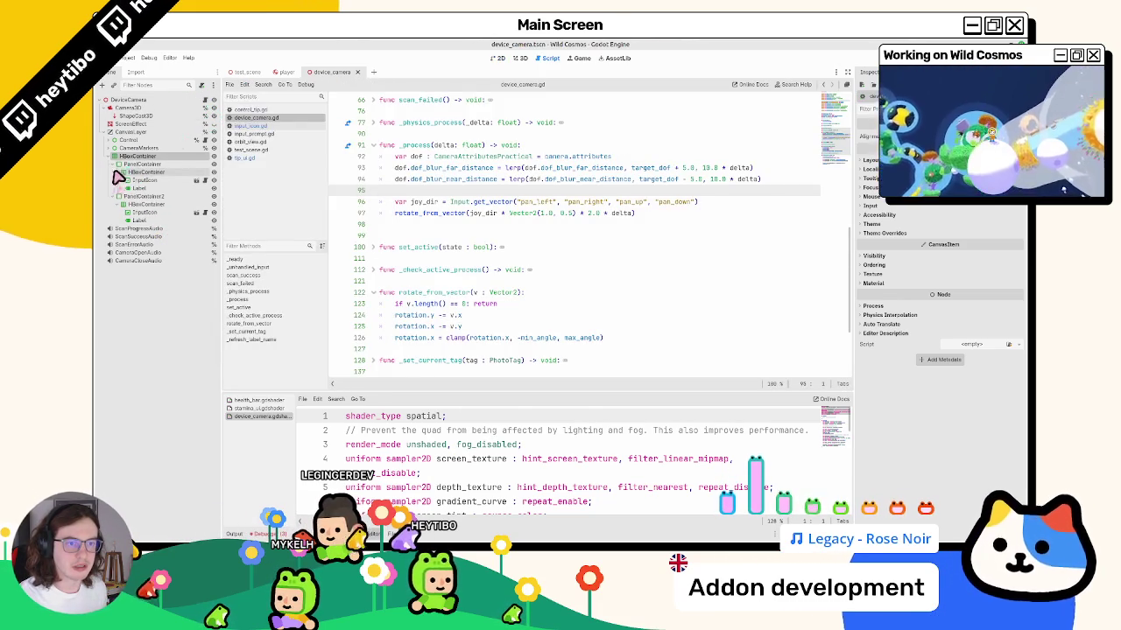
Rename the two InputIcon nodes to ScanInputIcon and CameraInputIcon.
key("ctrl+F2")
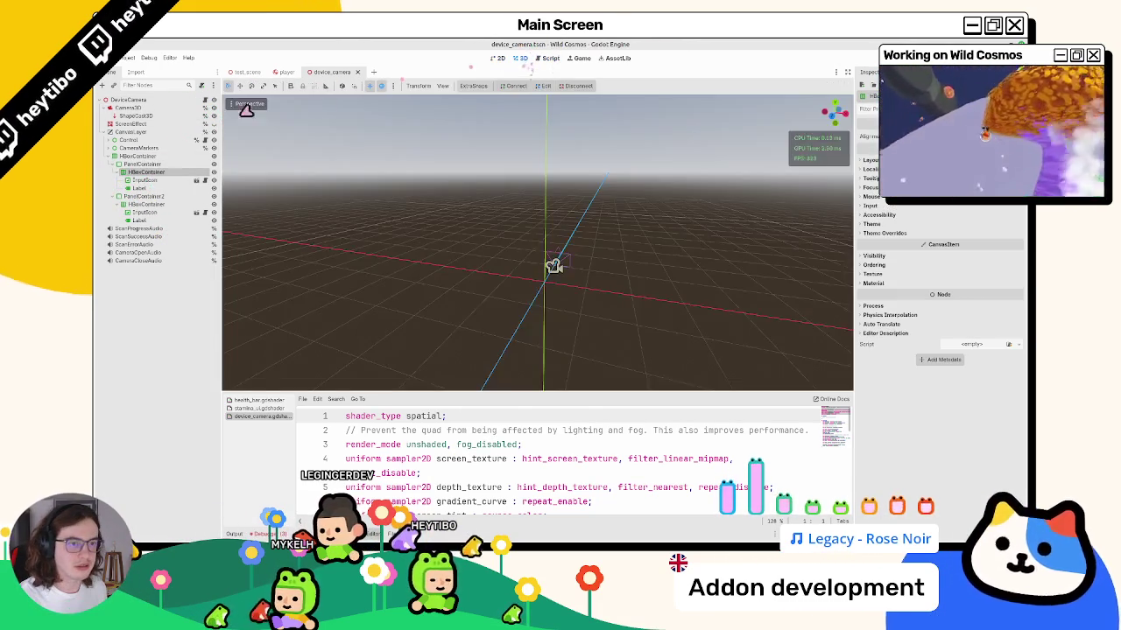
left_click(154, 181)
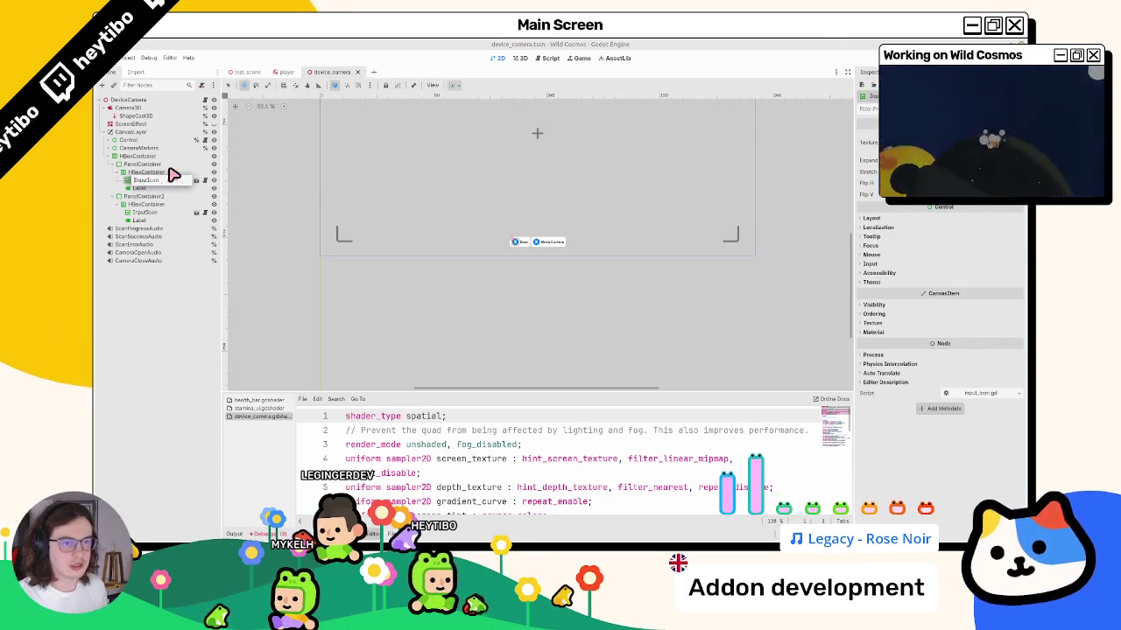
type("Scan")
key("Return")
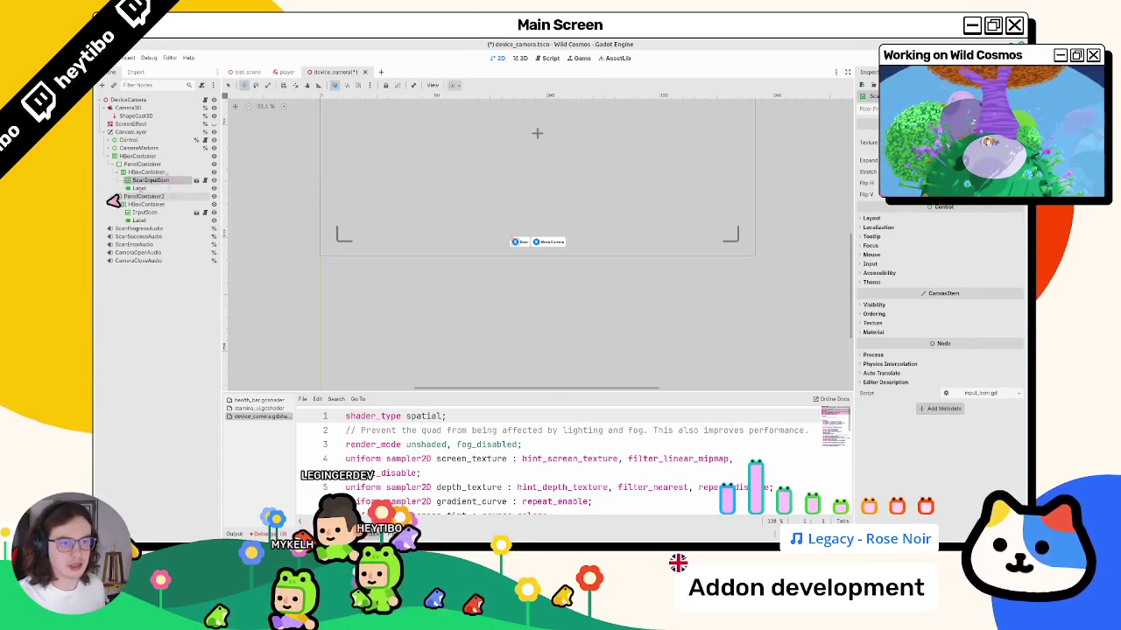
double_click(149, 213)
key("Home")
type("S")
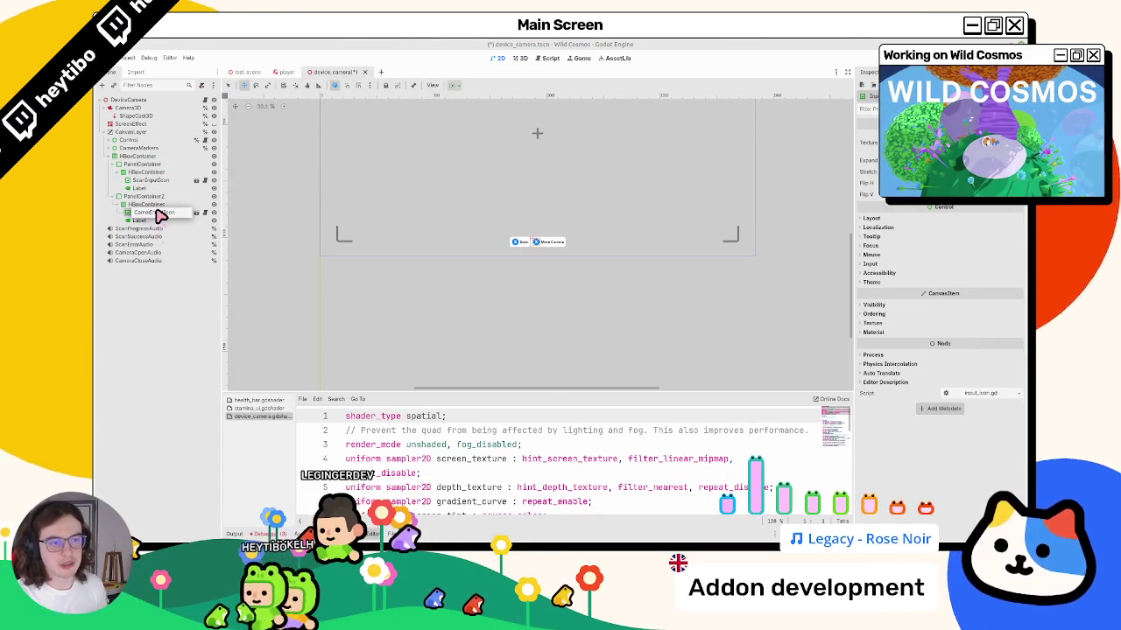
key("Return")
left_click(145, 180)
right_click(144, 180)
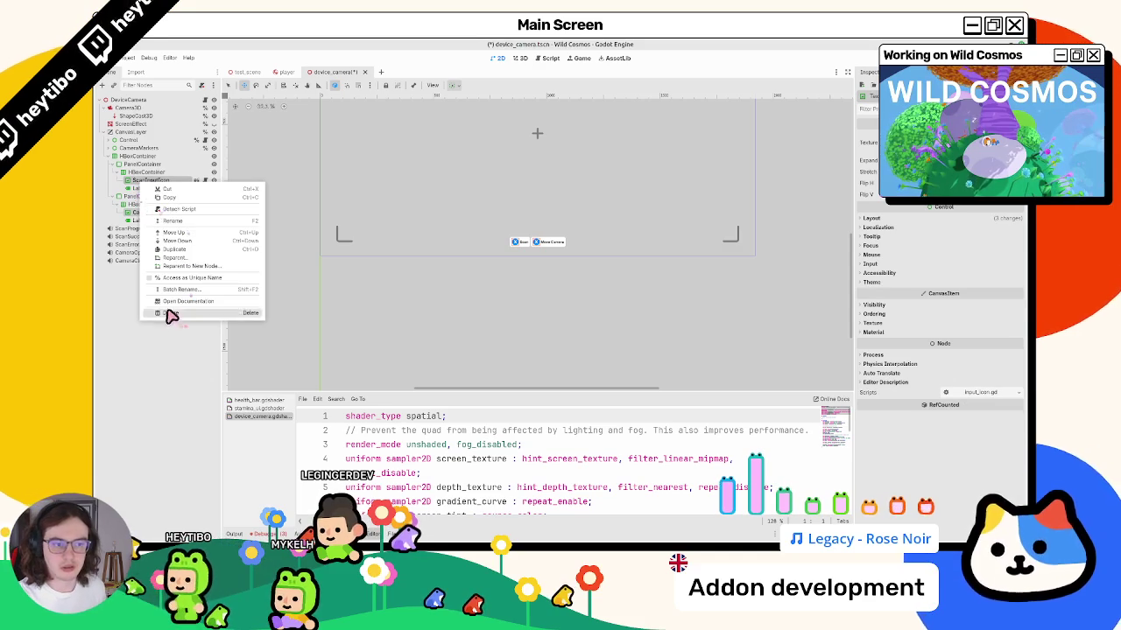
left_click(178, 278)
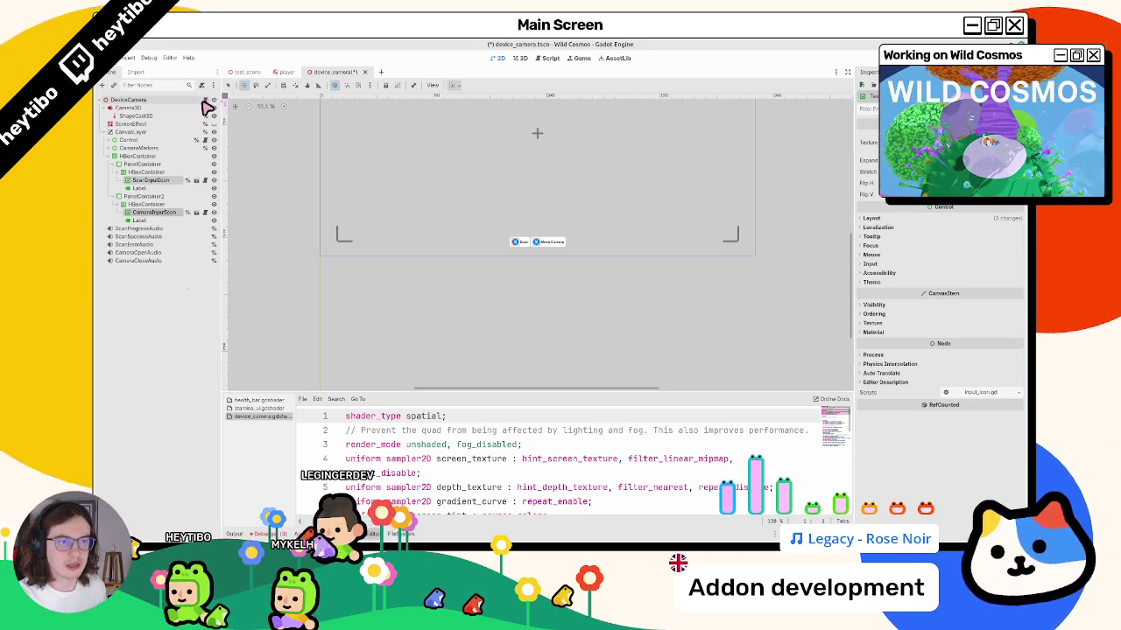
key("ctrl+F3")
mouse_move(153, 180)
left_mouse_down()
mouse_move(415, 187)
mouse_move(466, 309)
left_mouse_up()
double_click(460, 303)
scroll(415, 237, "down", 6)
left_click(564, 225)
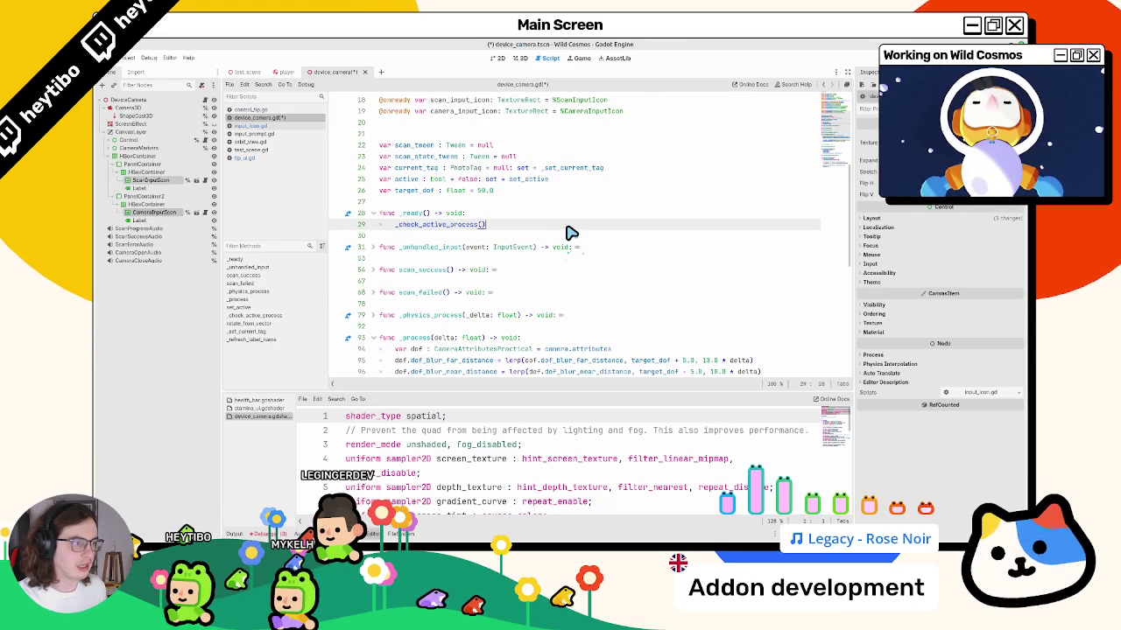
Add a new line after _check_active_process() in _ready() and type 'scan_input_icon.'.
key("Return")
type("scan_input_icon.")
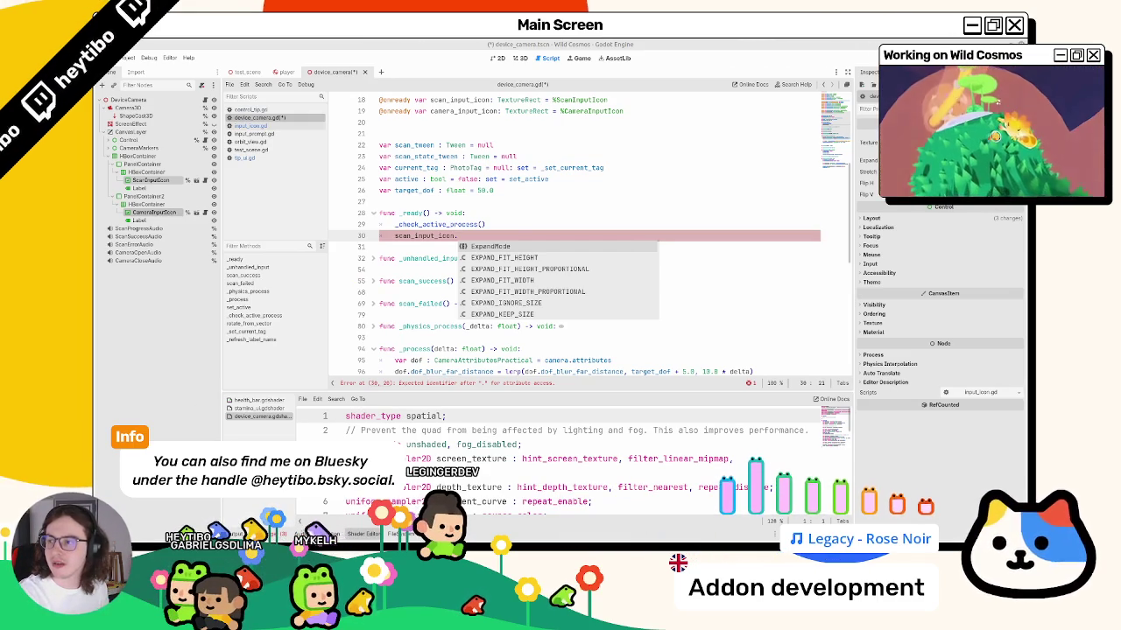
key("F1")
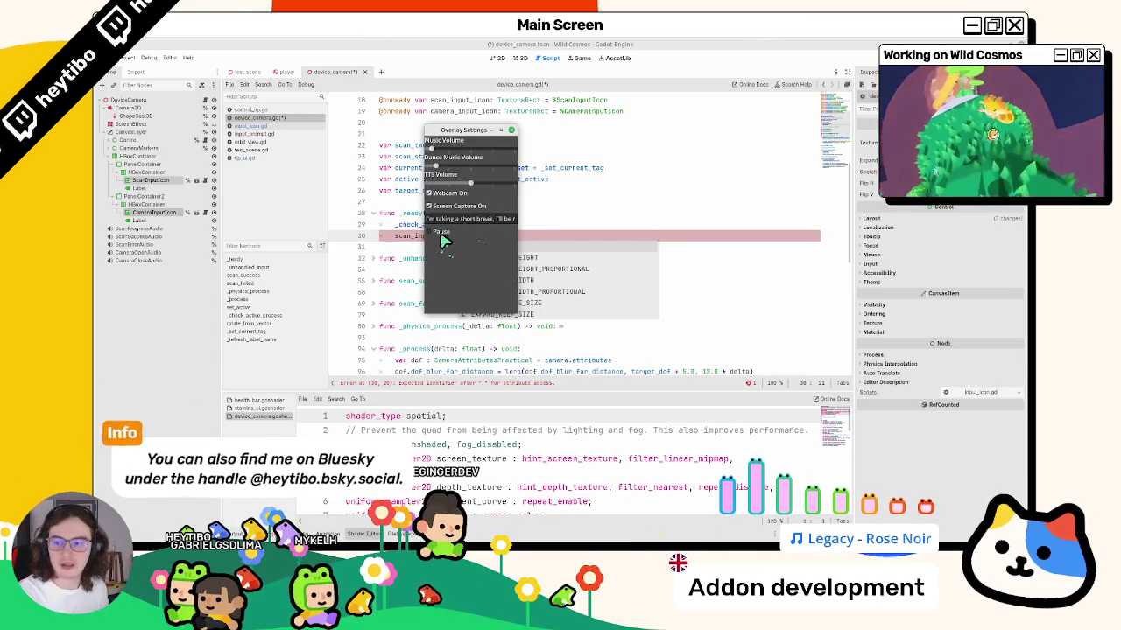
left_click(442, 233)
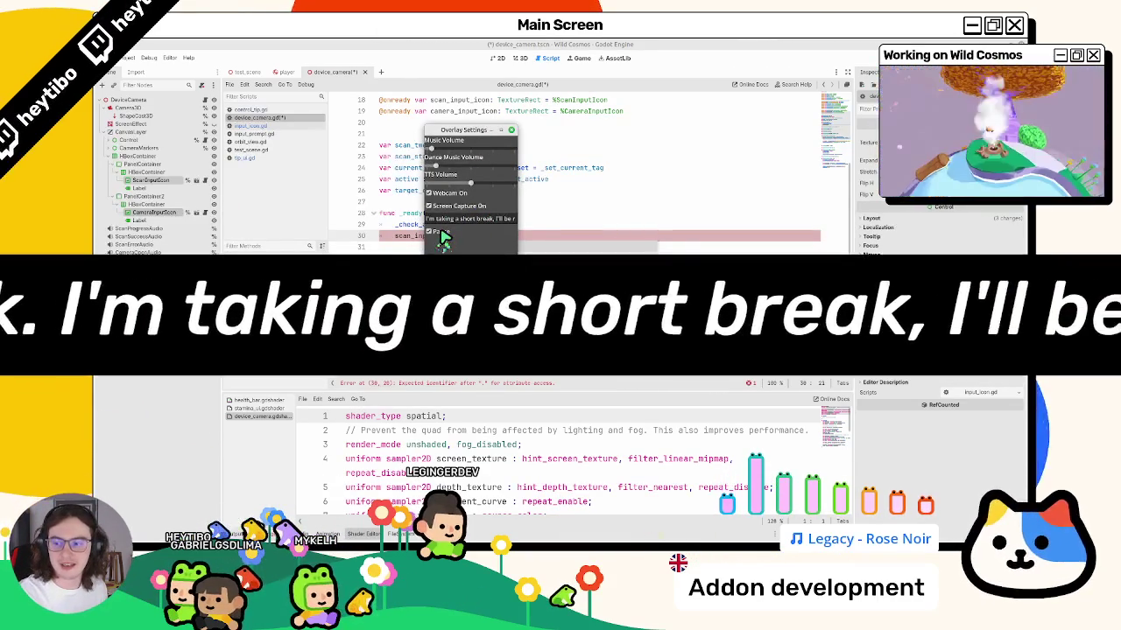
left_click(444, 236)
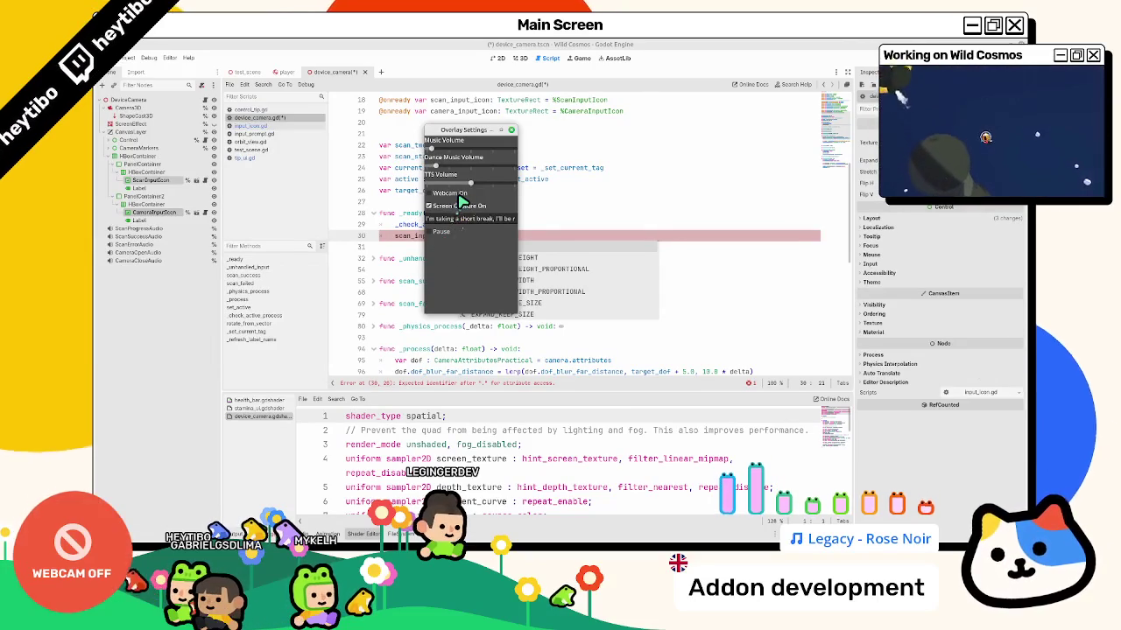
left_click(454, 207)
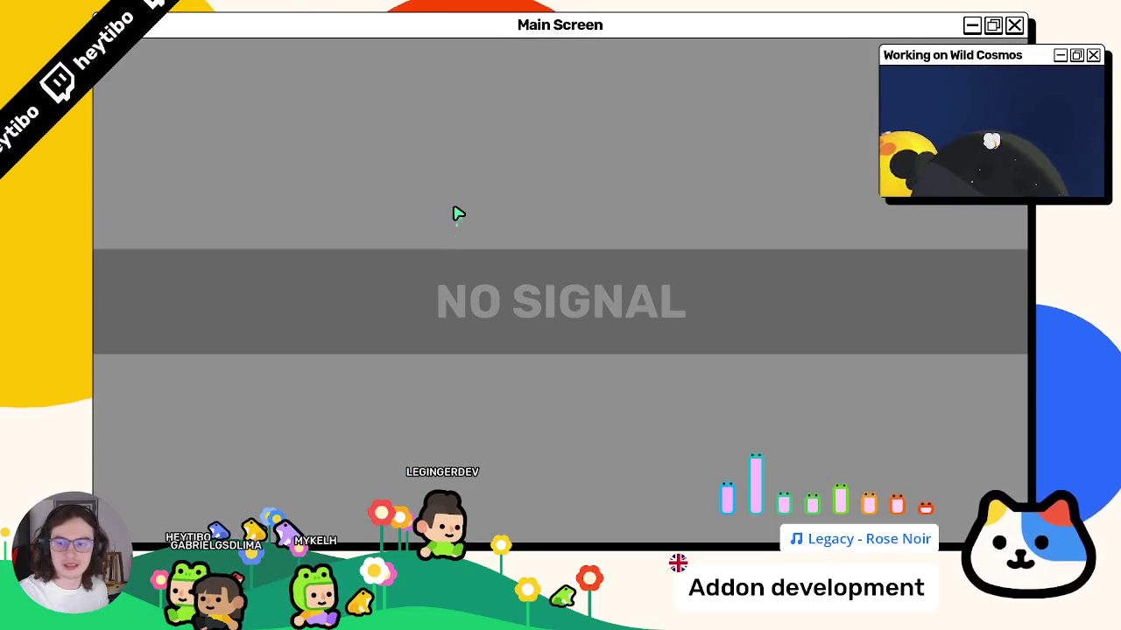
left_click(454, 209)
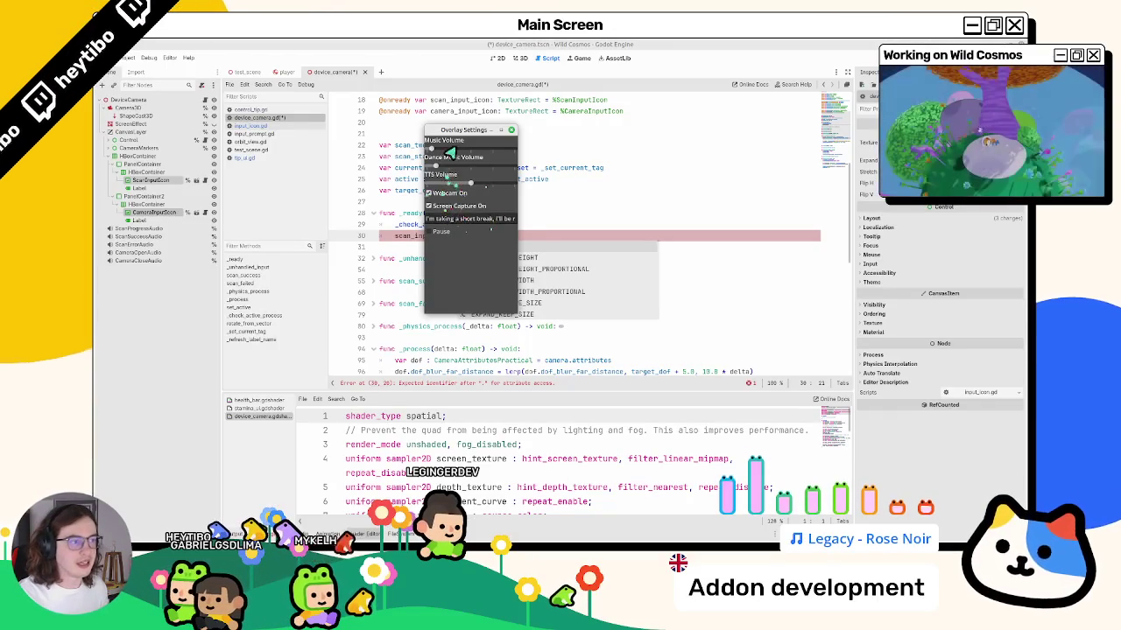
left_click(501, 130)
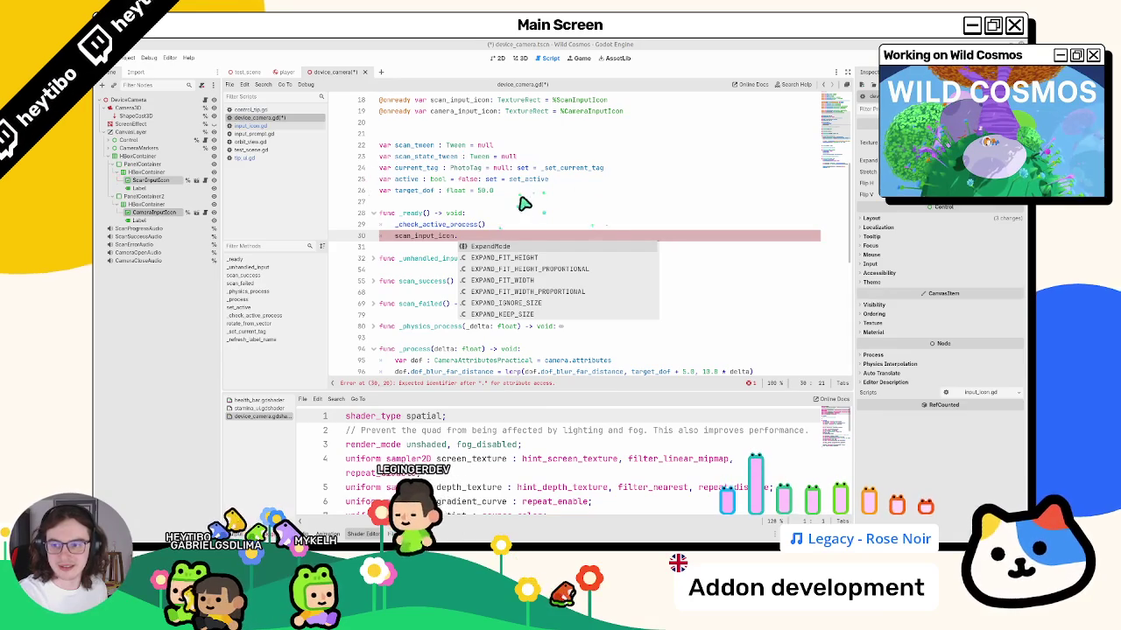
Drop the partial method call and look up the set_icon function in input_icon.gd.
left_click(482, 235)
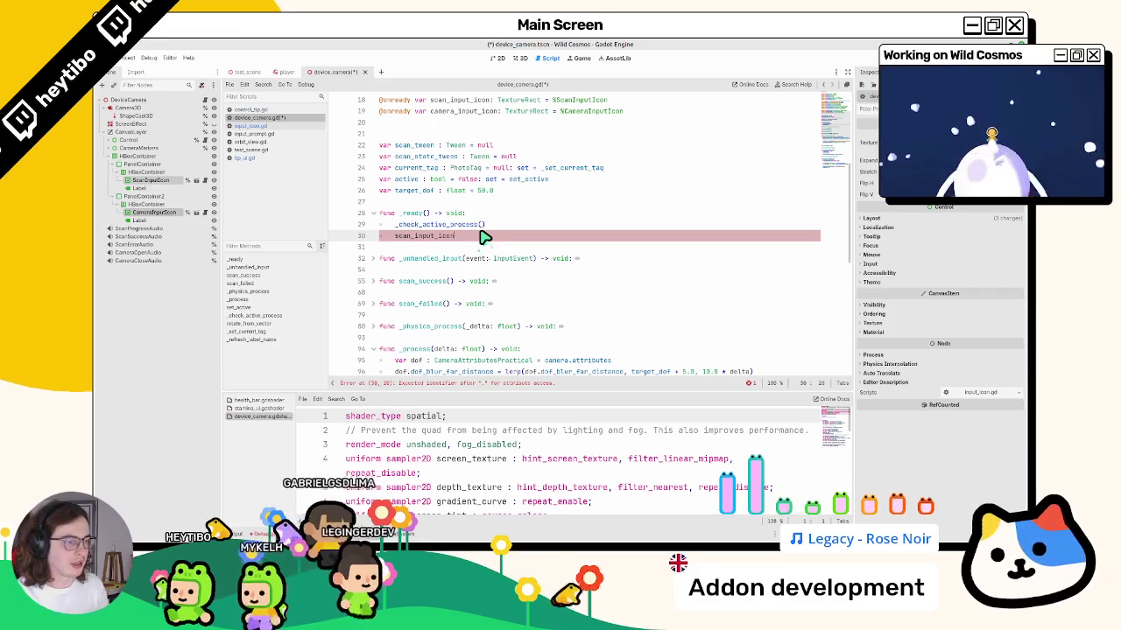
type(".set_")
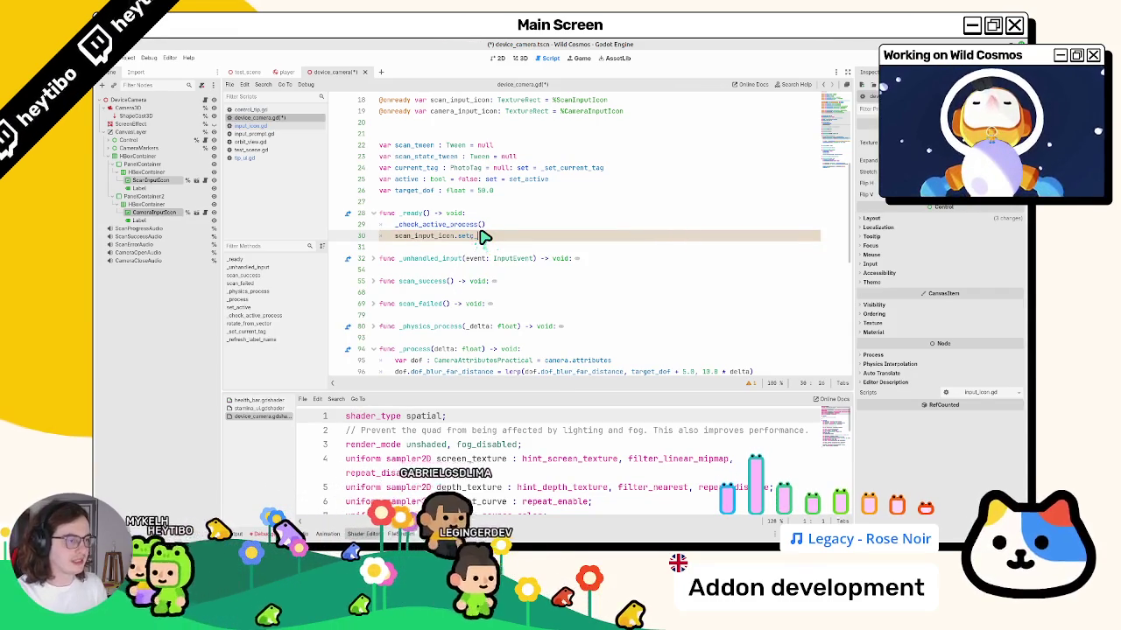
key("BackSpace")
key("BackSpace")
key("BackSpace")
type("is")
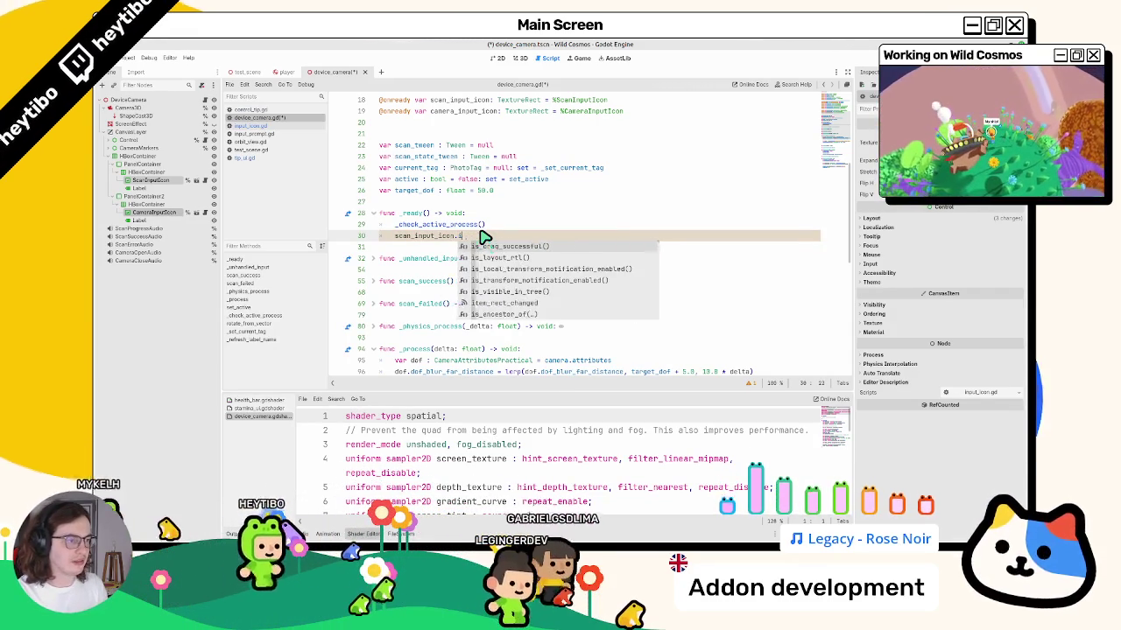
key("BackSpace")
key("BackSpace")
key("BackSpace")
scroll(429, 234, "up", 4)
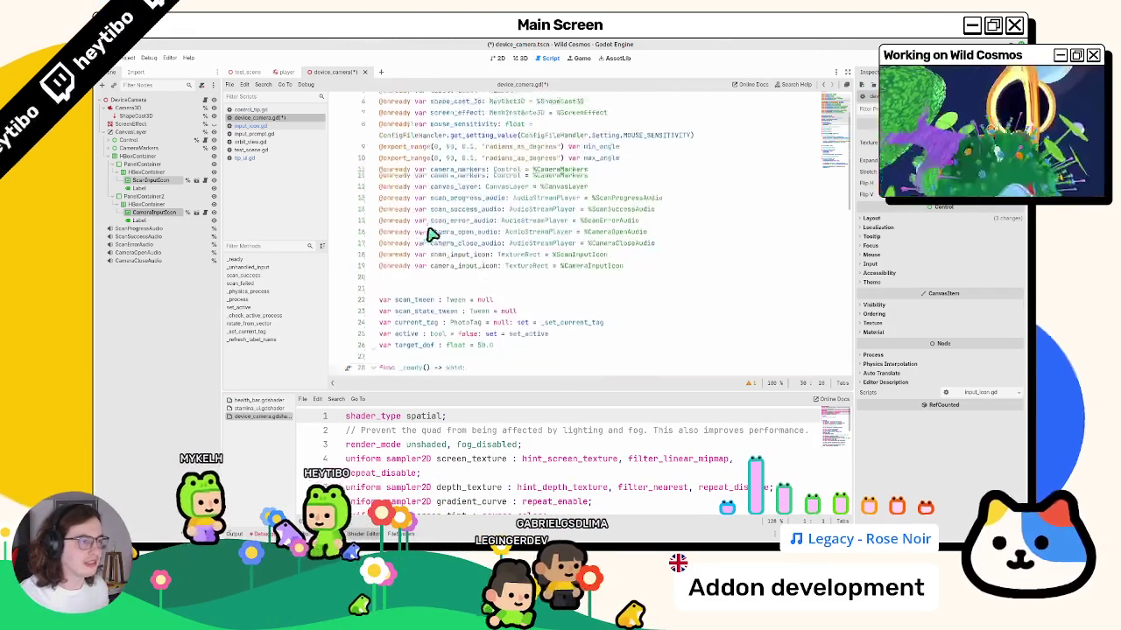
scroll(429, 234, "up", 1)
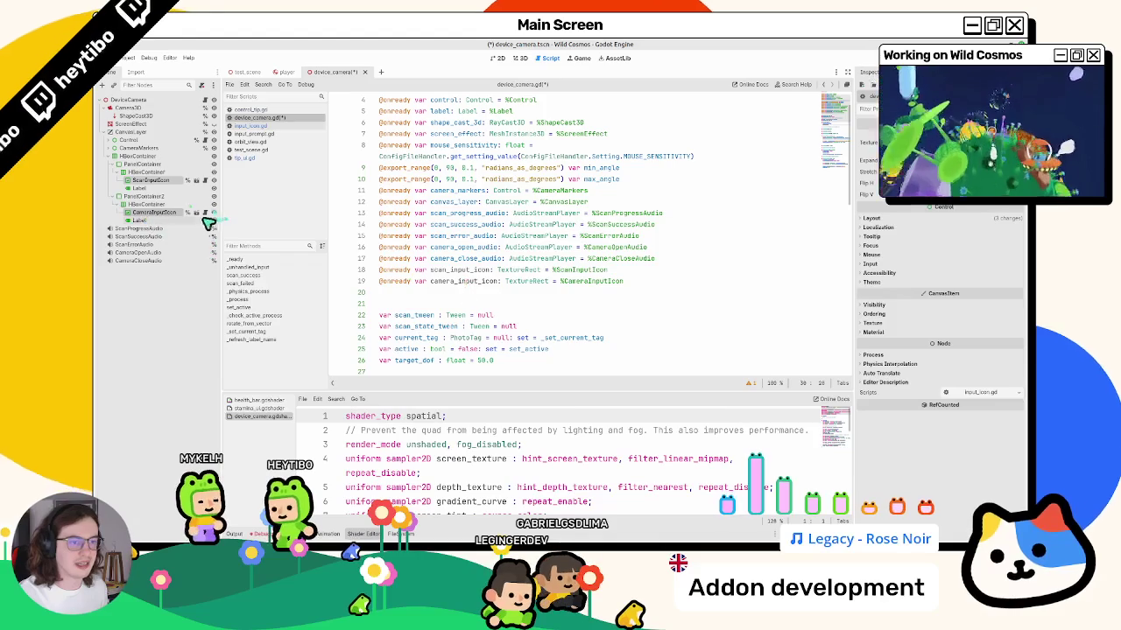
left_click(213, 212)
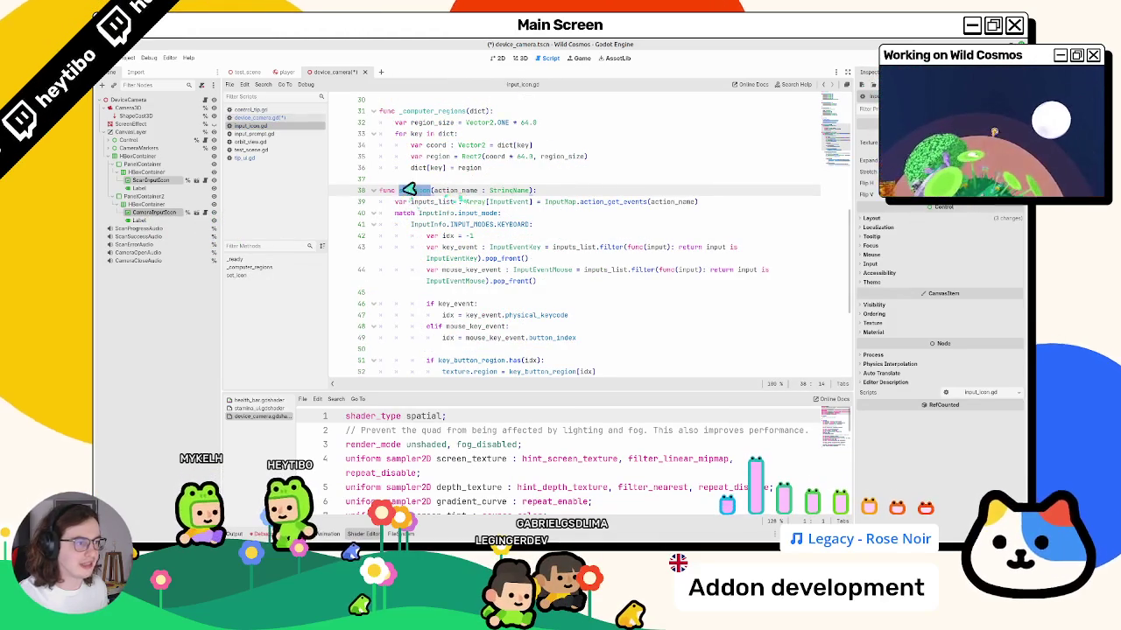
Complete line 30 as scan_input_icon.set_icon(""), then open Project > Project Settings.
left_click(251, 117)
left_click(534, 306)
left_click(537, 273)
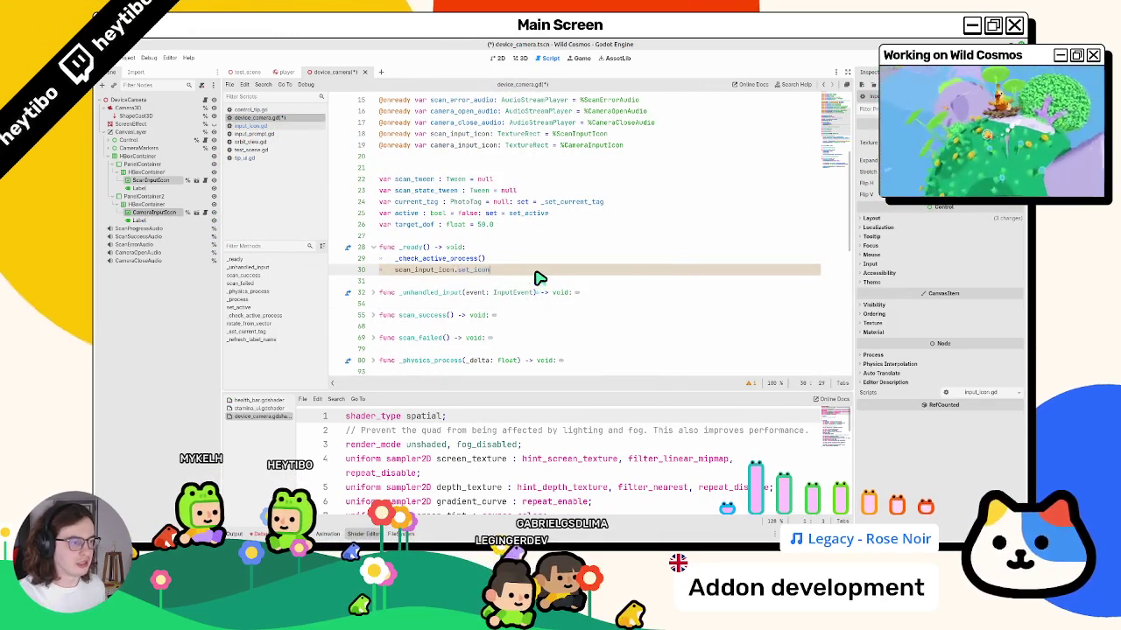
type("set_icon(\"")
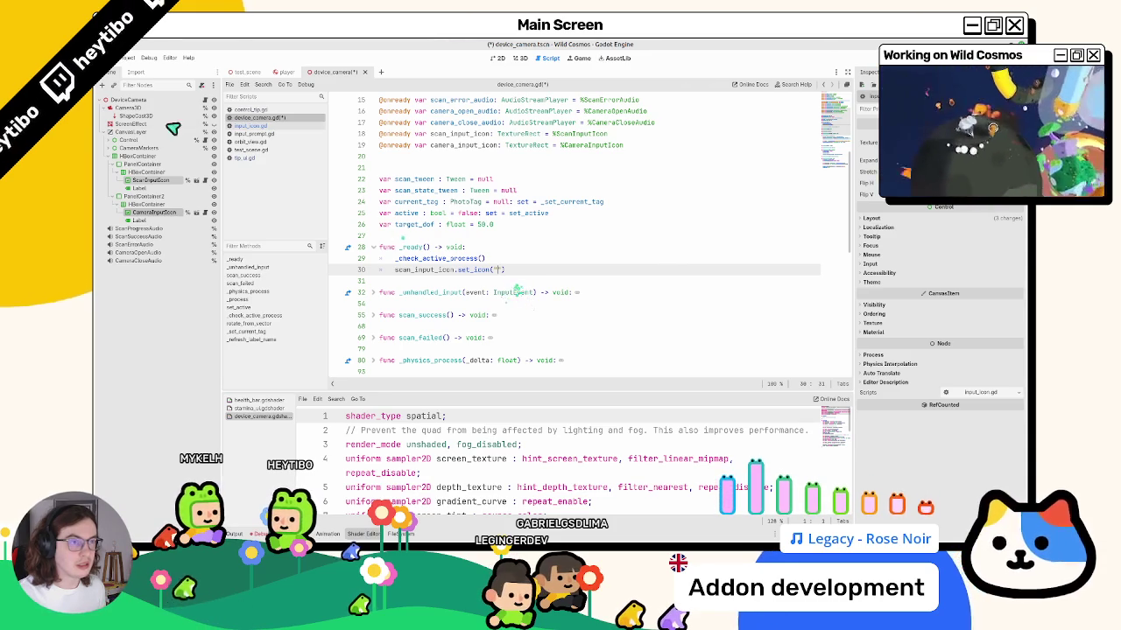
left_click(125, 57)
left_click(153, 70)
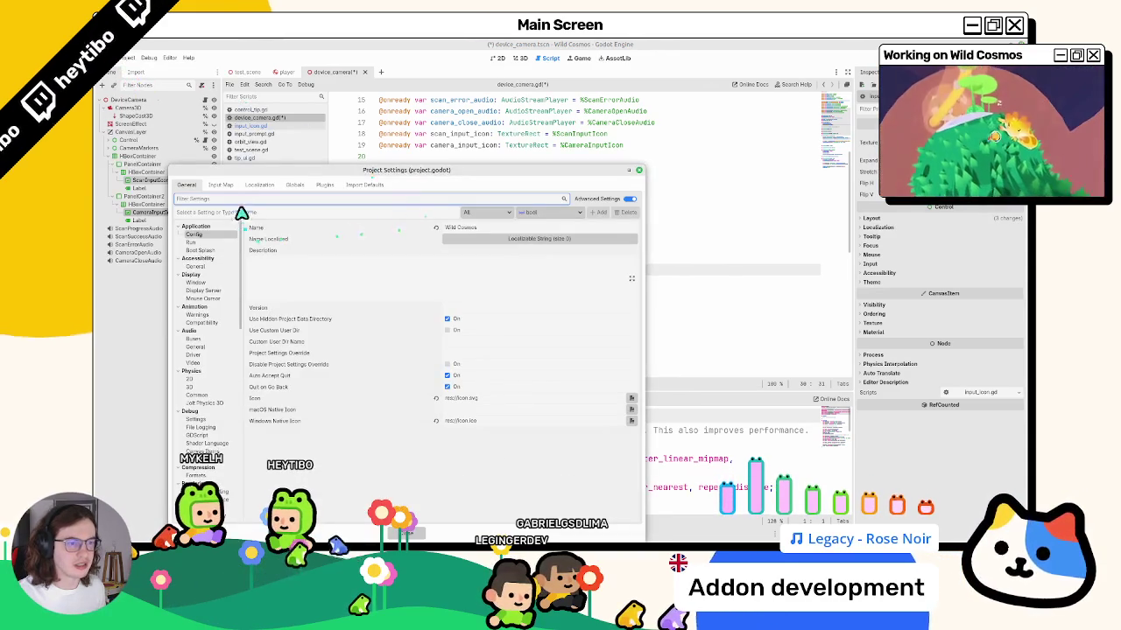
Browse the project's Input Map actions, then close Project Settings.
left_click(221, 184)
scroll(321, 284, "down", 10)
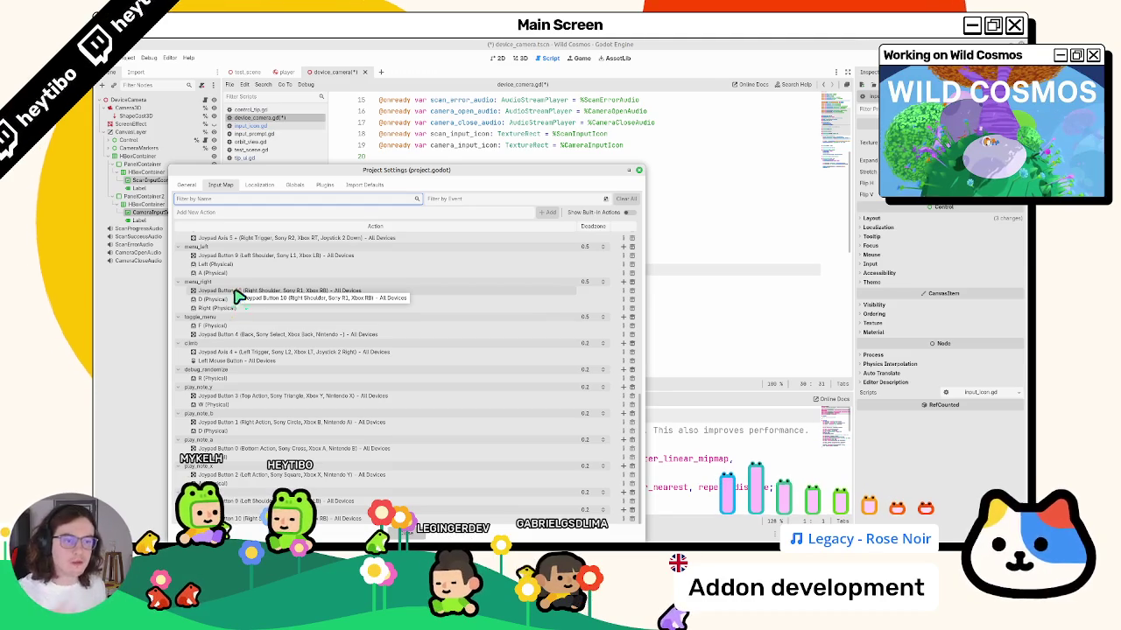
scroll(236, 298, "up", 5)
scroll(237, 297, "up", 6)
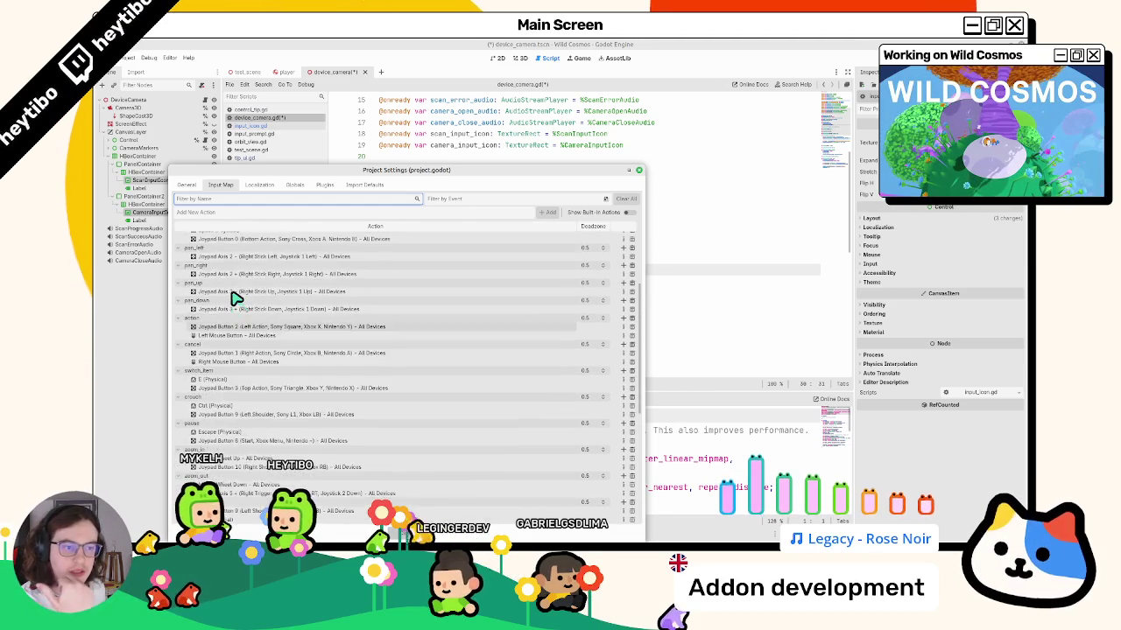
scroll(235, 299, "down", 6)
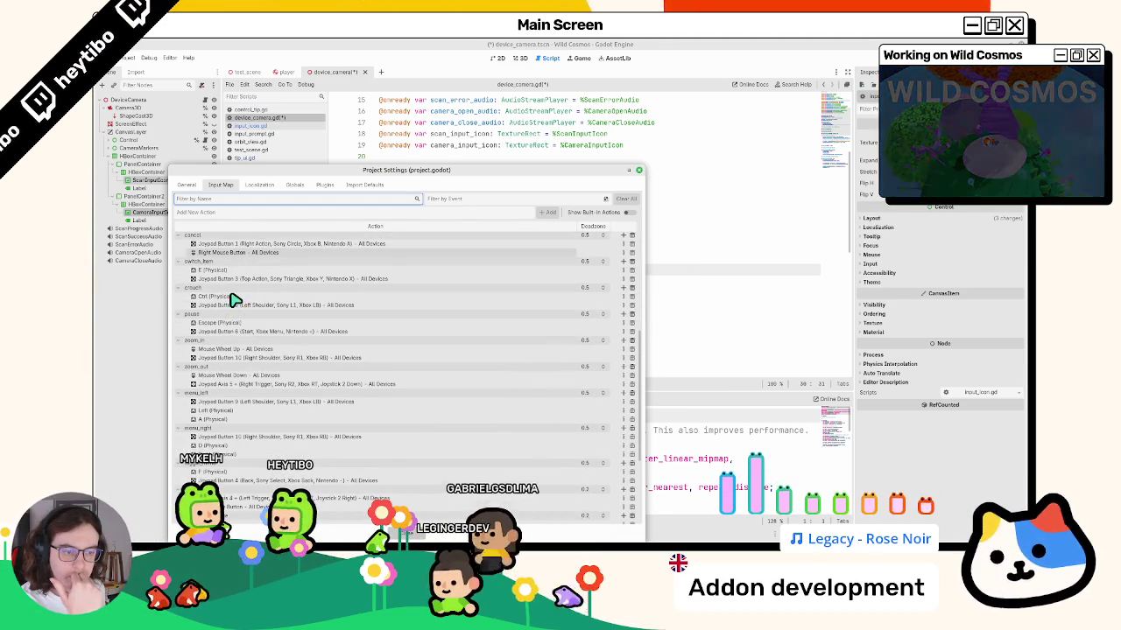
scroll(235, 299, "up", 1)
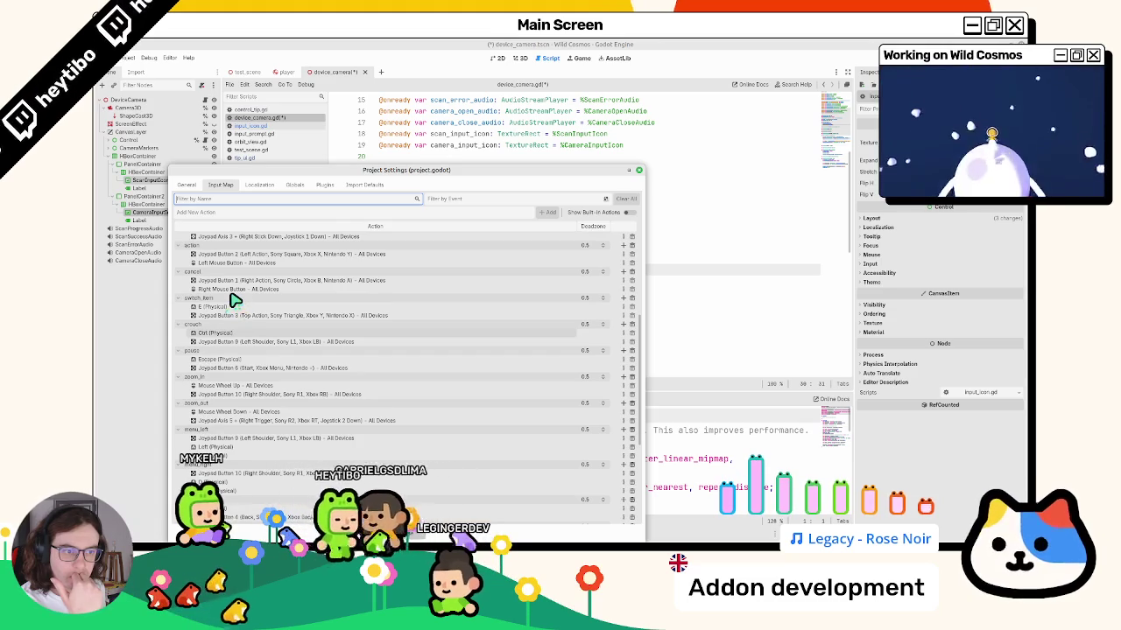
scroll(236, 298, "up", 1)
key("Escape")
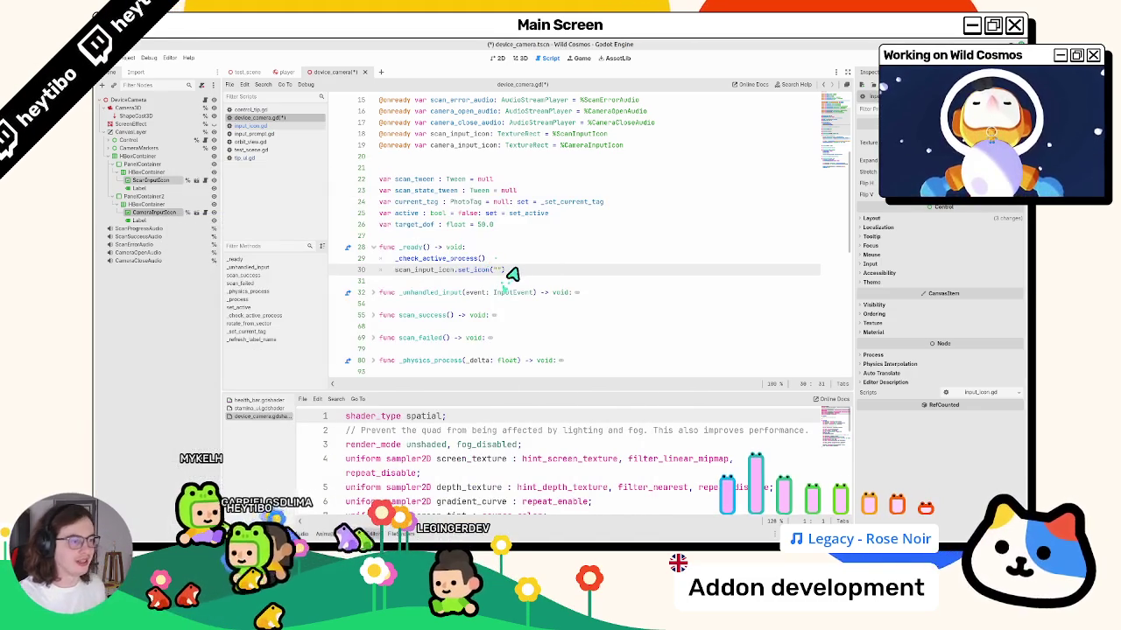
Duplicate the set_icon line onto line 31 and reopen Project Settings.
key("ctrl+shift+d")
type("action")
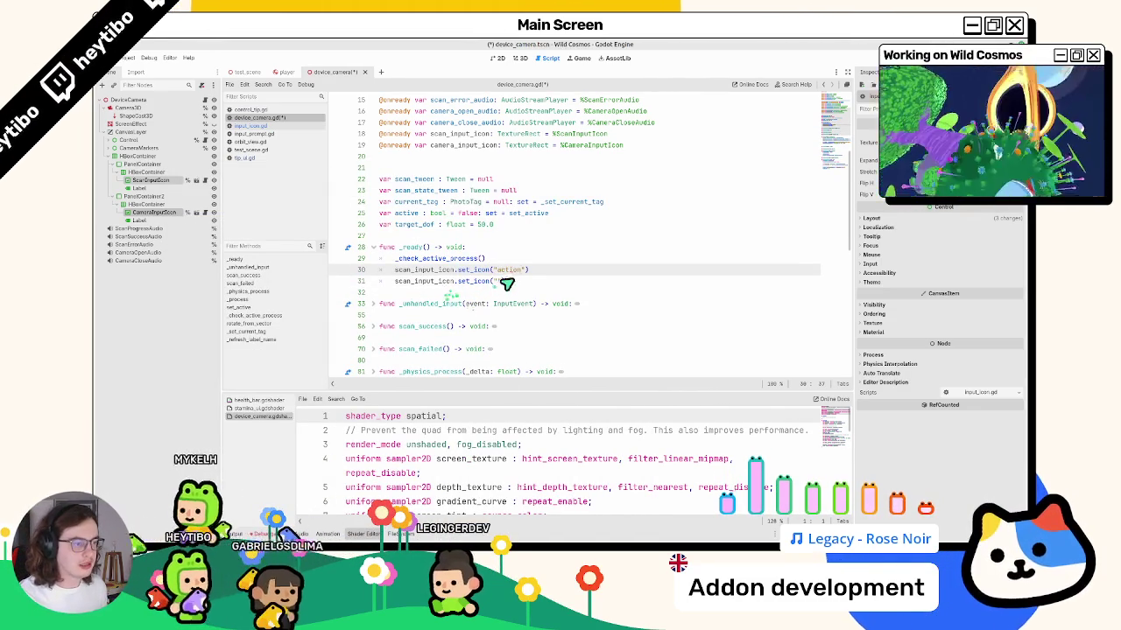
left_click(496, 282)
left_click(127, 58)
left_click(158, 72)
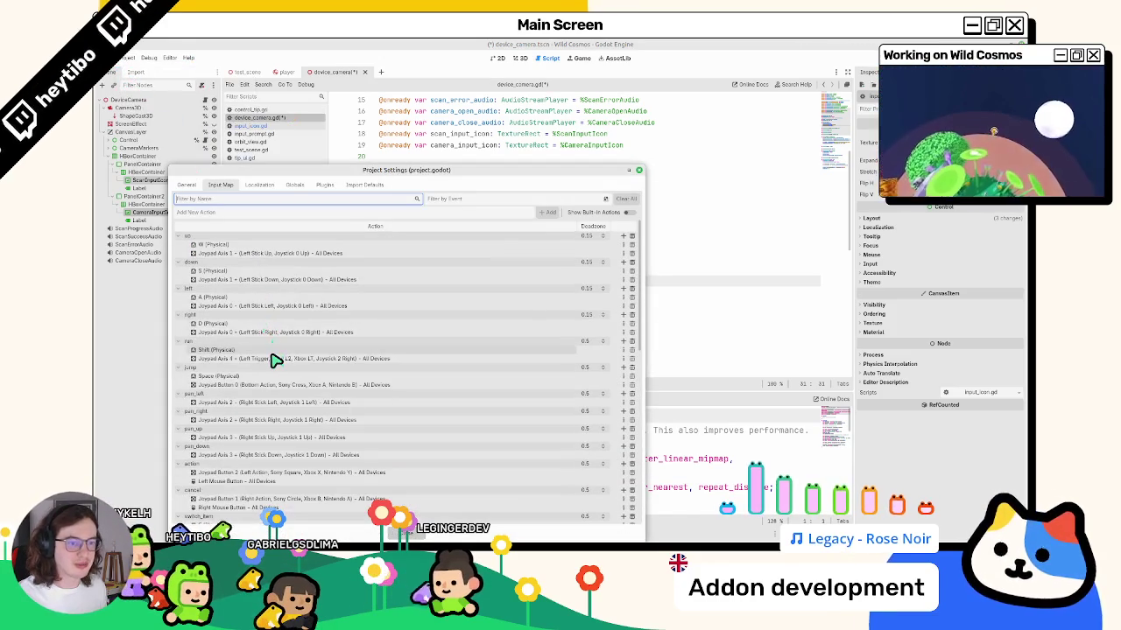
Scroll through Input Map actions like menu_left, toggle_menu and play_note, then close Project Settings.
scroll(273, 359, "down", 10)
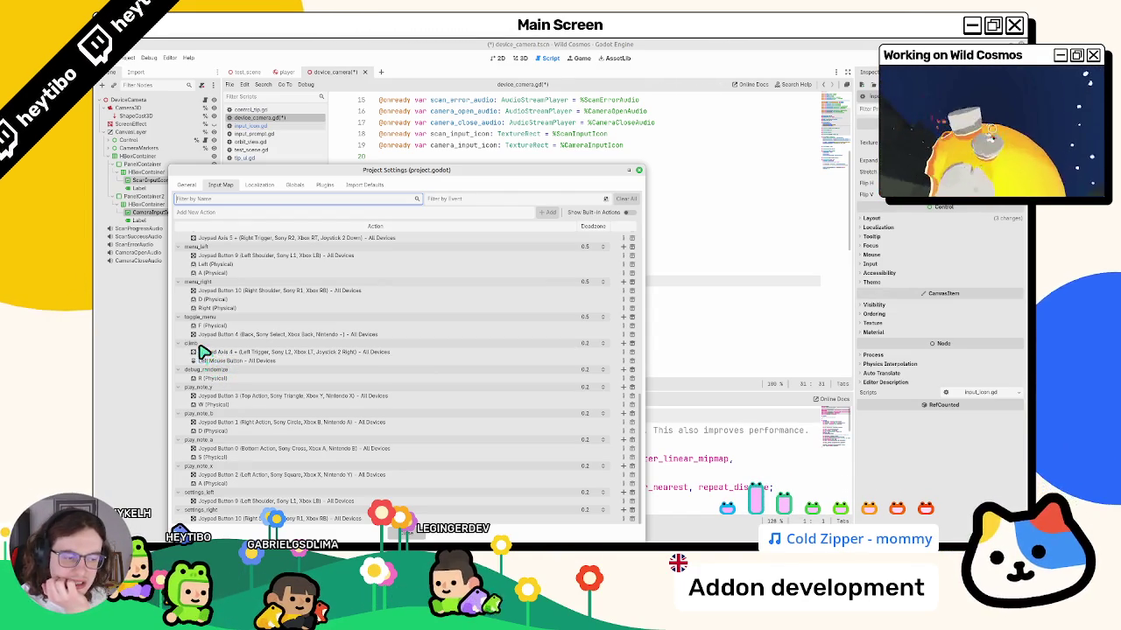
scroll(198, 348, "up", 3)
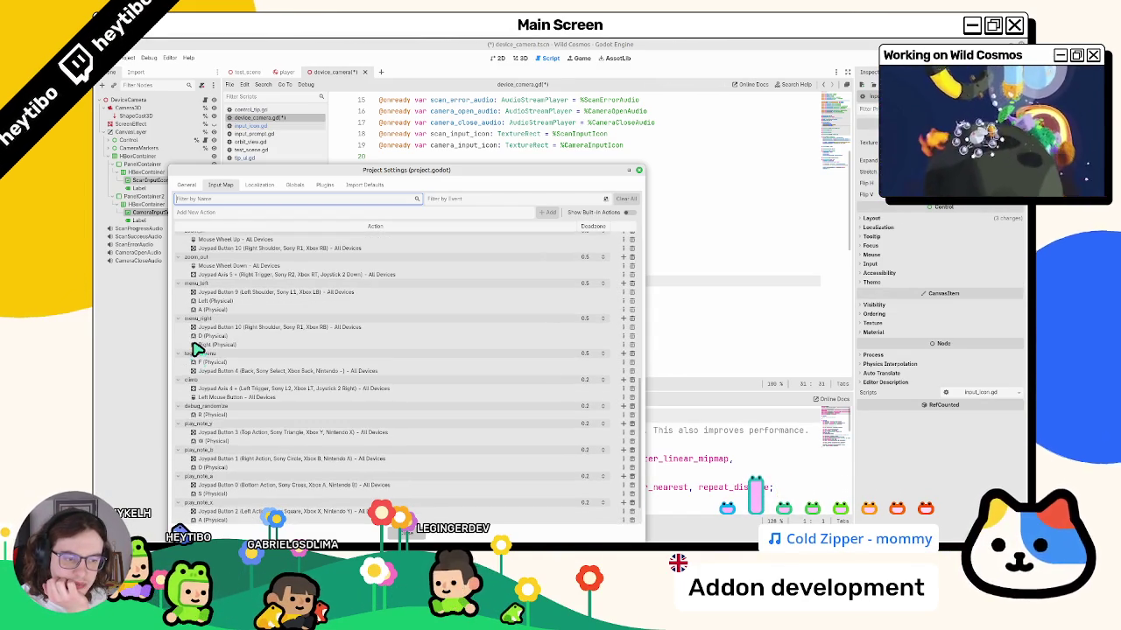
scroll(198, 349, "up", 10)
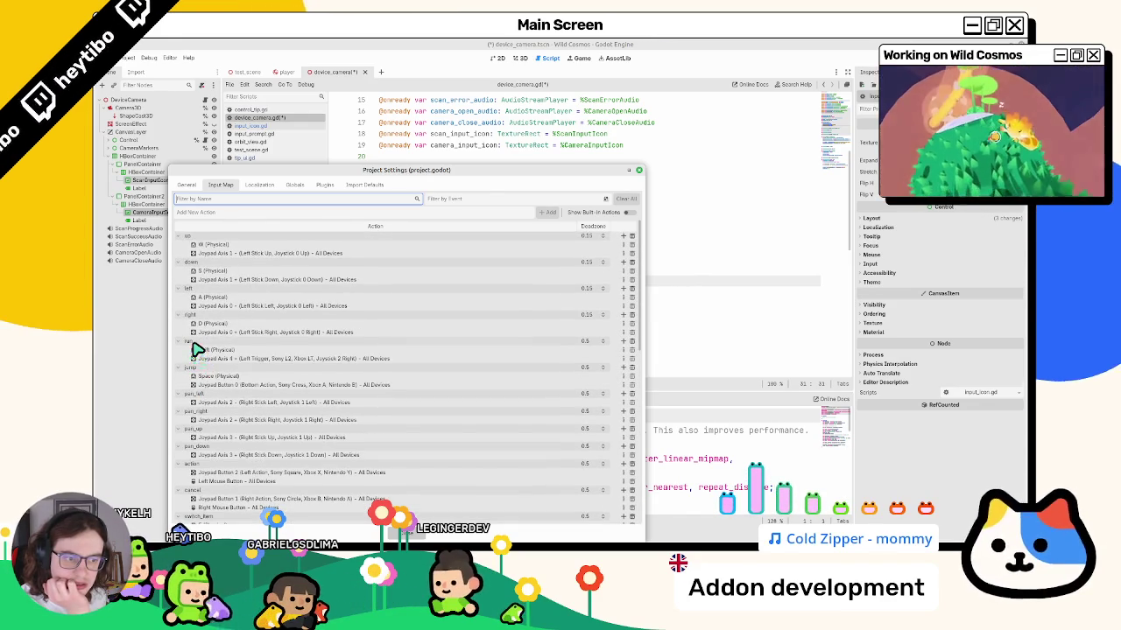
scroll(198, 348, "down", 3)
scroll(198, 348, "down", 15)
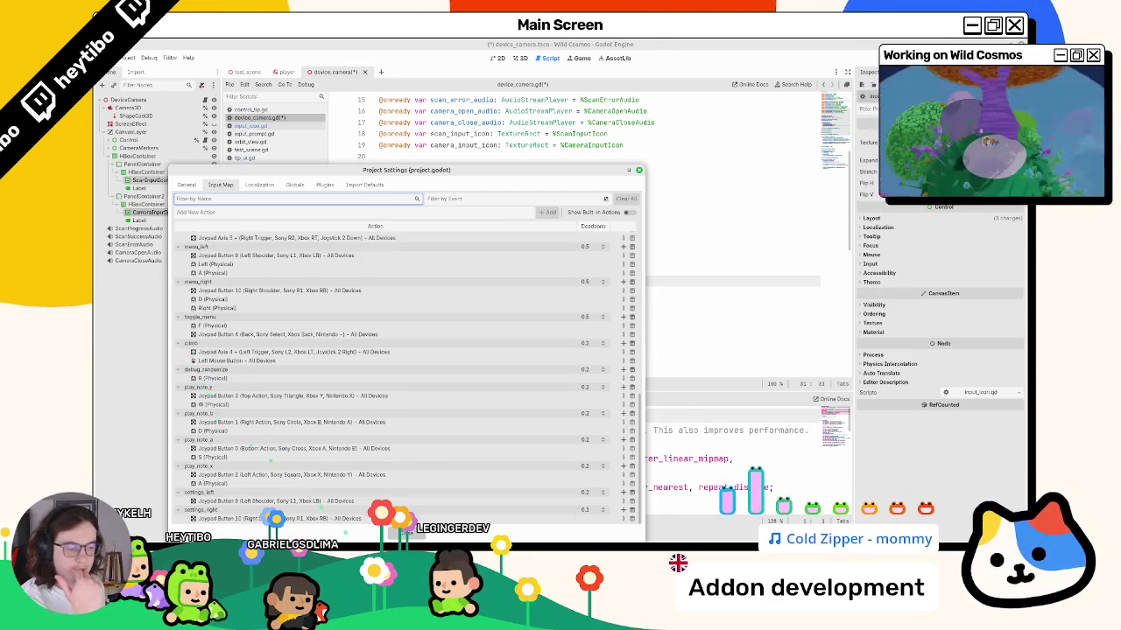
key("Escape")
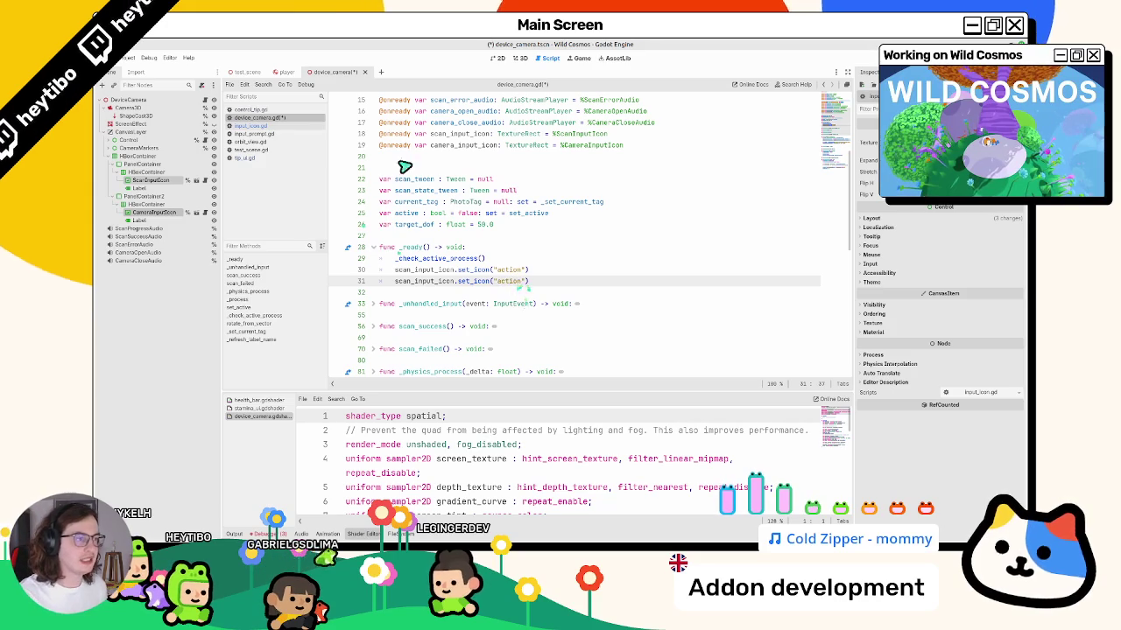
Paste camera_input_icon over scan_input_icon on line 31, then run the test_scene.
double_click(437, 144)
key("ctrl+c")
double_click(420, 281)
key("ctrl+v")
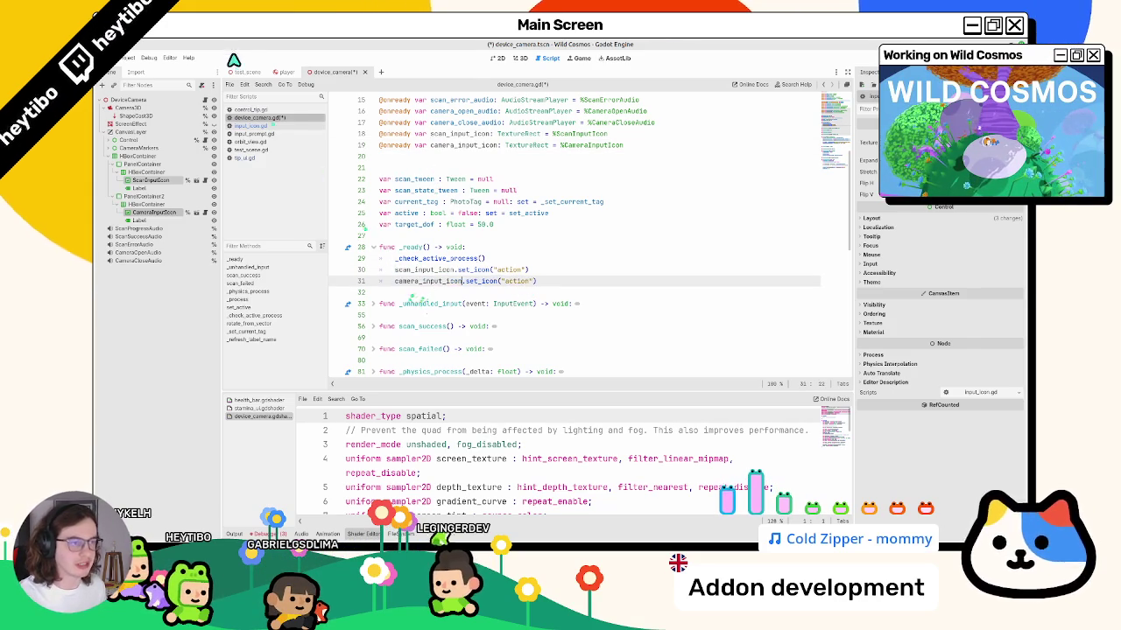
left_click(247, 71)
key("F6")
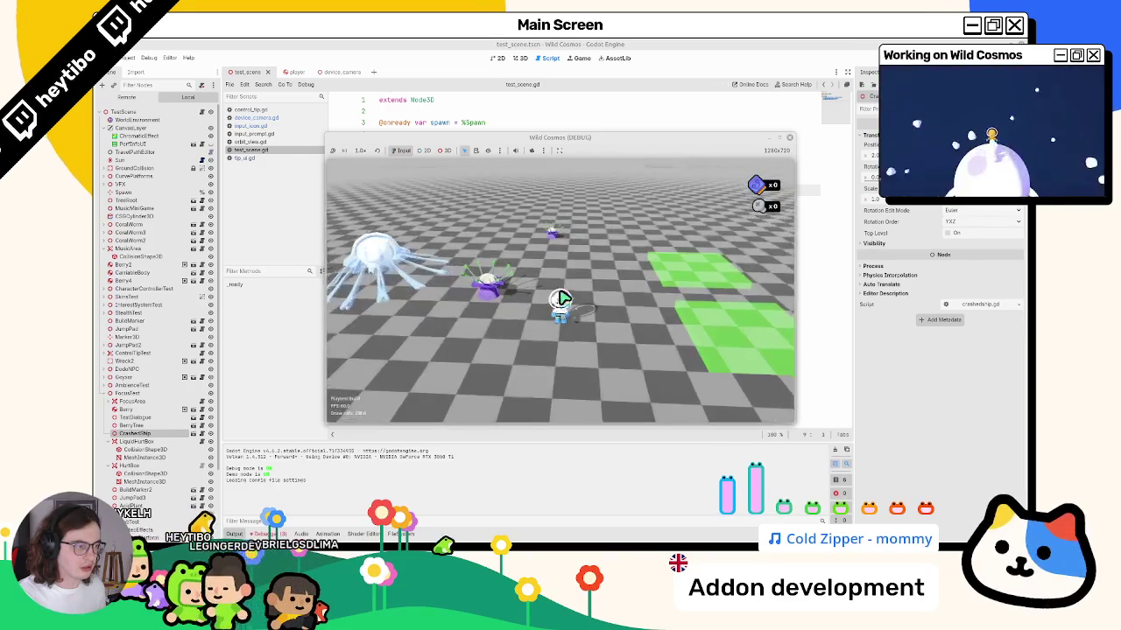
Open the radial tool menu, restart the game, open the map, enter camera mode, then stop.
left_click(561, 297)
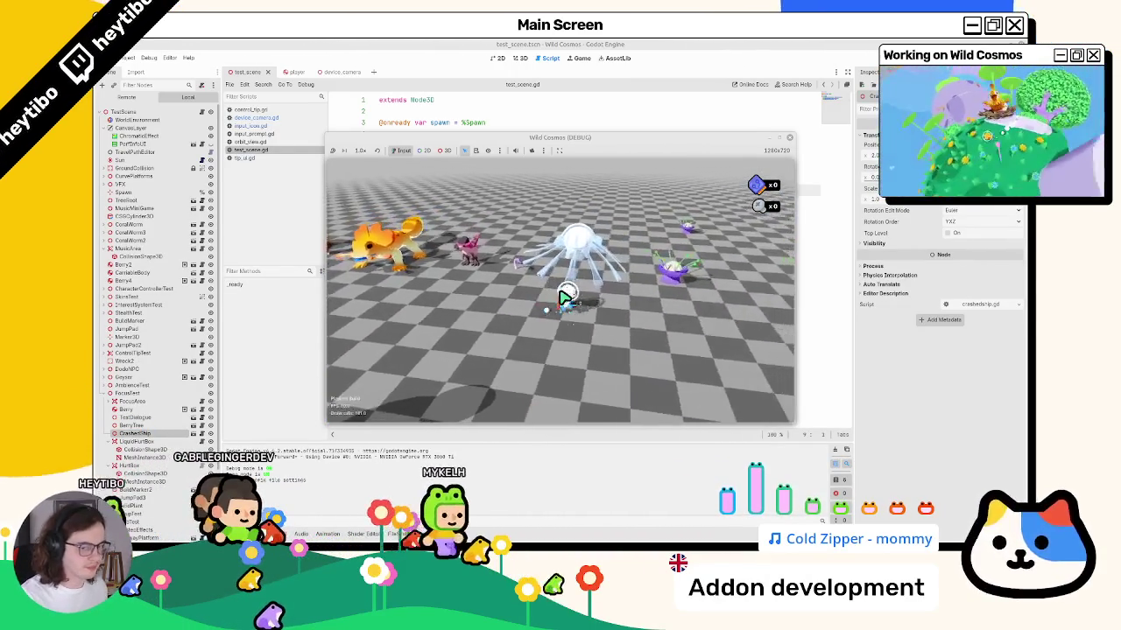
key("F8")
key("F5")
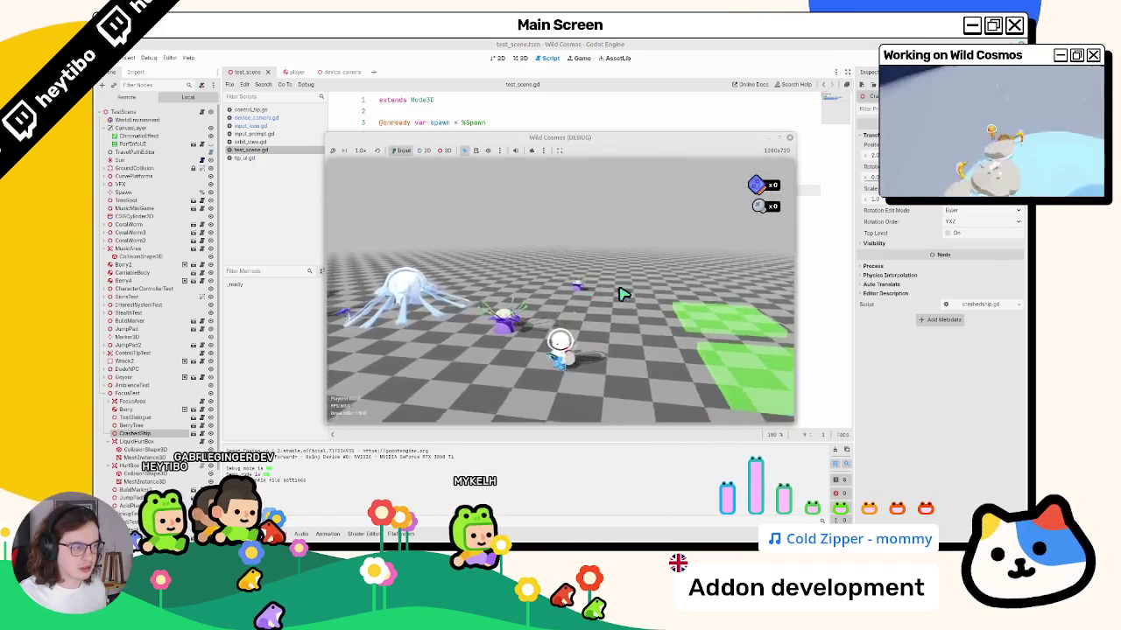
key("Tab")
key("Tab")
left_click(561, 298)
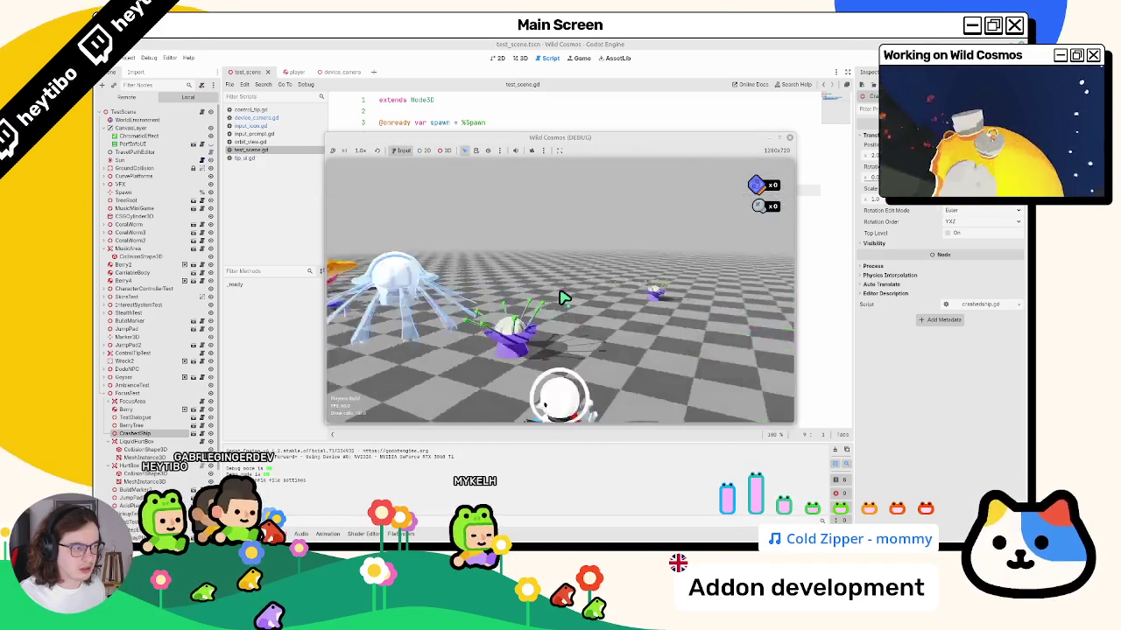
key("F8")
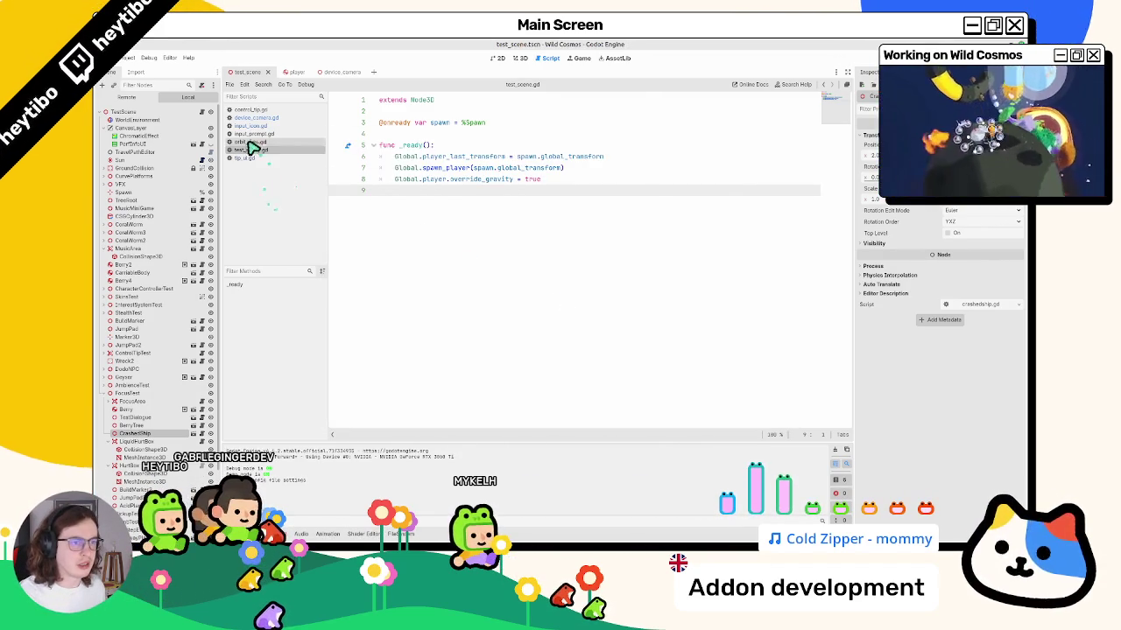
Look through tip_ui.gd, test_scene.gd, orbit_view.gd and input_prompt.gd.
left_click(247, 158)
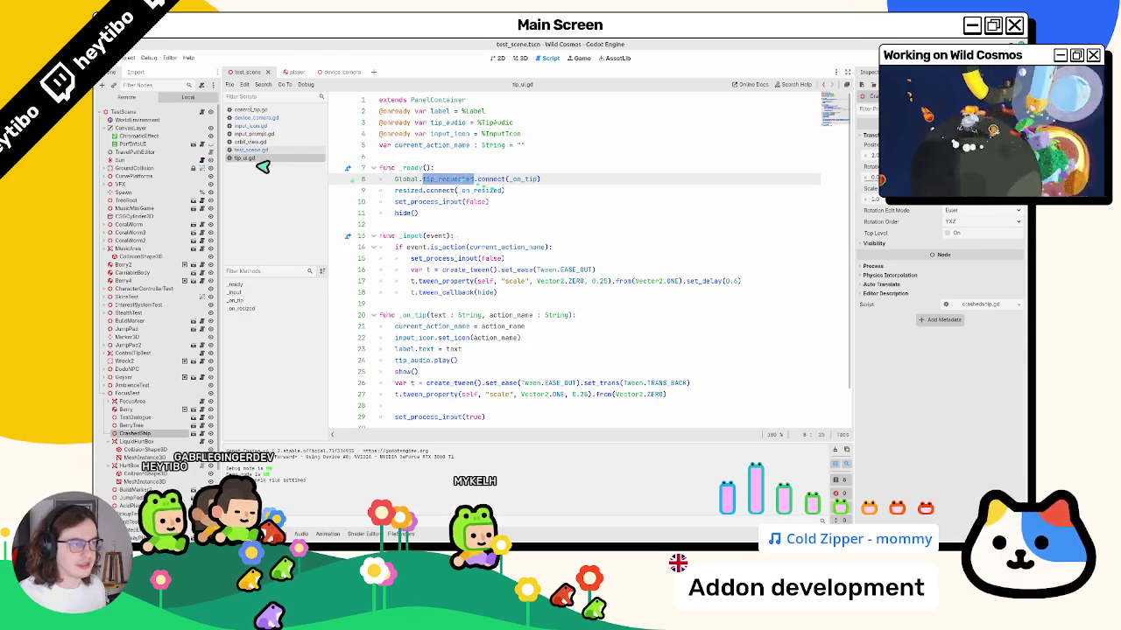
left_click(267, 150)
left_click(282, 142)
left_click(287, 134)
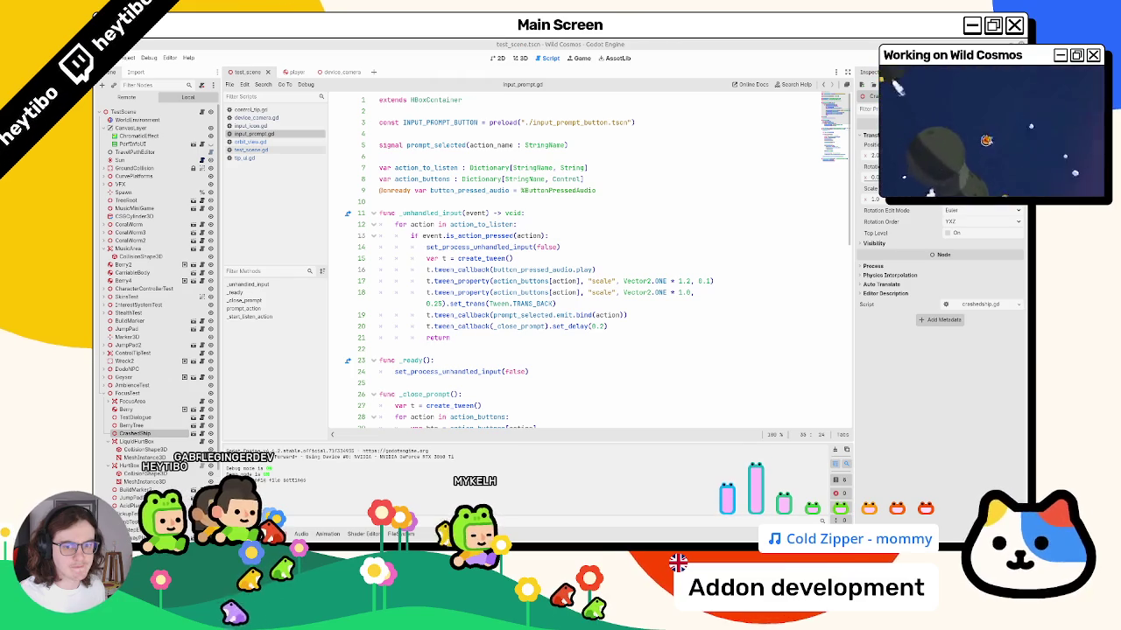
scroll(429, 202, "down", 5)
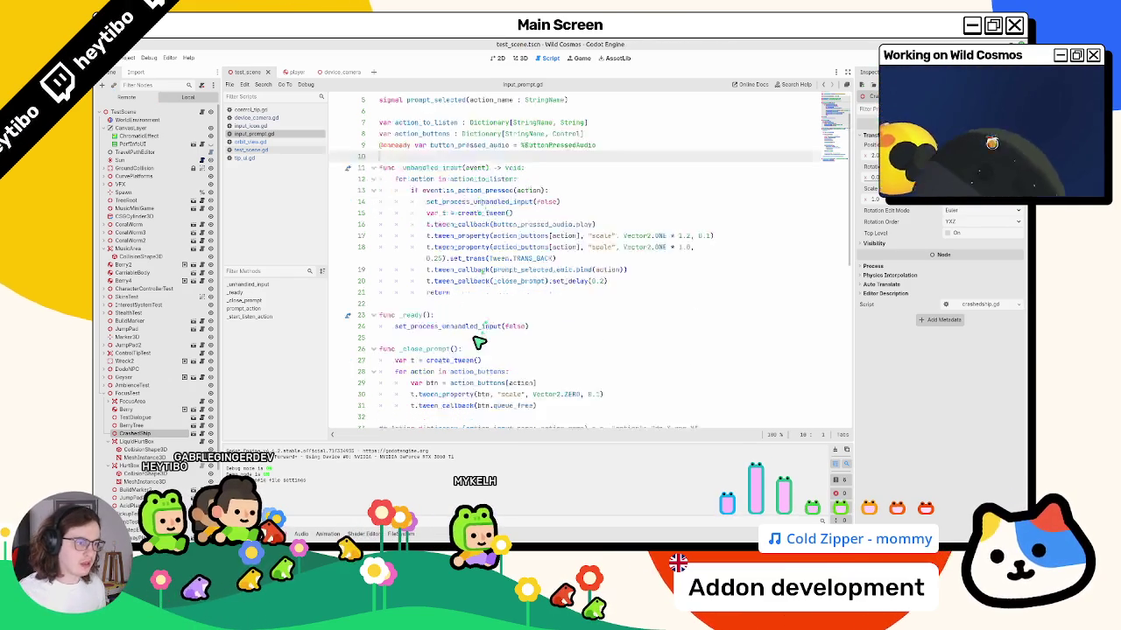
scroll(445, 236, "up", 5)
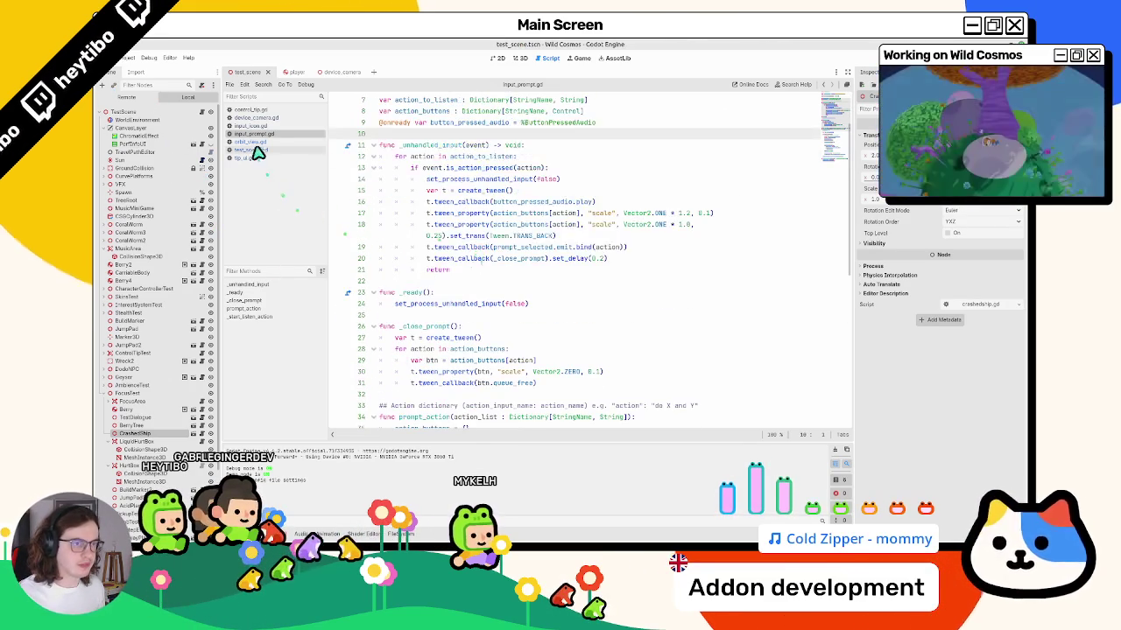
Check control_tip.gd and input_icon.gd, then close four extra scripts including tip_ui.gd.
left_click(255, 110)
left_click(273, 120)
middle_click(274, 125)
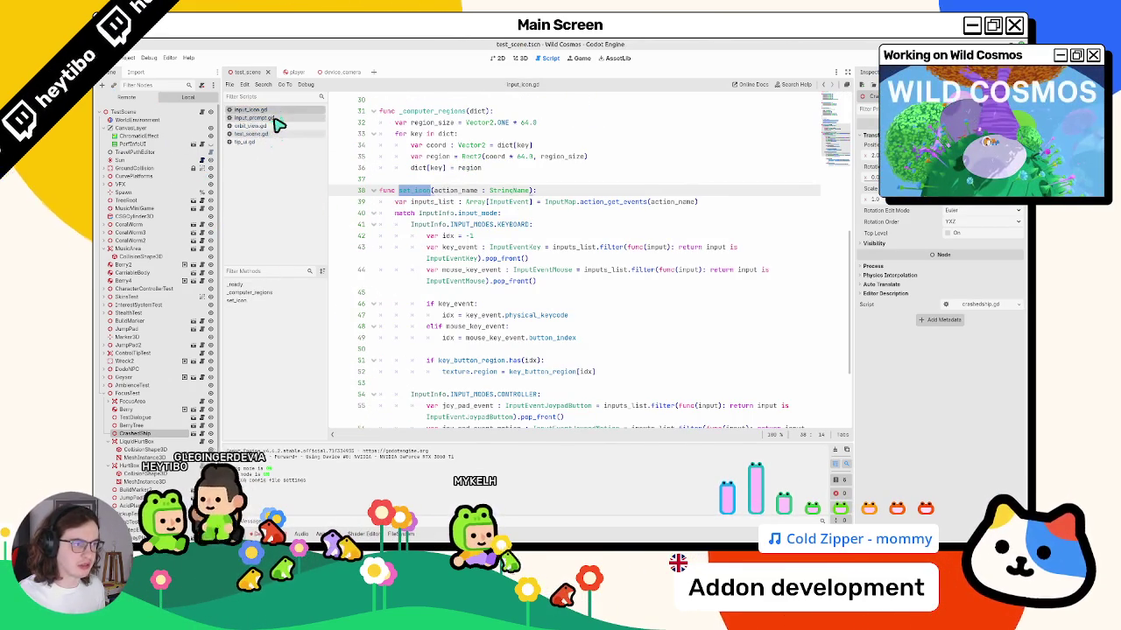
middle_click(274, 124)
middle_click(274, 125)
middle_click(274, 123)
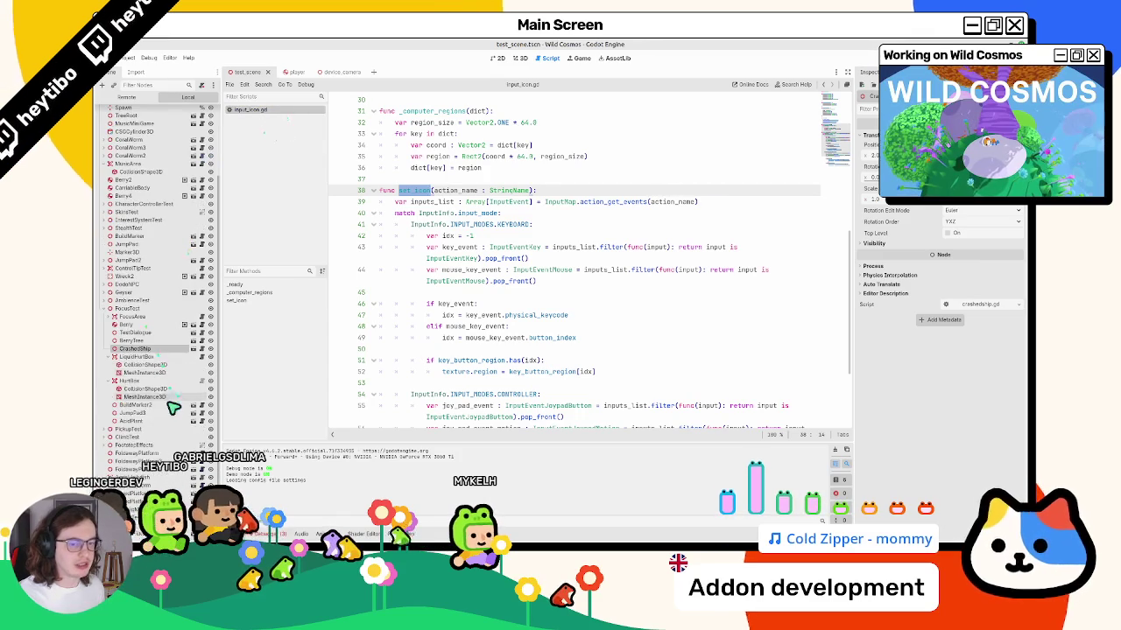
Return to test_scene with input_icon.gd showing, and switch to the 2D workspace.
left_click(296, 72)
left_click(247, 71)
left_click(251, 109)
left_click(515, 58)
left_click(496, 58)
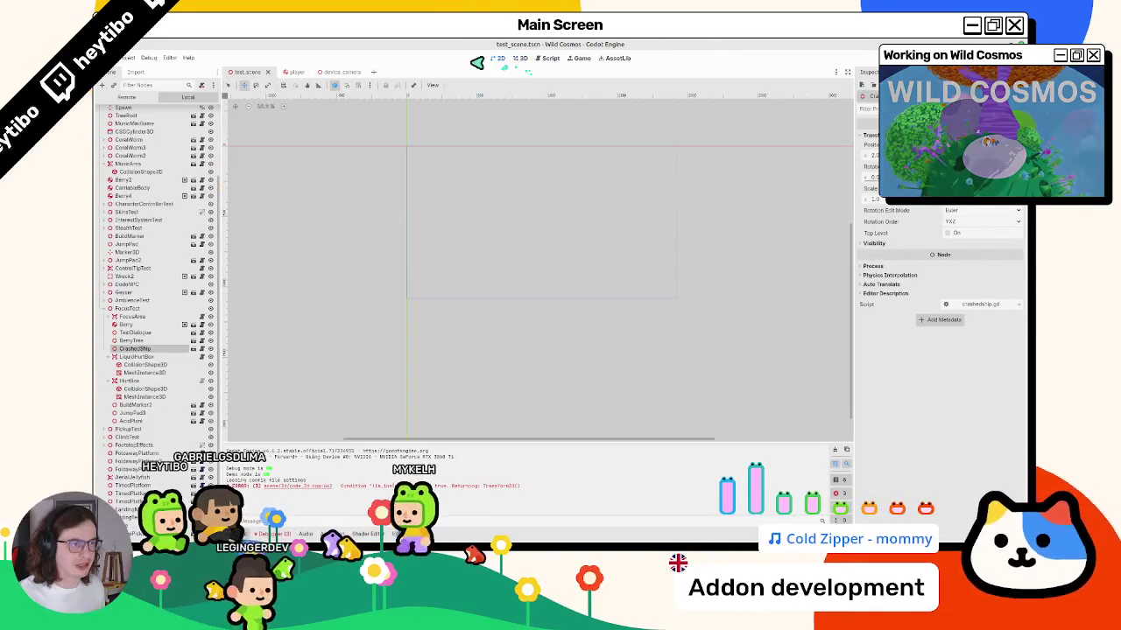
Look through the device_camera and player scenes, inspecting the Label and ScanInputIcon nodes.
left_click(337, 72)
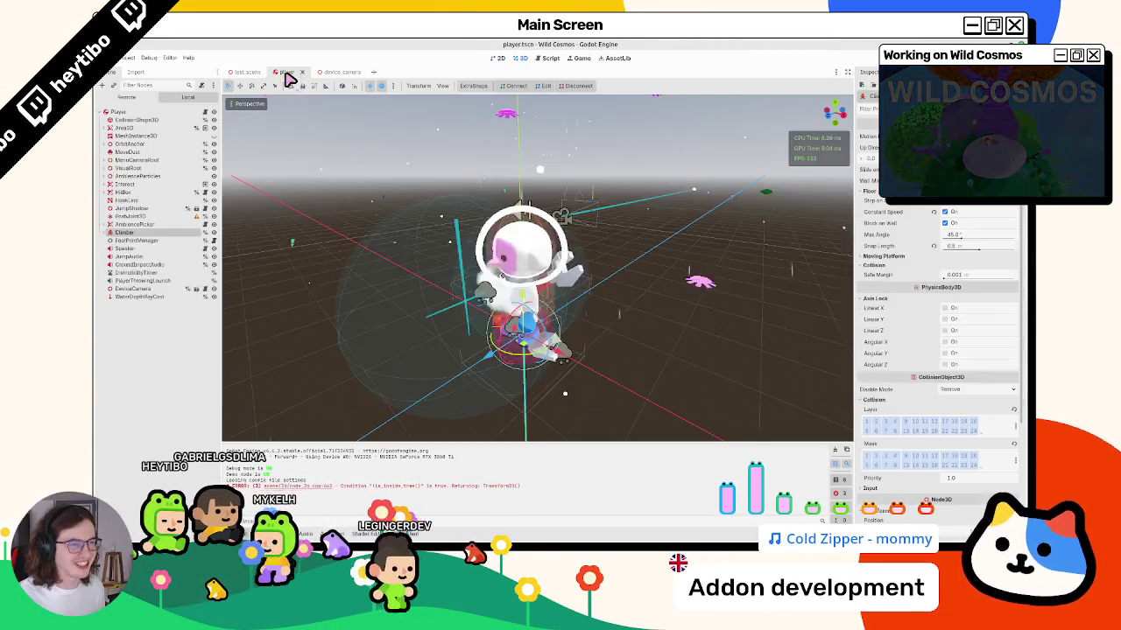
left_click(289, 73)
left_click(322, 73)
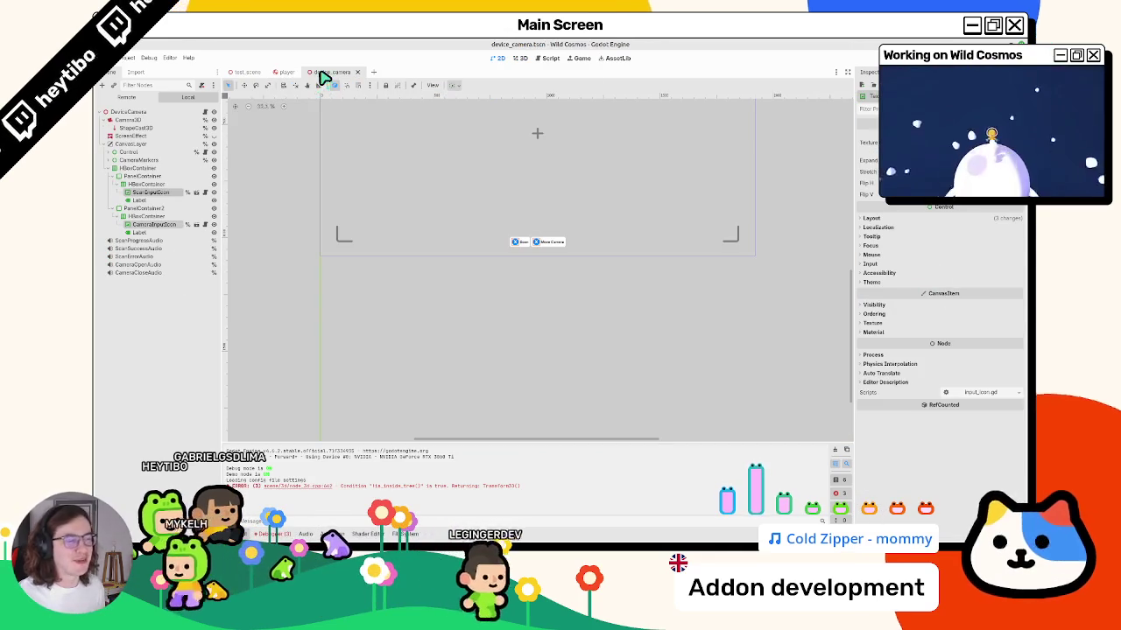
scroll(308, 245, "up", 2)
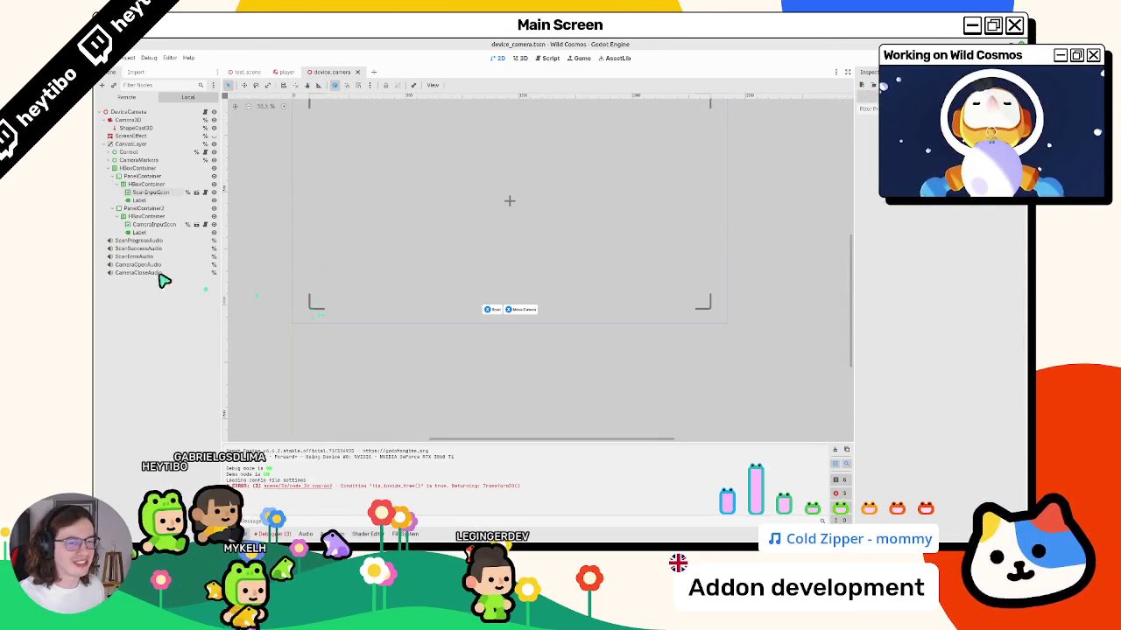
left_click(154, 199)
left_click(149, 192)
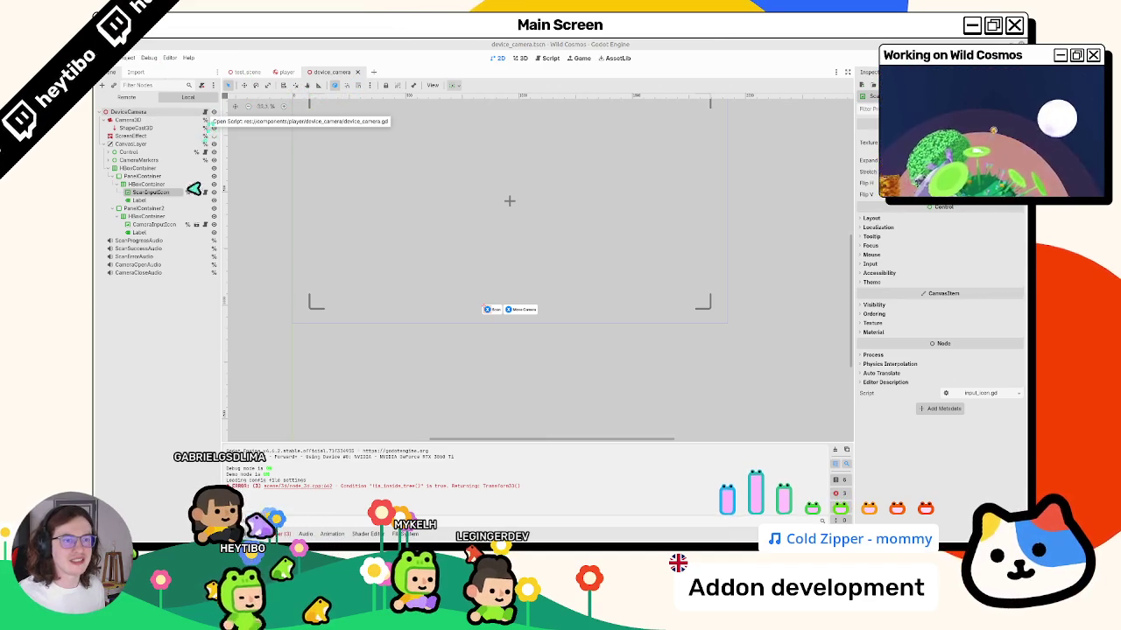
Open input_icon.gd from the ScanInputIcon node, then open the input_icon scene by itself.
left_click(210, 203)
key("ctrl+F3")
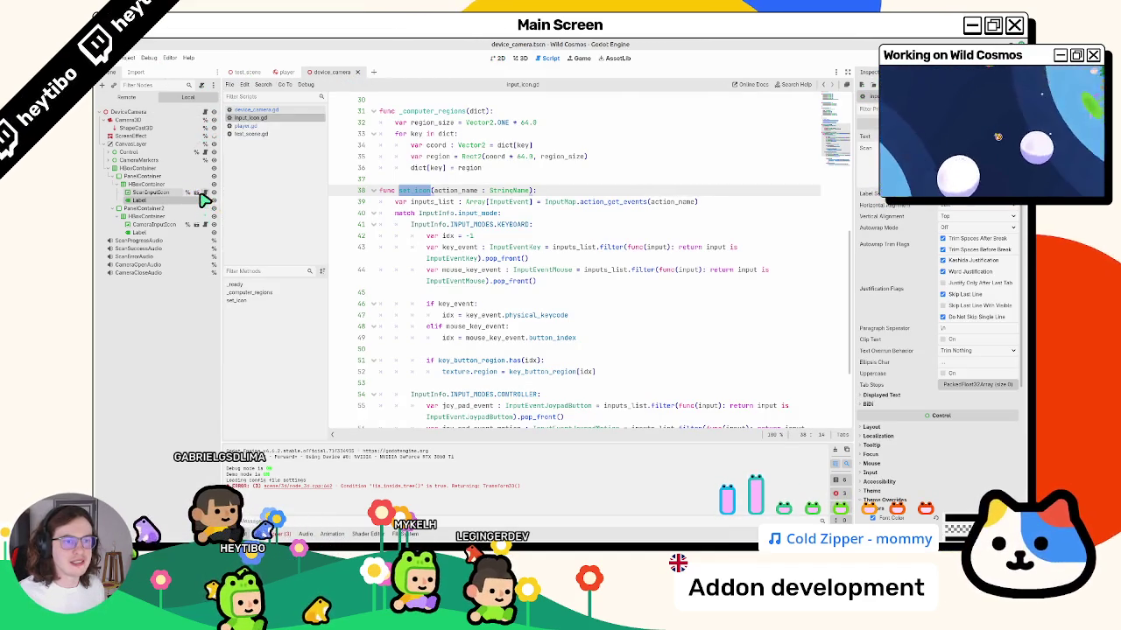
left_click(198, 194)
left_click(518, 60)
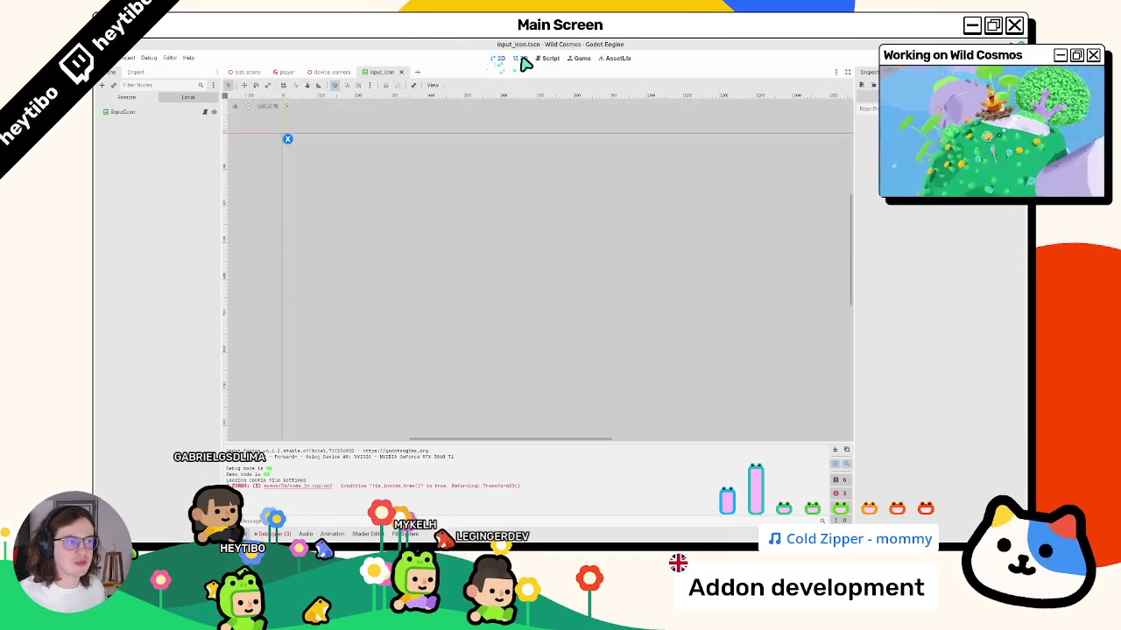
Search scenes for 'input', then 'global', and close the search without opening anything.
left_click(163, 118)
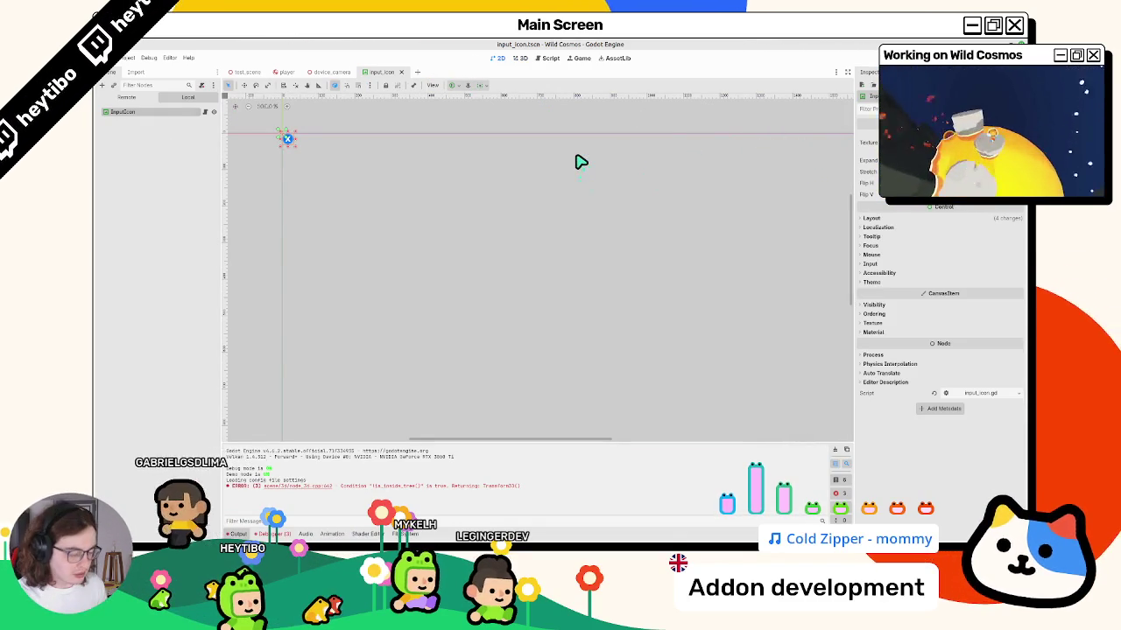
key("ctrl+shift+o")
type("input")
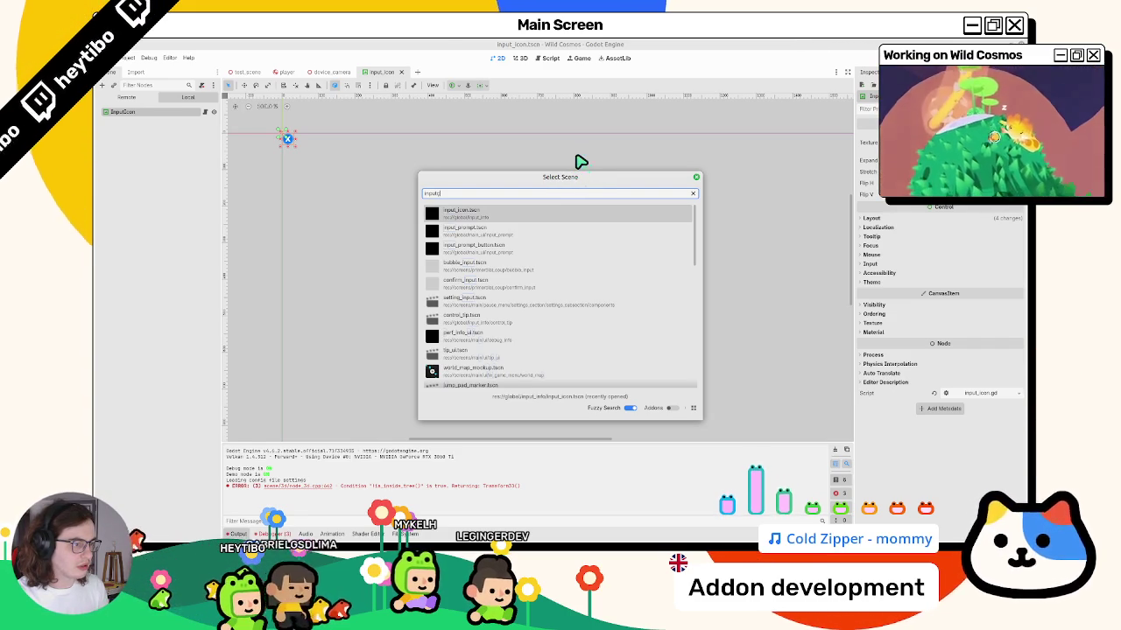
key("ctrl+a")
type("global")
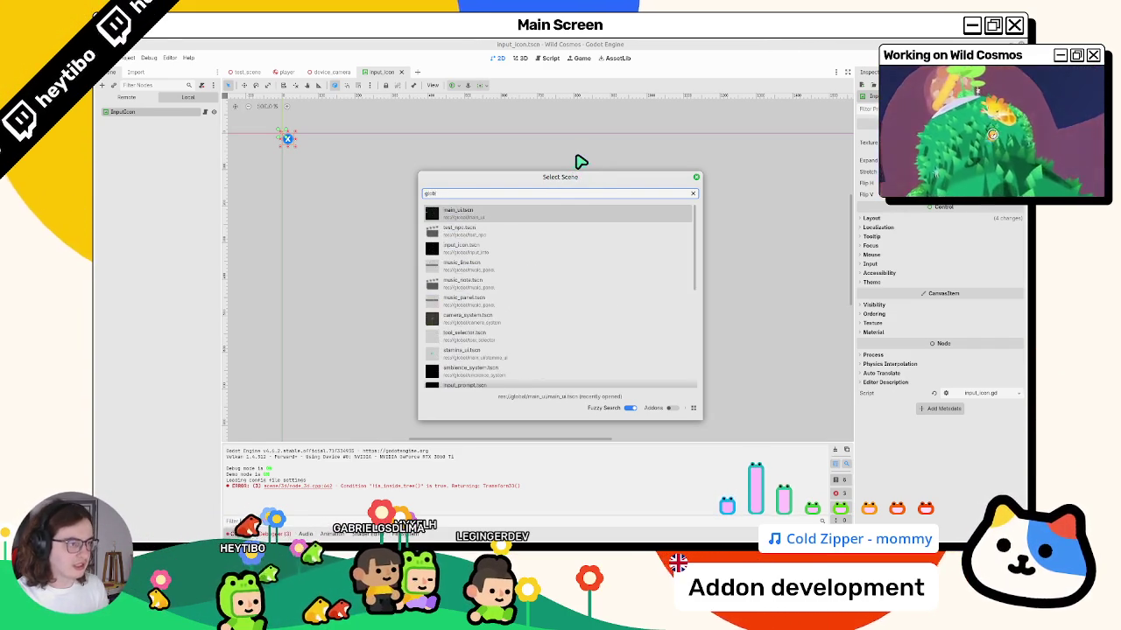
key("Escape")
Show the Globals Autoload list in Project Settings.
left_click(128, 58)
left_click(141, 69)
left_click(298, 186)
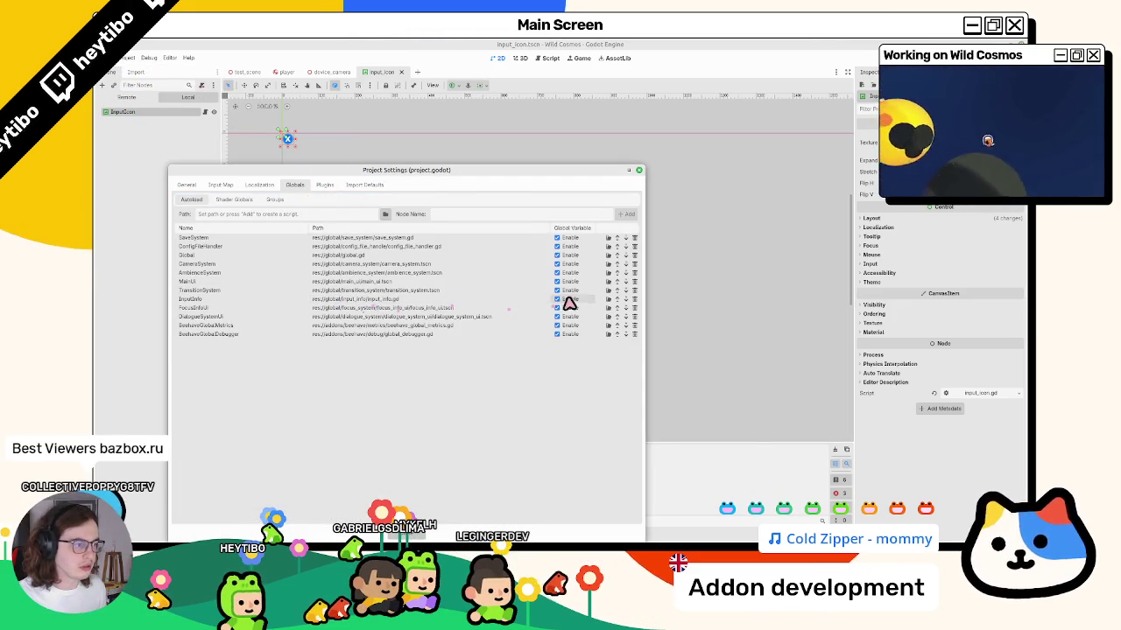
Move InputInfo up and back below TransitionSystem, then open its input_info.gd script.
left_click(617, 299)
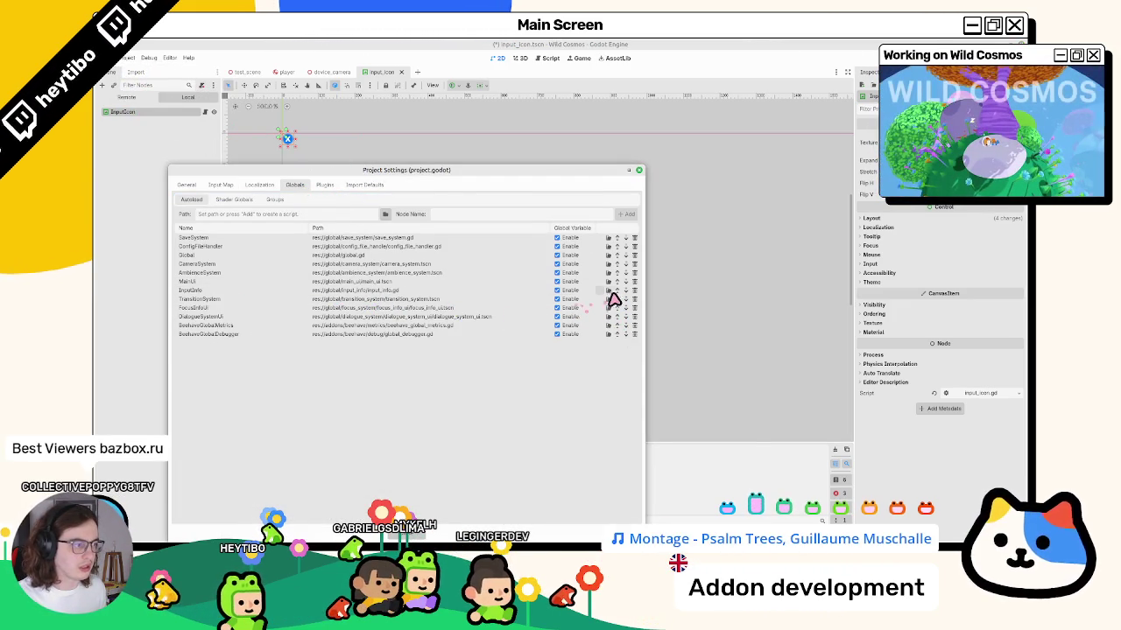
left_click(625, 290)
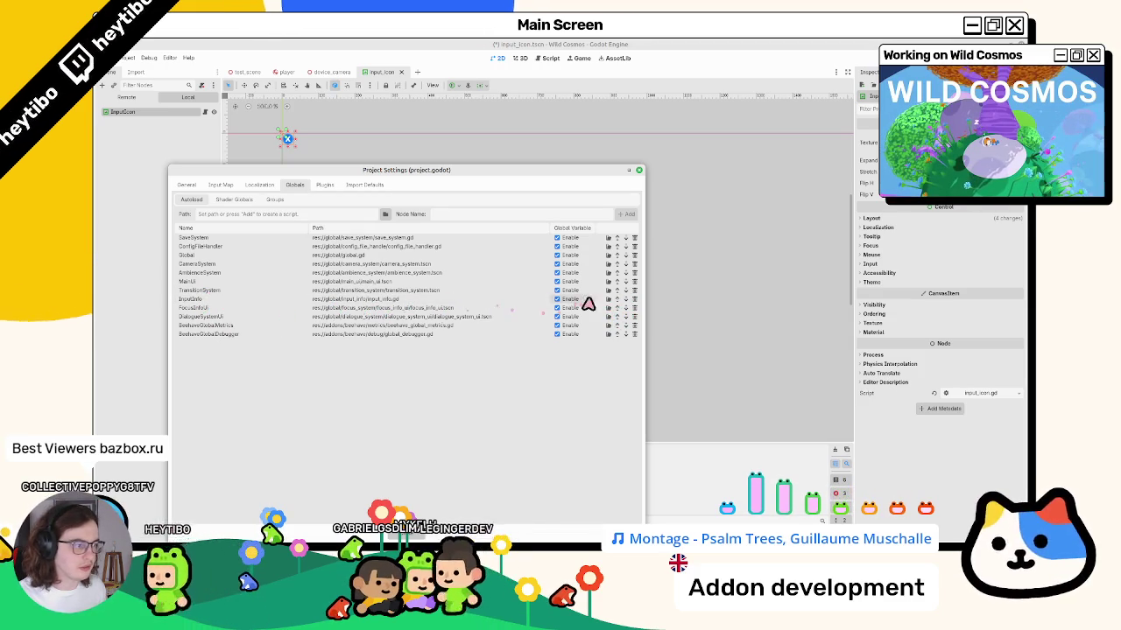
left_click(607, 298)
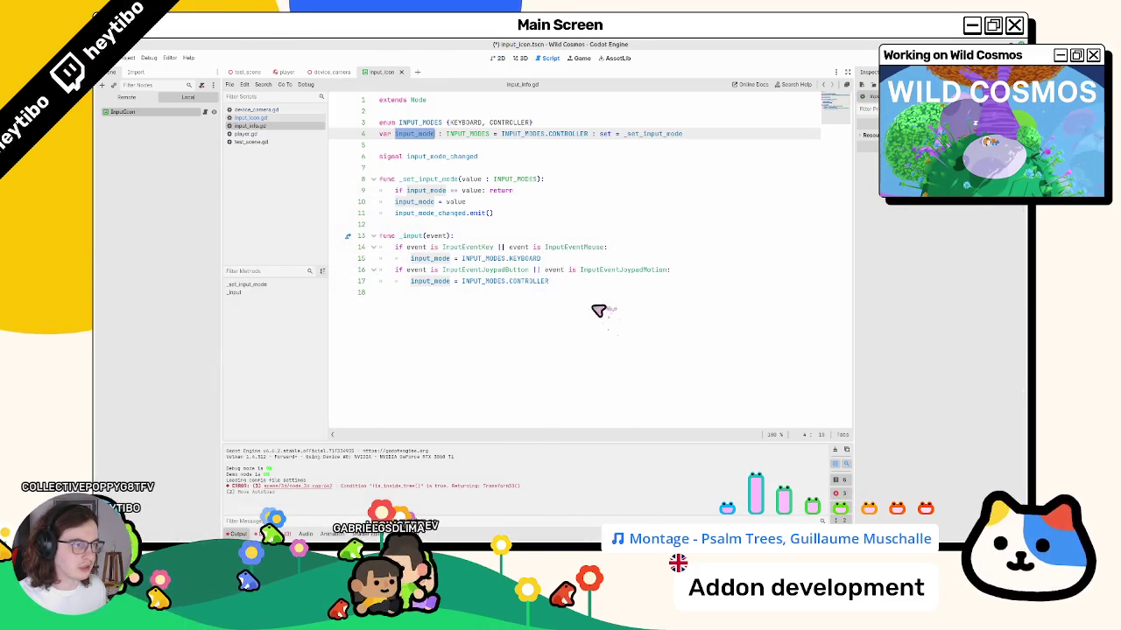
left_click(474, 238)
double_click(435, 157)
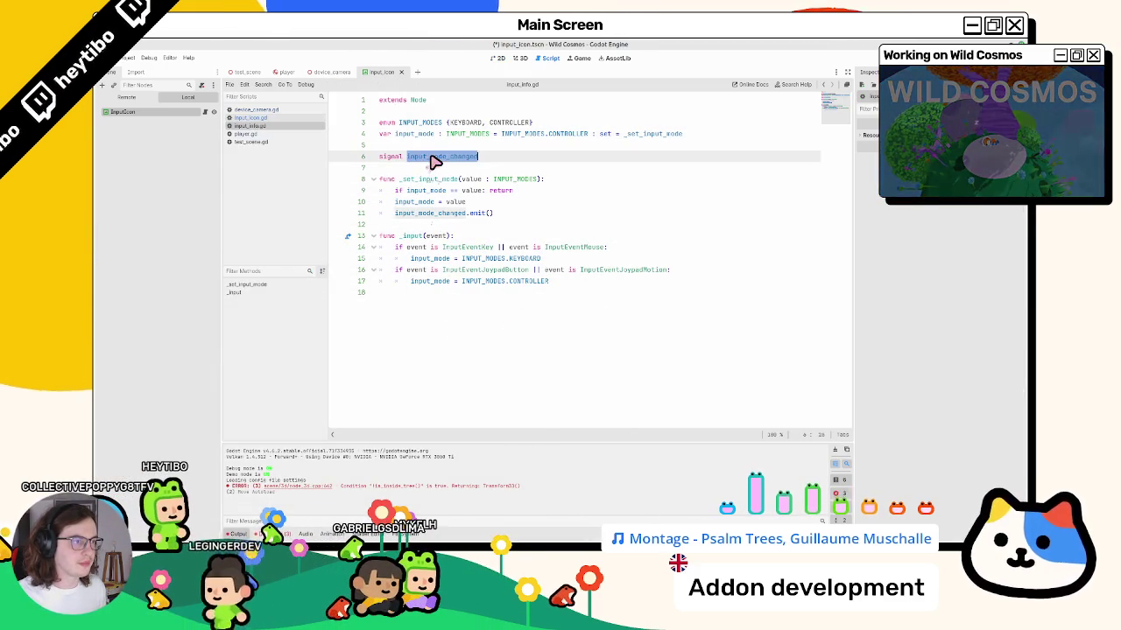
left_click(263, 119)
key("ctrl+f")
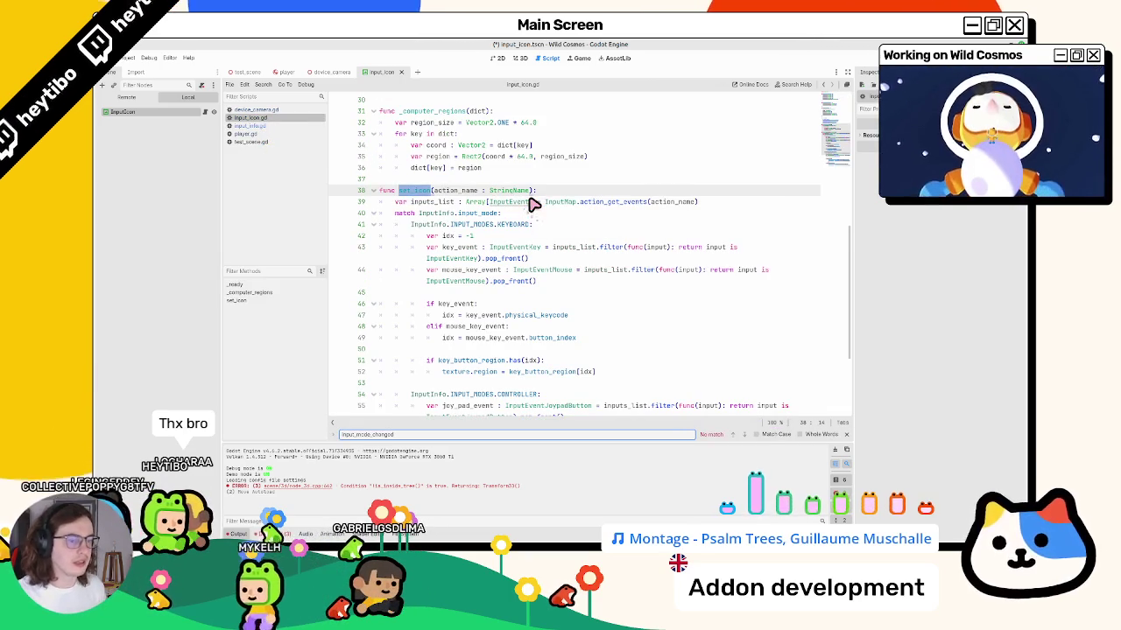
key("Escape")
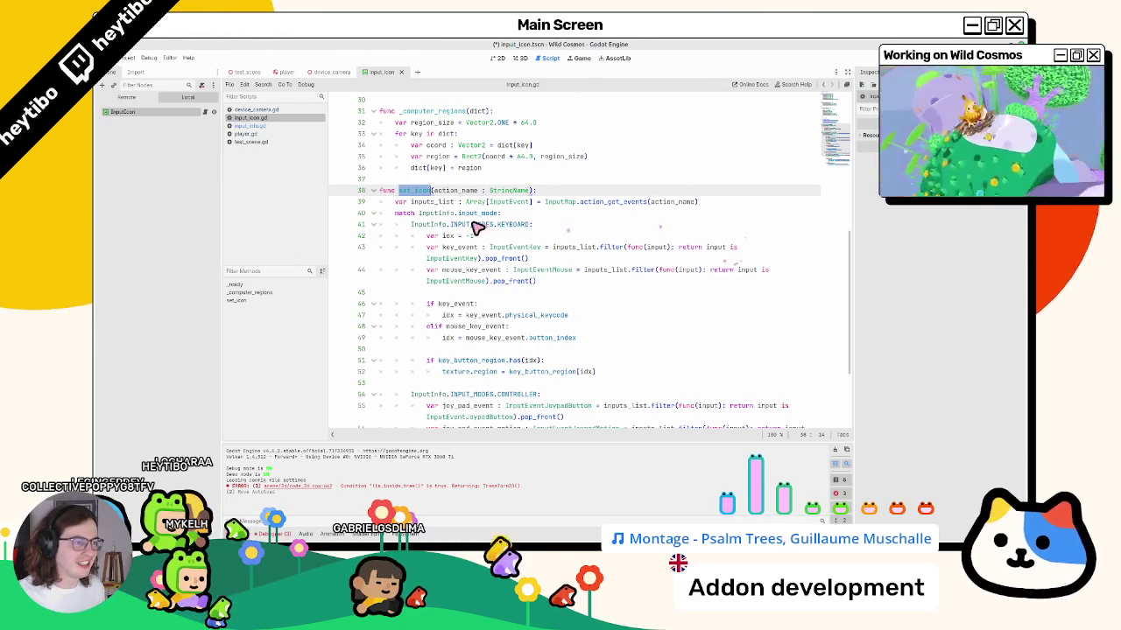
scroll(440, 217, "down", 4)
scroll(446, 221, "up", 8)
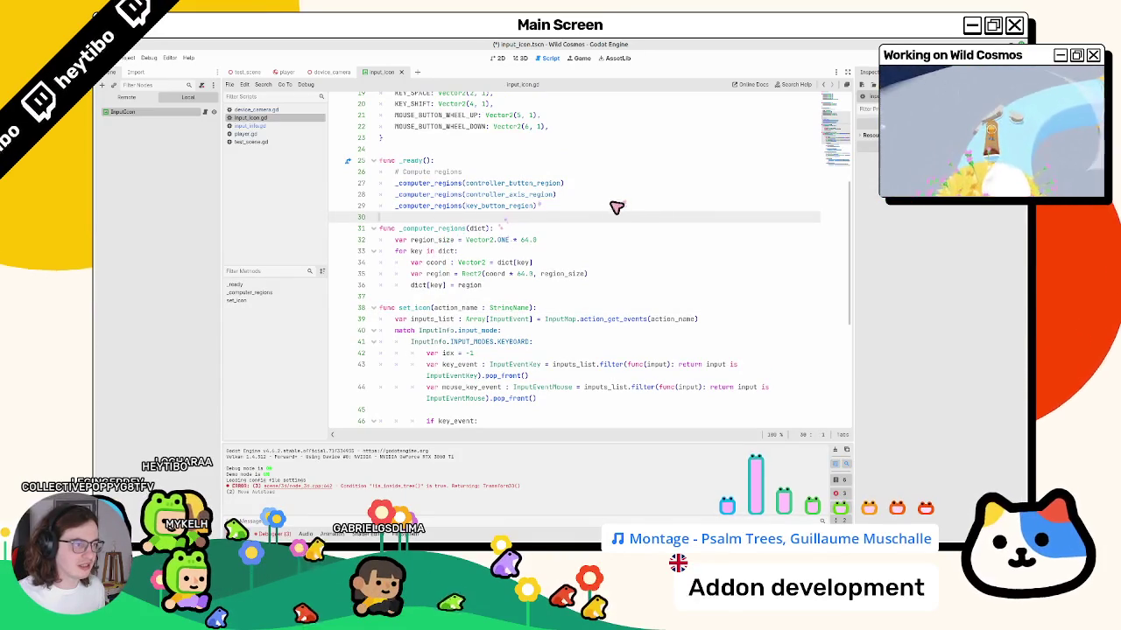
key("Up")
key("End")
double_click(470, 206)
double_click(450, 206)
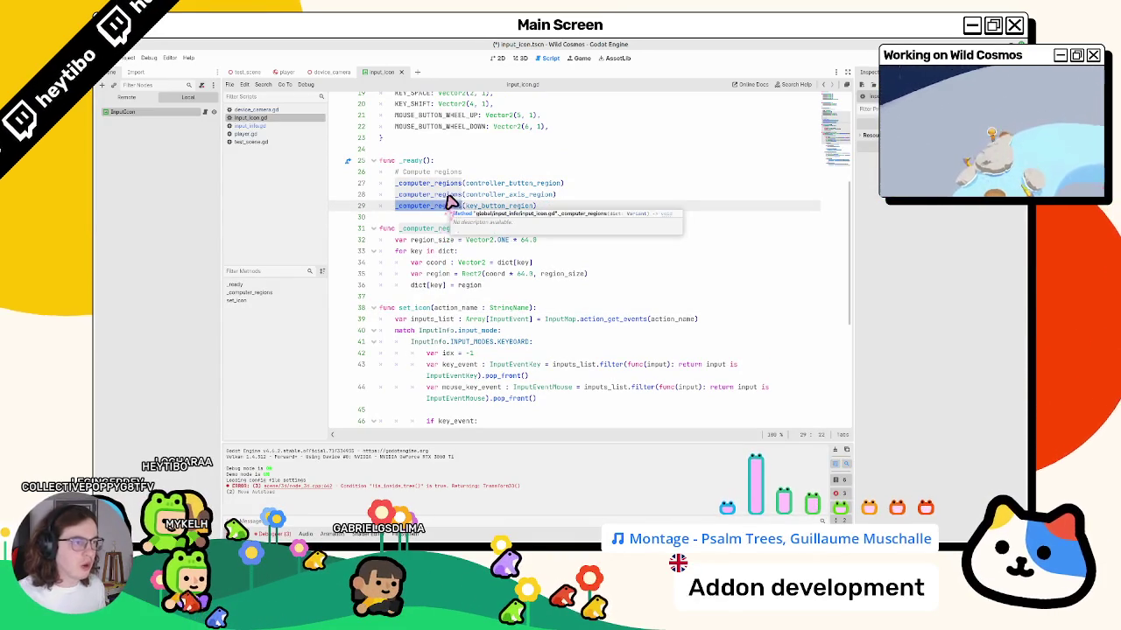
left_click(458, 202, "shift")
left_click(527, 187)
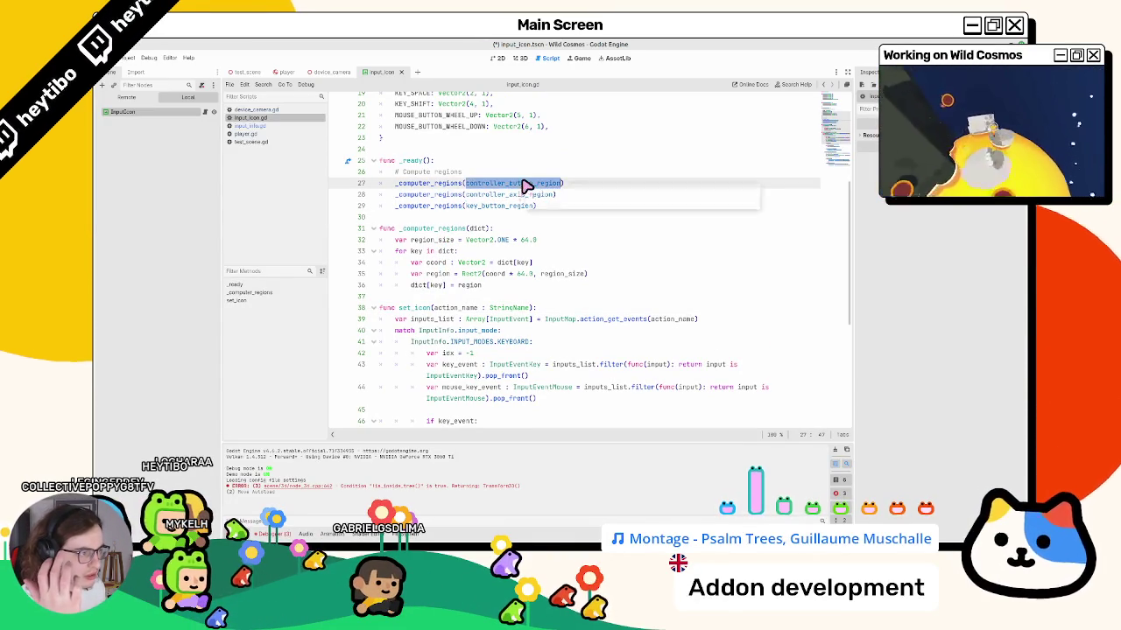
left_click(420, 190)
double_click(420, 194)
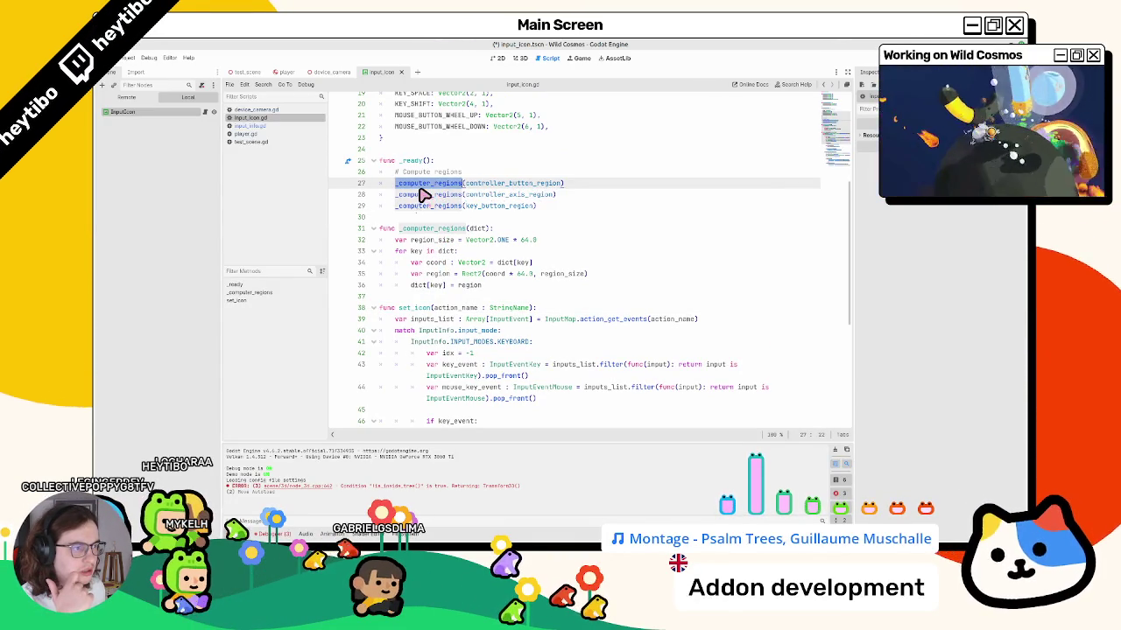
key("Up")
key("ctrl+shift+Left")
double_click(506, 195)
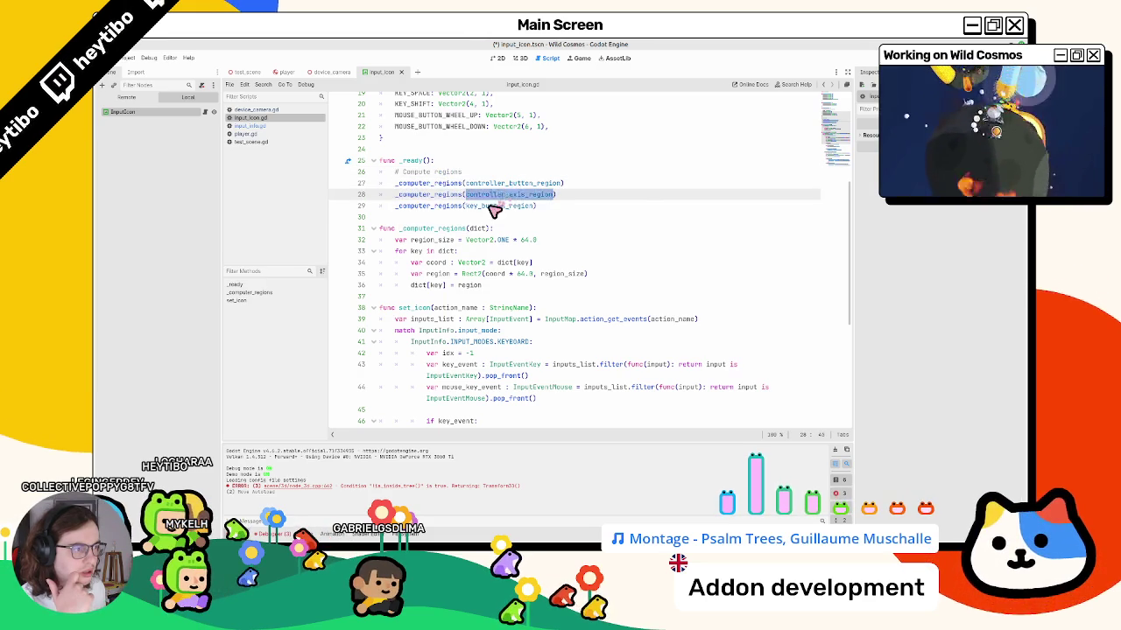
double_click(494, 208)
scroll(493, 211, "up", 6)
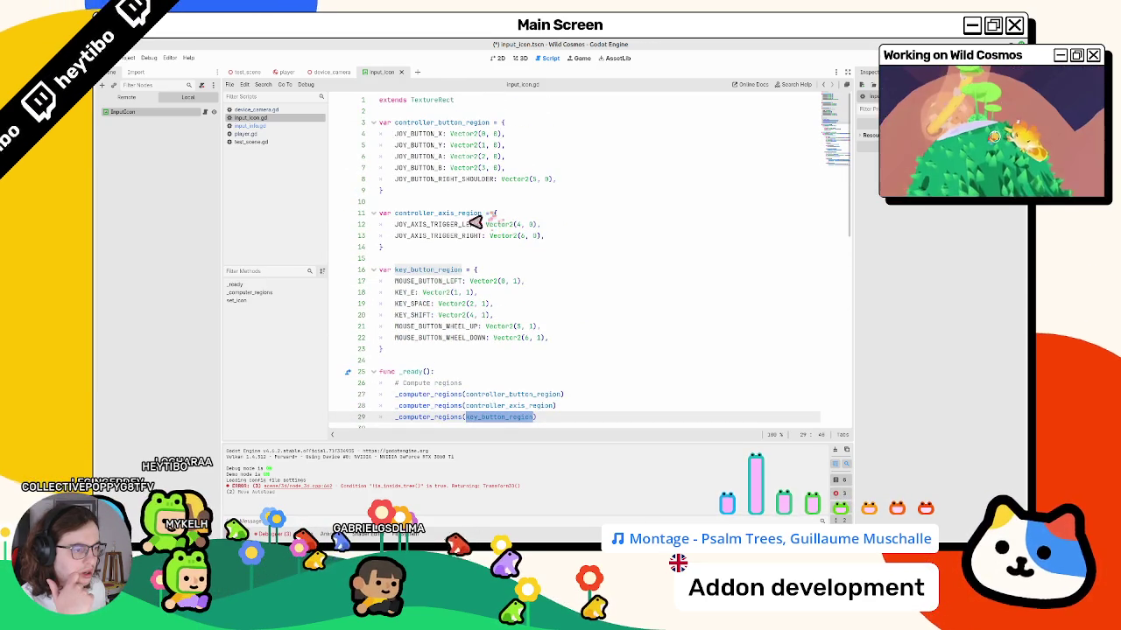
scroll(431, 311, "down", 10)
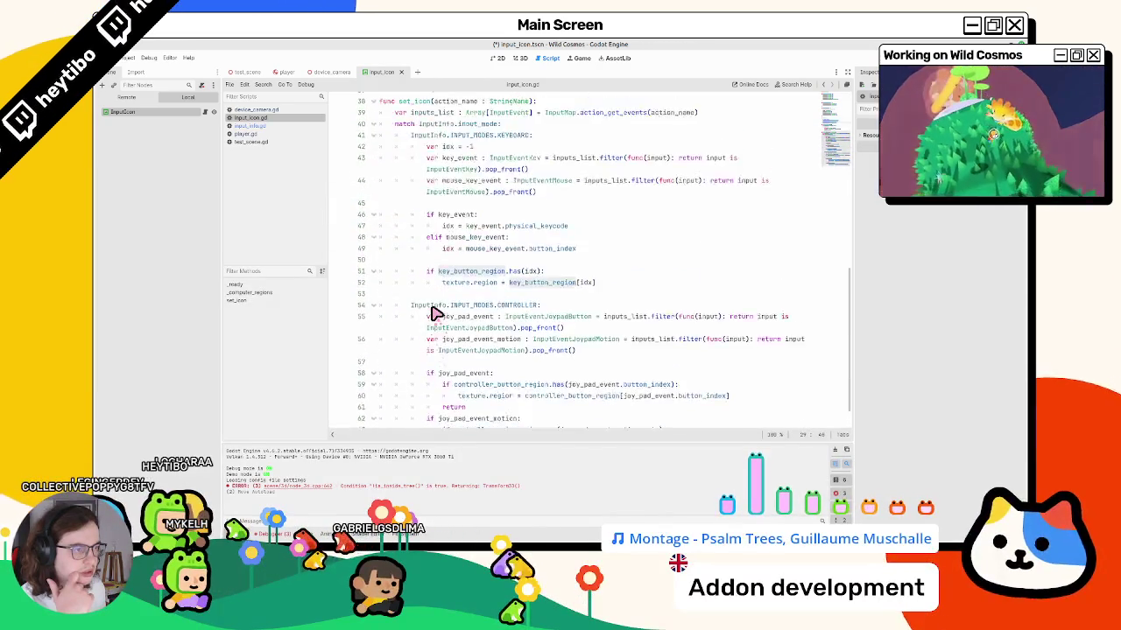
scroll(435, 312, "up", 3)
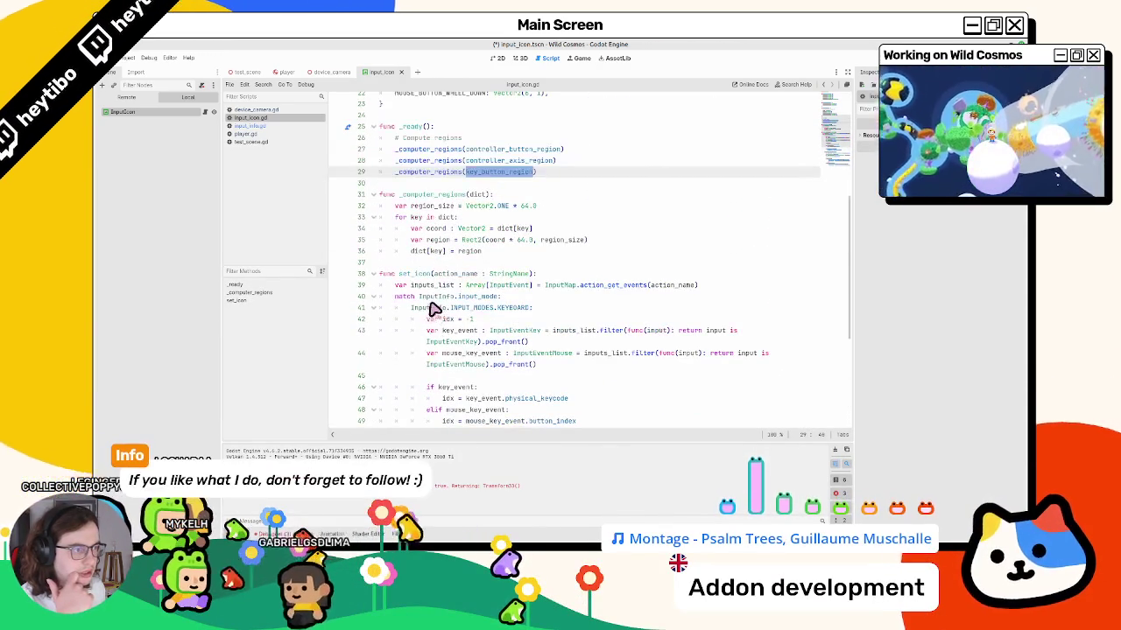
double_click(429, 173)
left_click(428, 217)
left_click(438, 175)
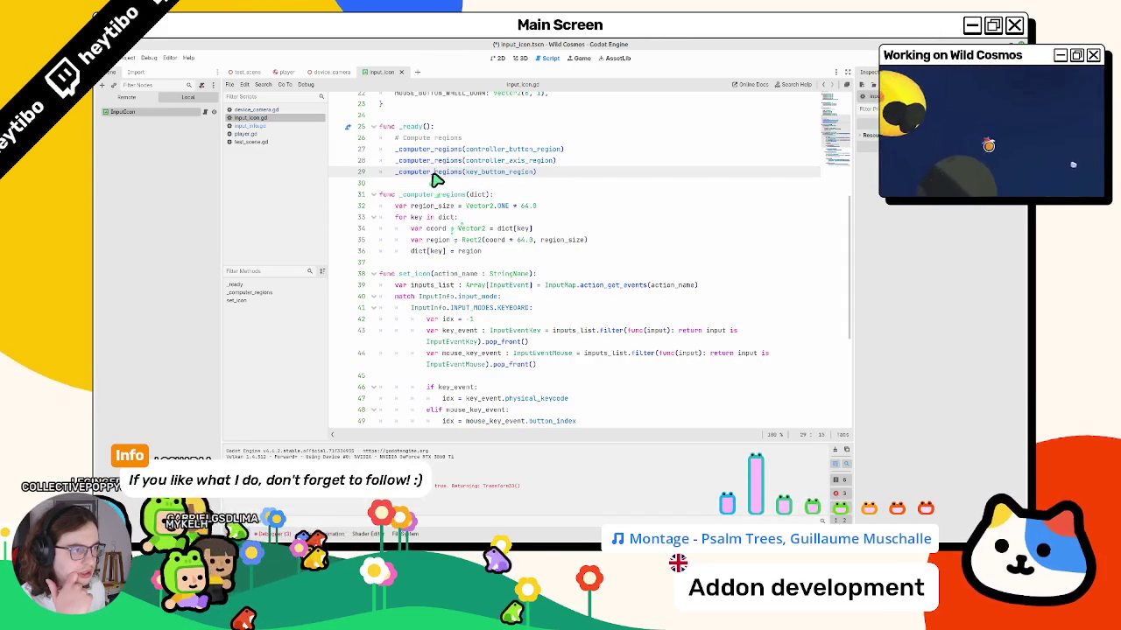
double_click(492, 161)
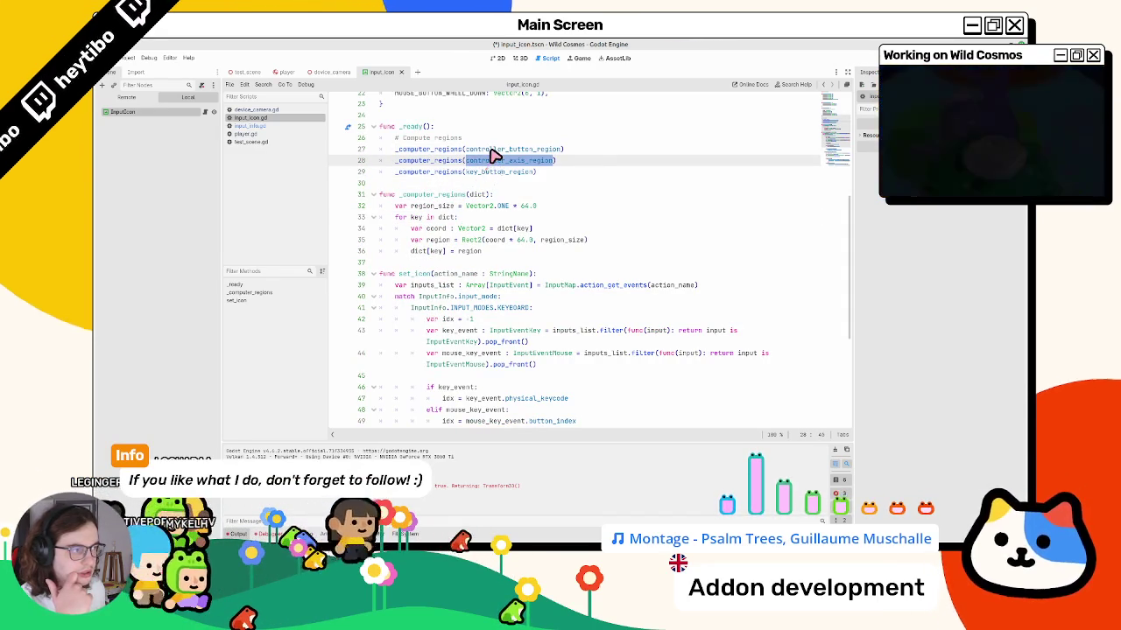
double_click(491, 151)
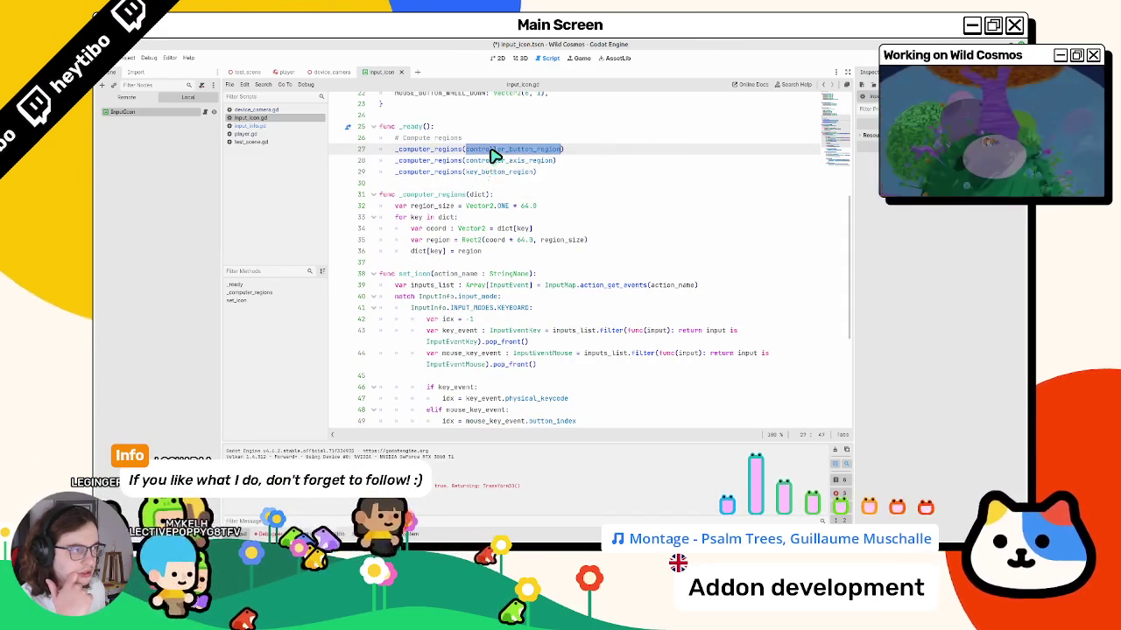
double_click(429, 171)
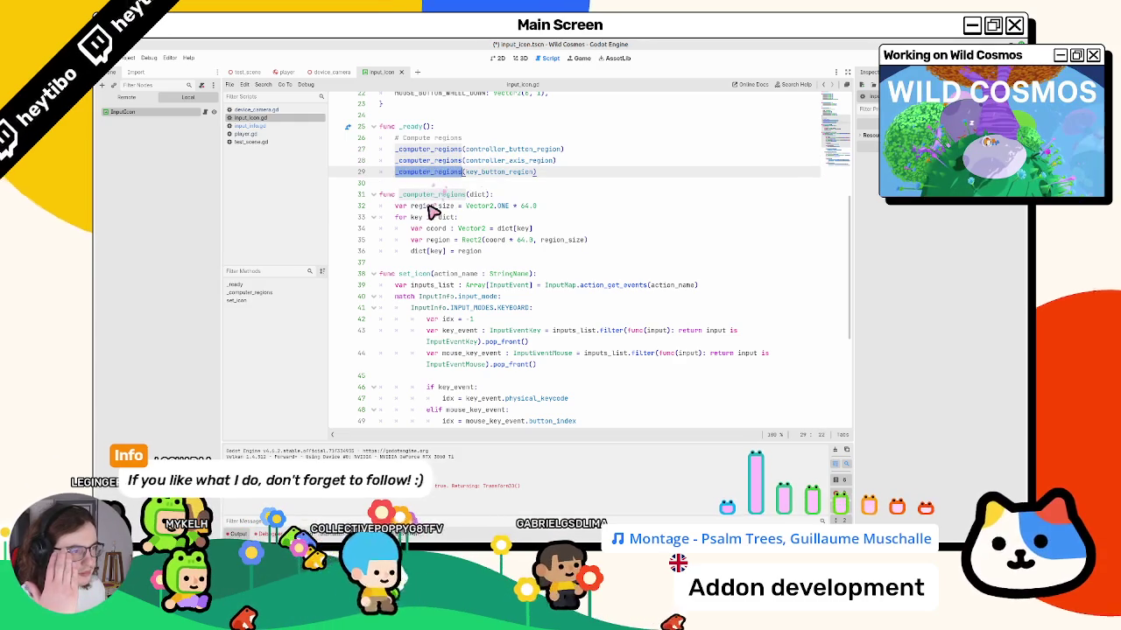
double_click(431, 194)
left_click(413, 218)
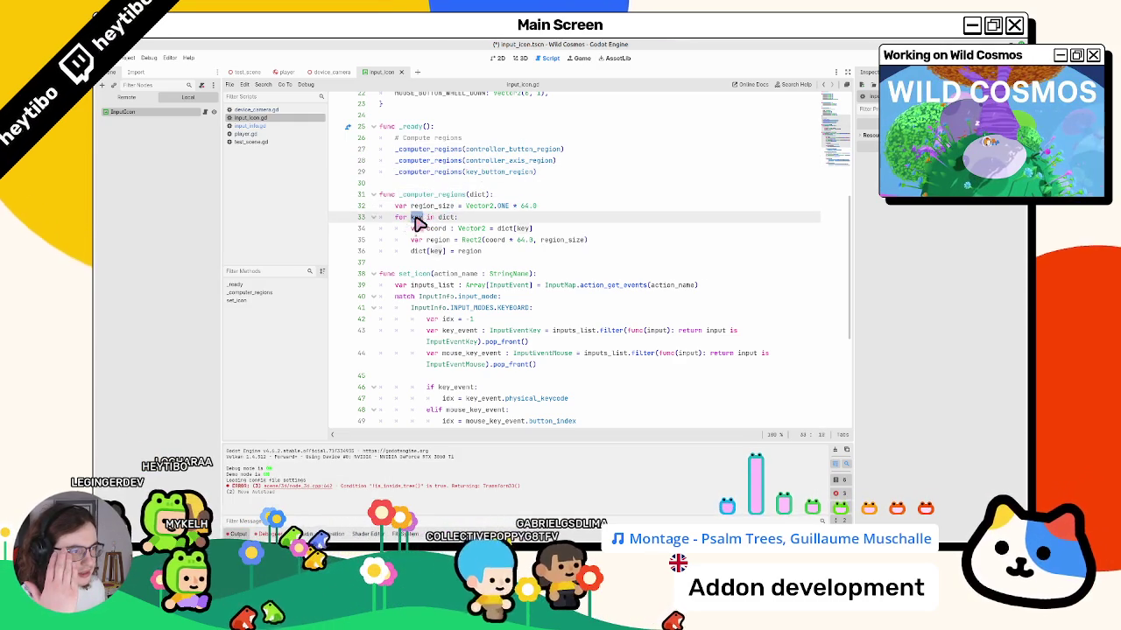
left_click(413, 251)
scroll(420, 255, "up", 6)
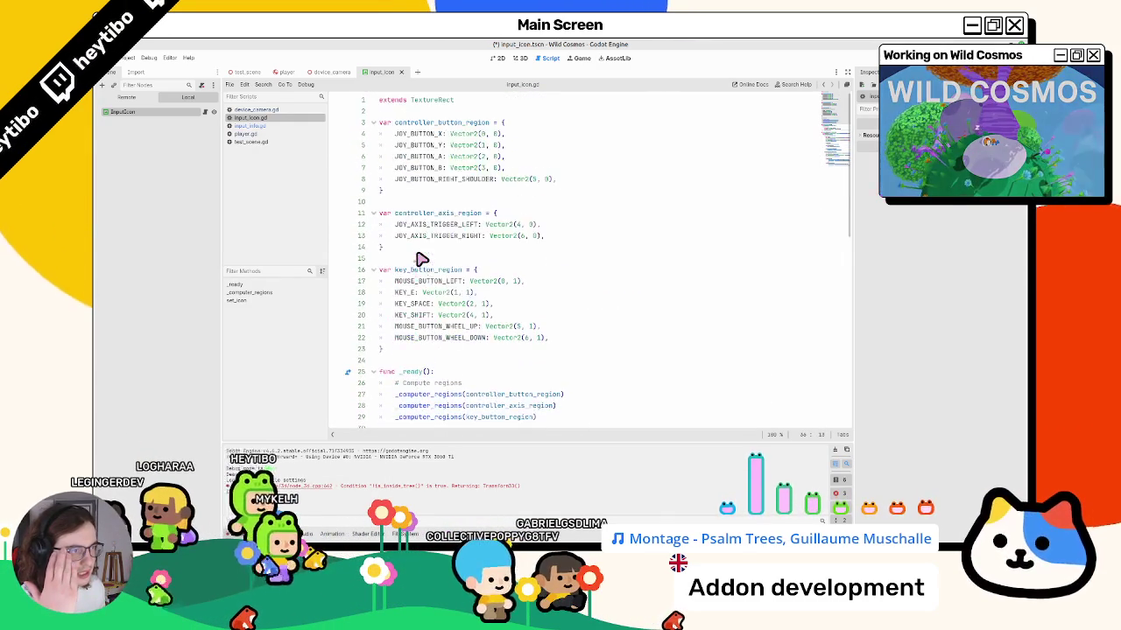
scroll(420, 259, "down", 6)
double_click(479, 259)
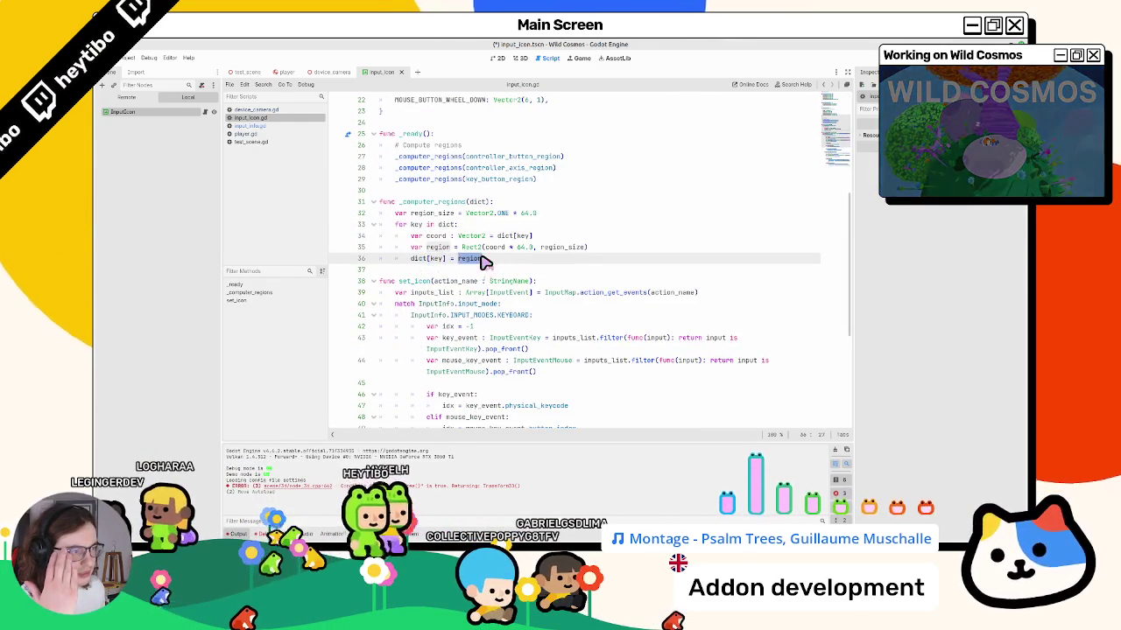
double_click(422, 260)
double_click(429, 202)
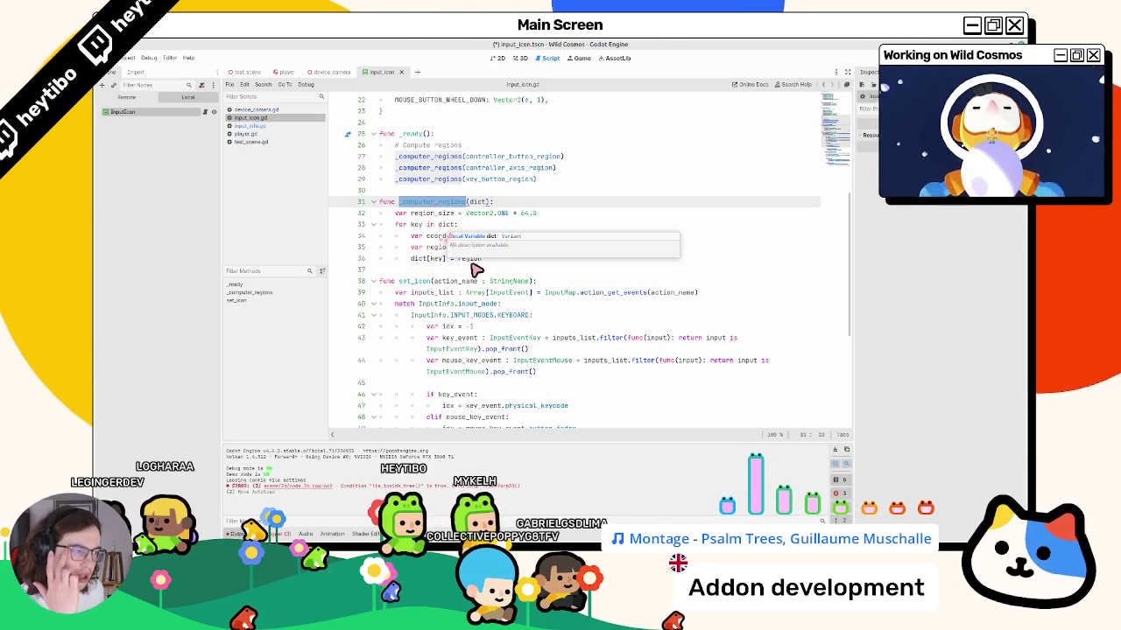
left_click(515, 260)
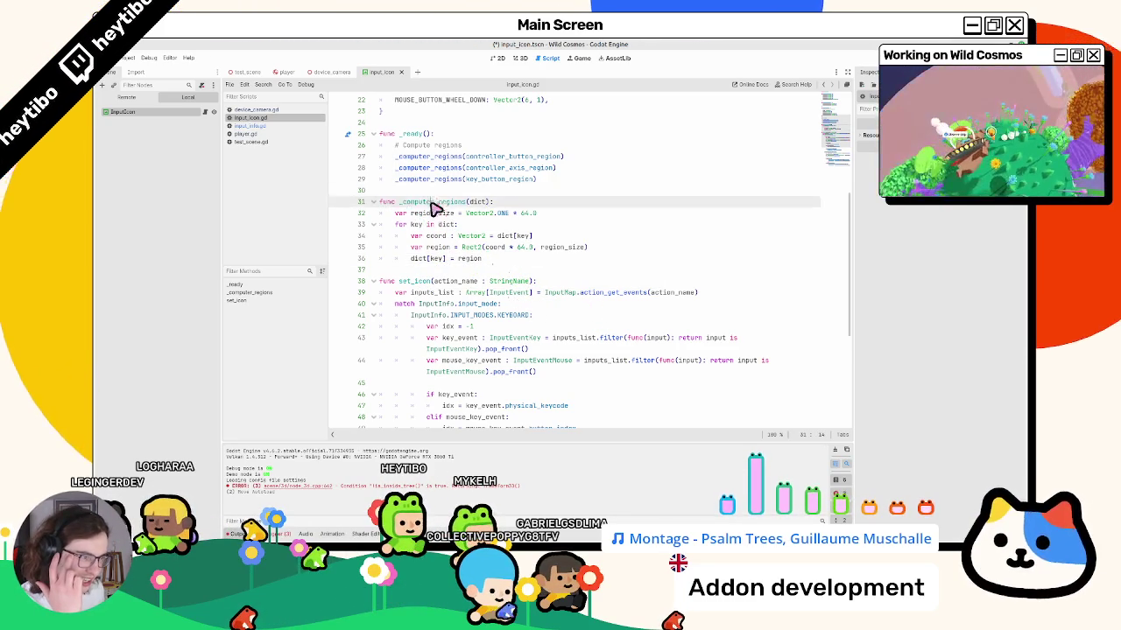
double_click(506, 156)
scroll(493, 190, "up", 2)
scroll(493, 195, "up", 6)
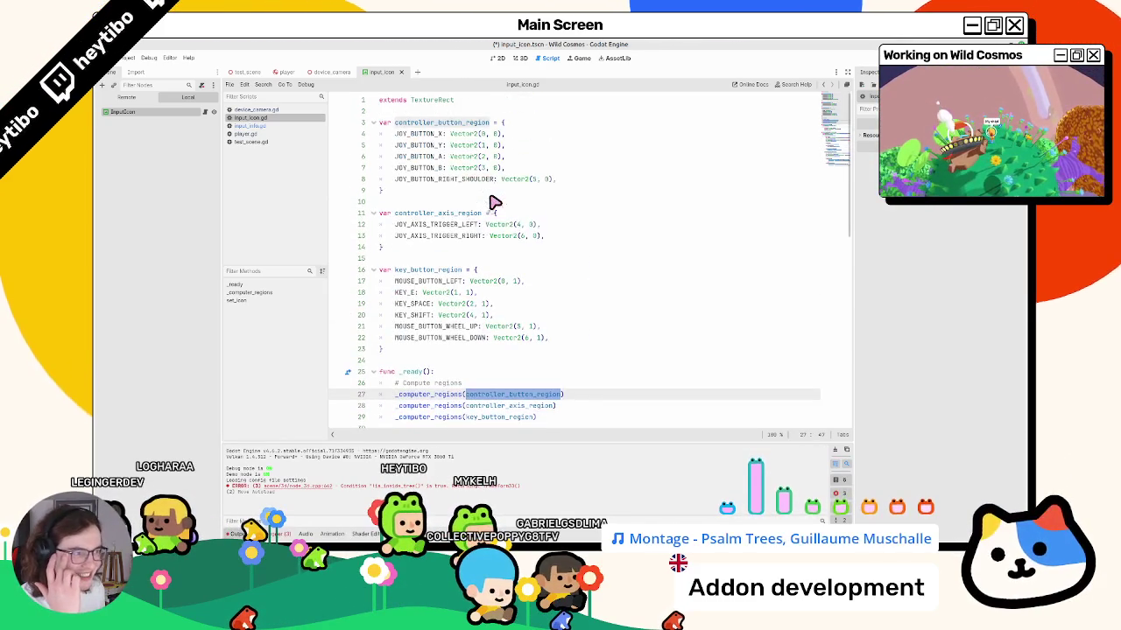
left_click(482, 136)
mouse_move(486, 141)
left_mouse_down()
mouse_move(575, 268)
mouse_move(583, 306)
left_mouse_up()
scroll(508, 315, "down", 2)
left_click(506, 302)
left_click(579, 348)
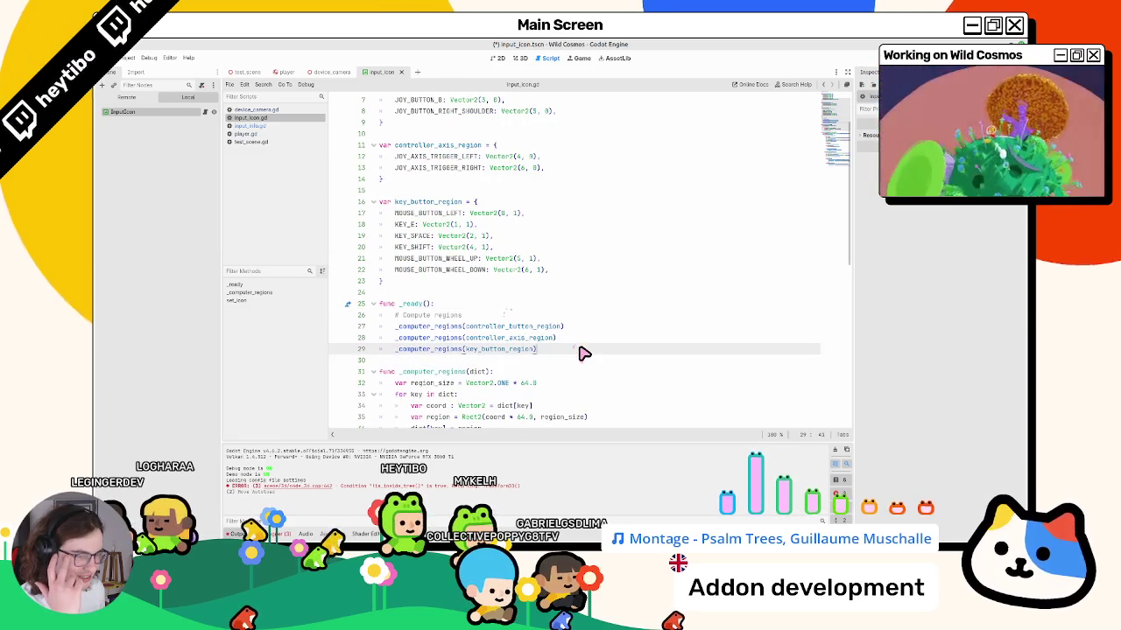
scroll(576, 337, "up", 2)
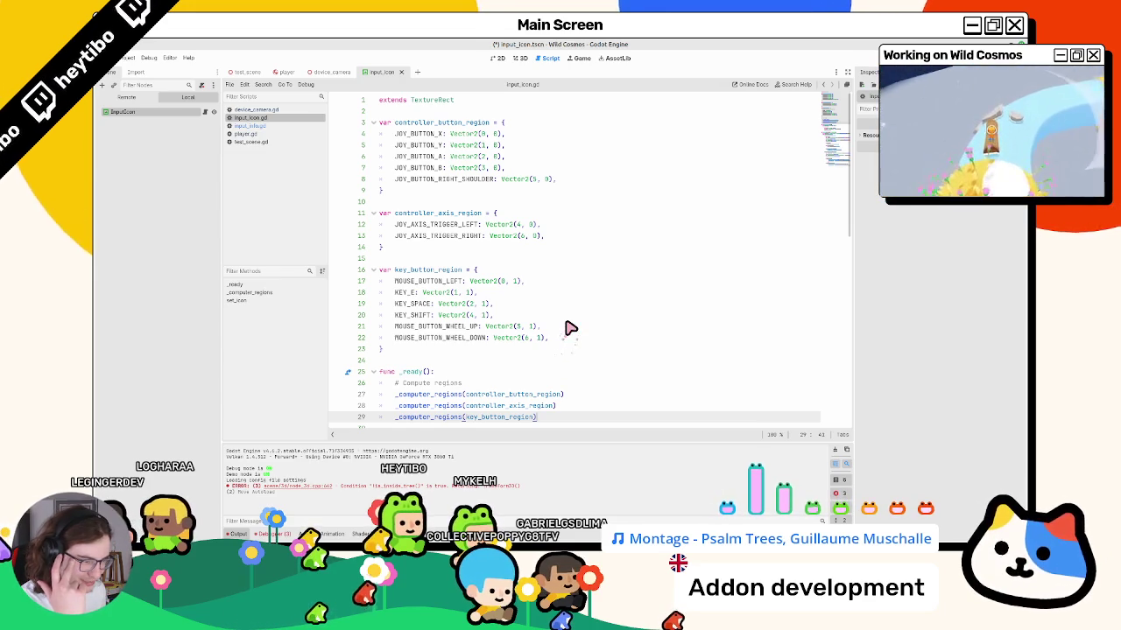
scroll(539, 344, "down", 2)
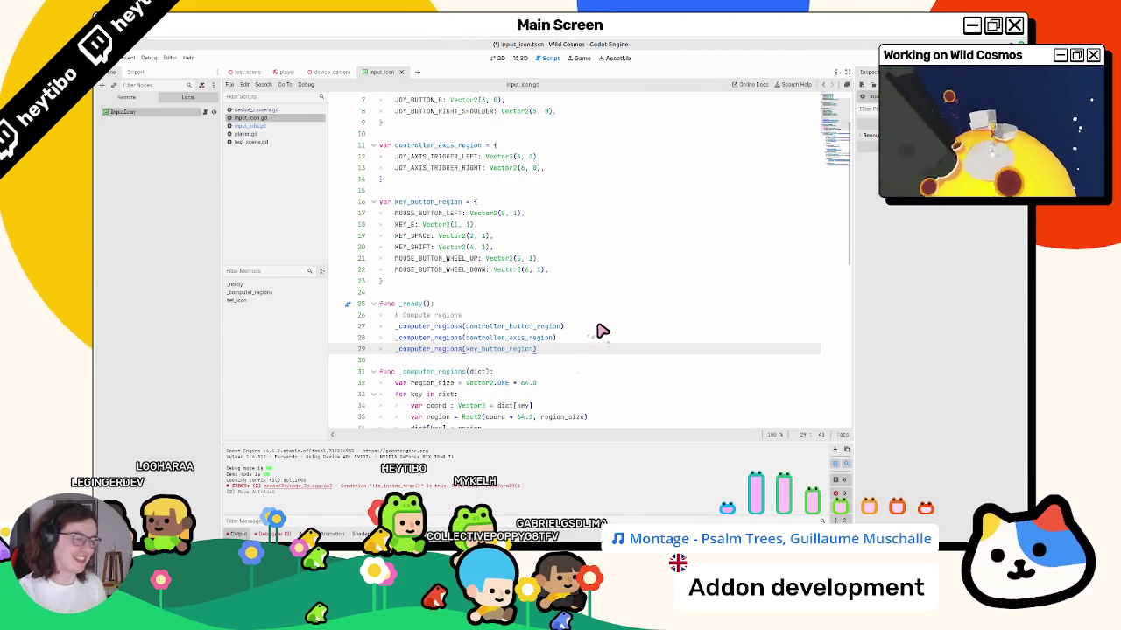
Add an indented empty line 31 after the _computer_regions calls in _ready.
key("Down")
key("Return")
key("Return")
key("Up")
type("input_mode_changed")
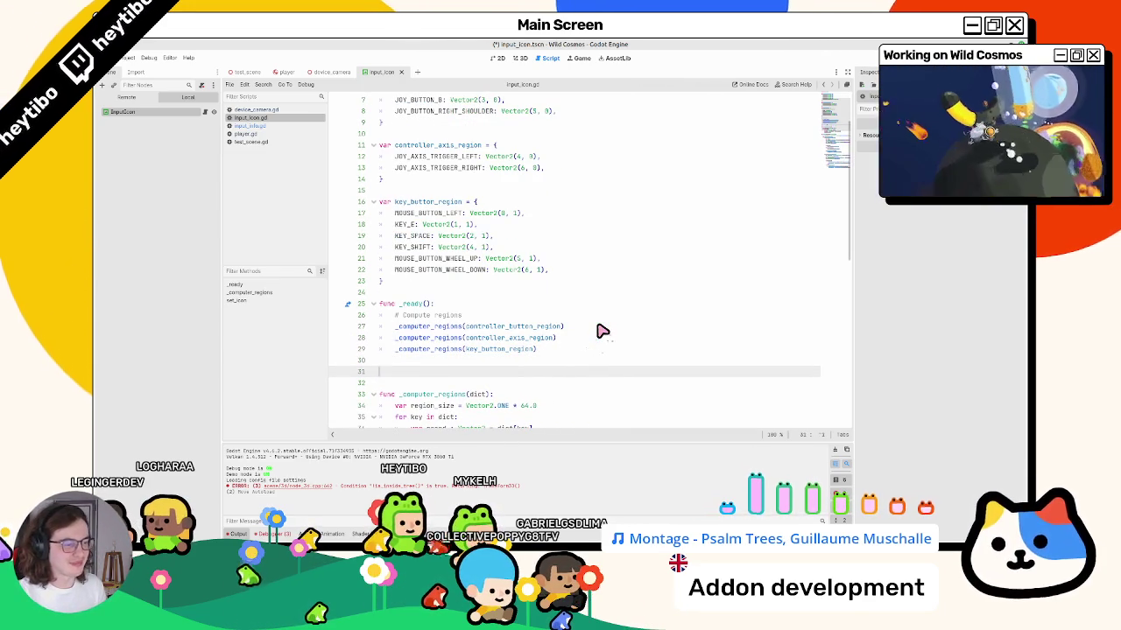
key("ctrl+z")
key("Tab")
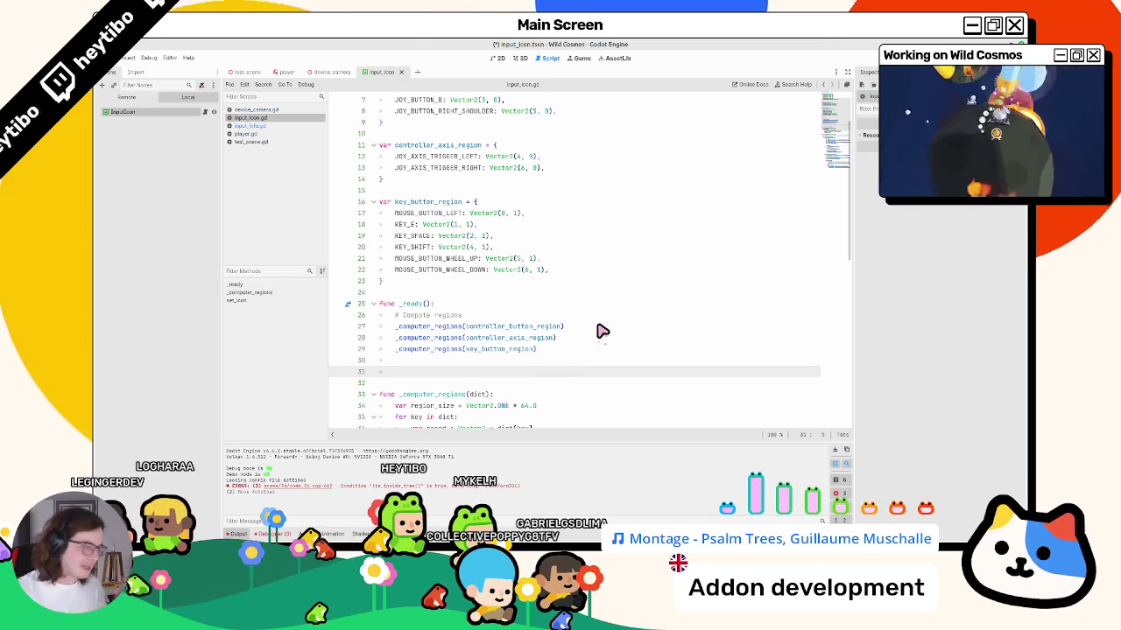
Highlight action_name on line 40 to see where it is used.
scroll(456, 297, "down", 10)
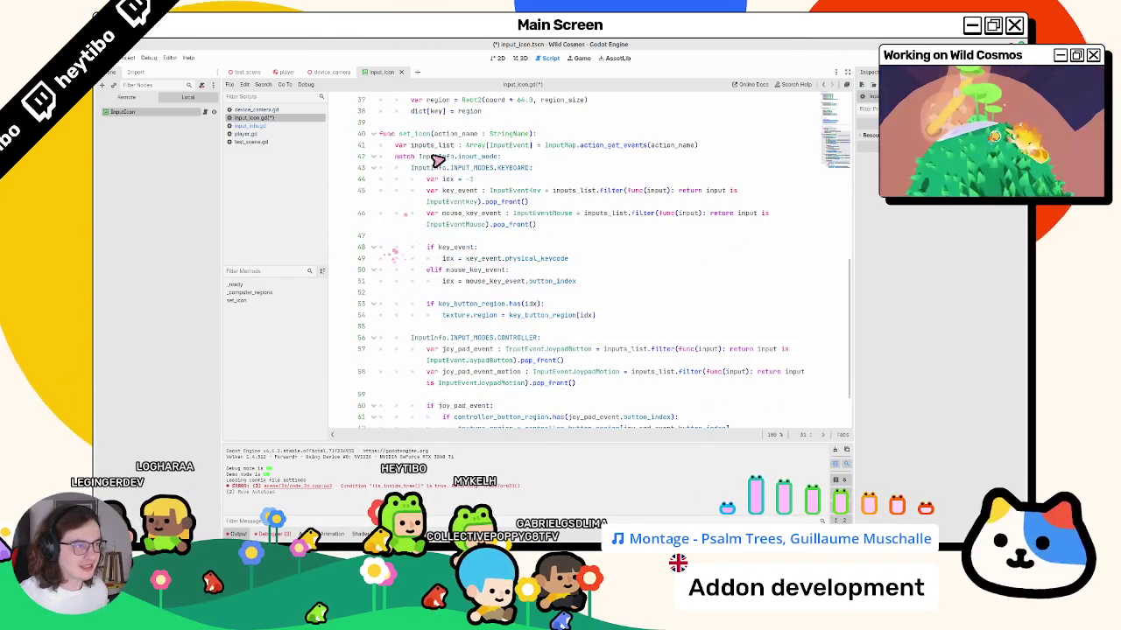
double_click(452, 133)
scroll(458, 223, "up", 3)
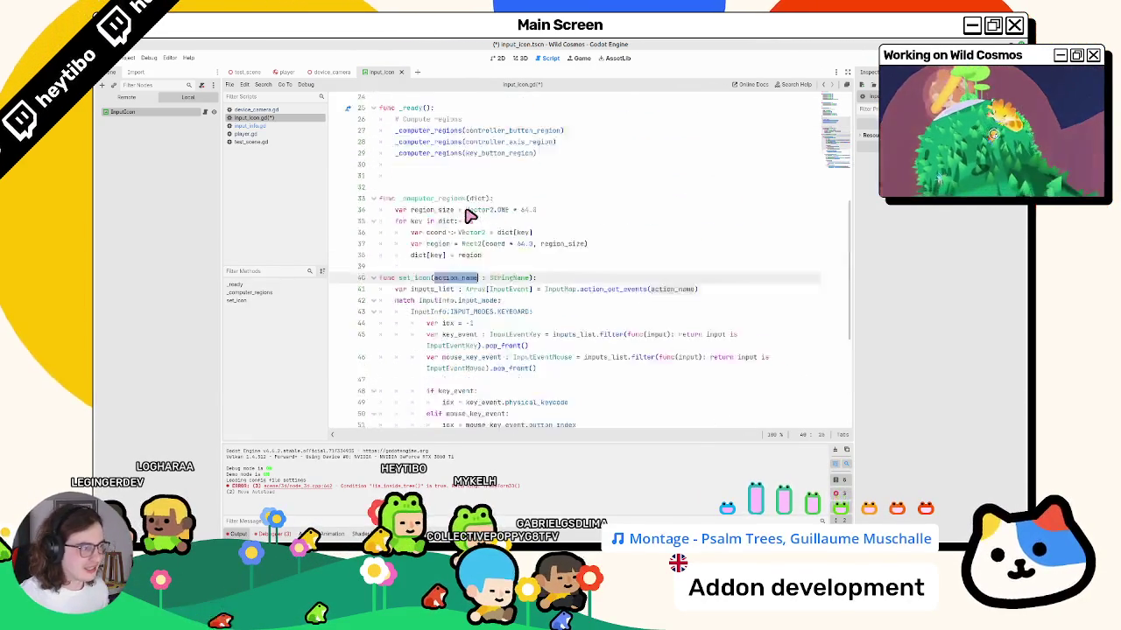
scroll(543, 306, "up", 8)
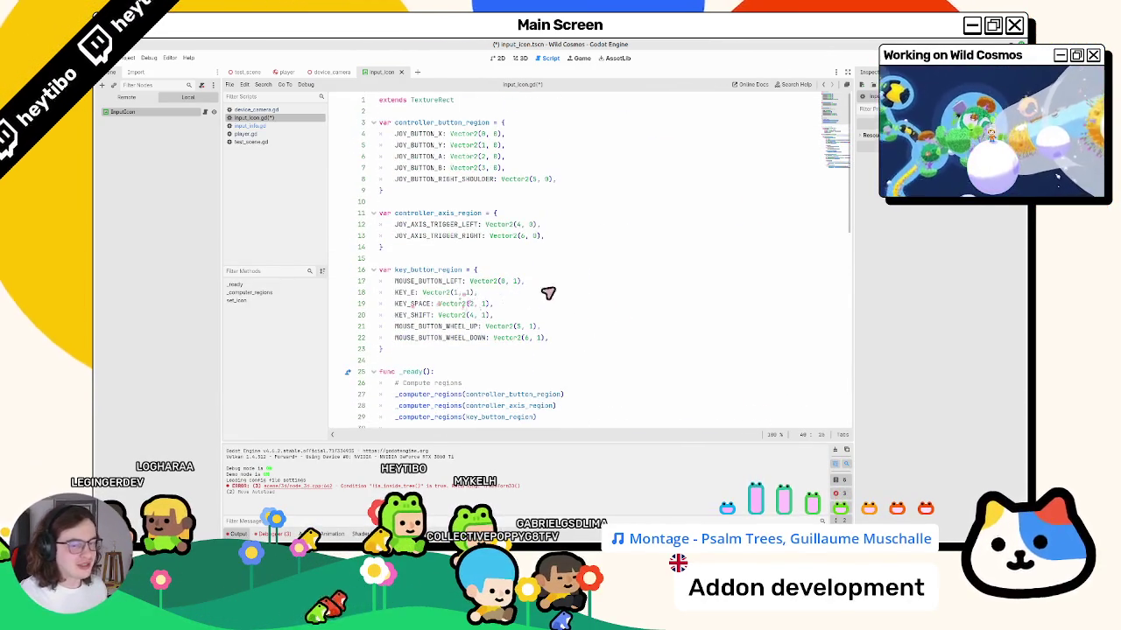
scroll(490, 289, "down", 14)
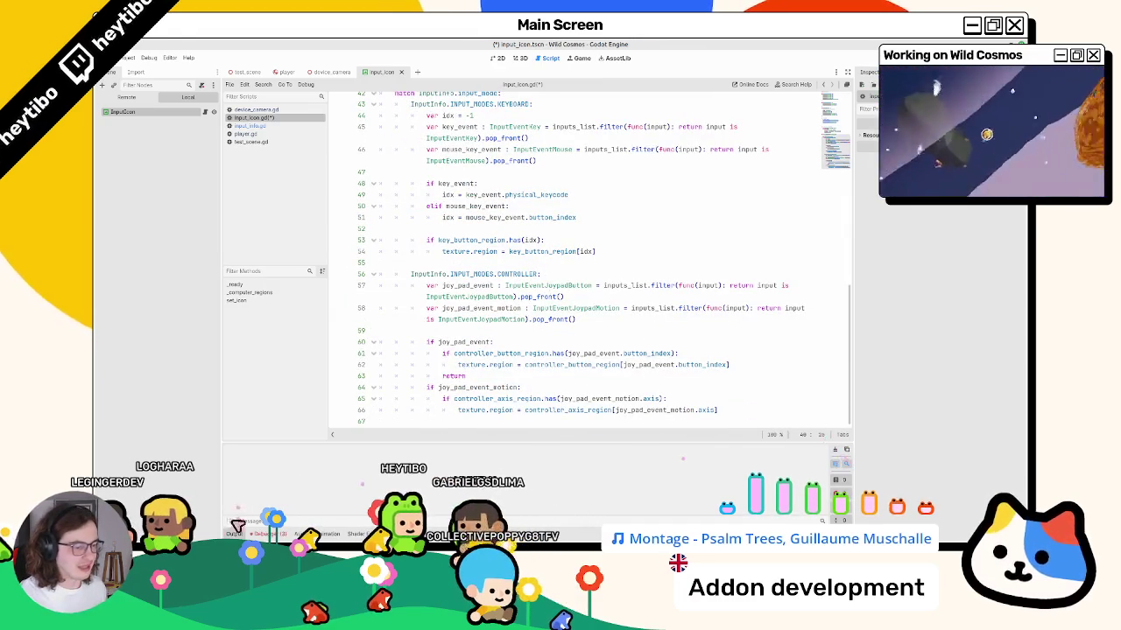
Clear the three get_global_transform errors in the Debugger's Errors list and collapse the panel.
left_click(273, 534)
left_click(842, 406)
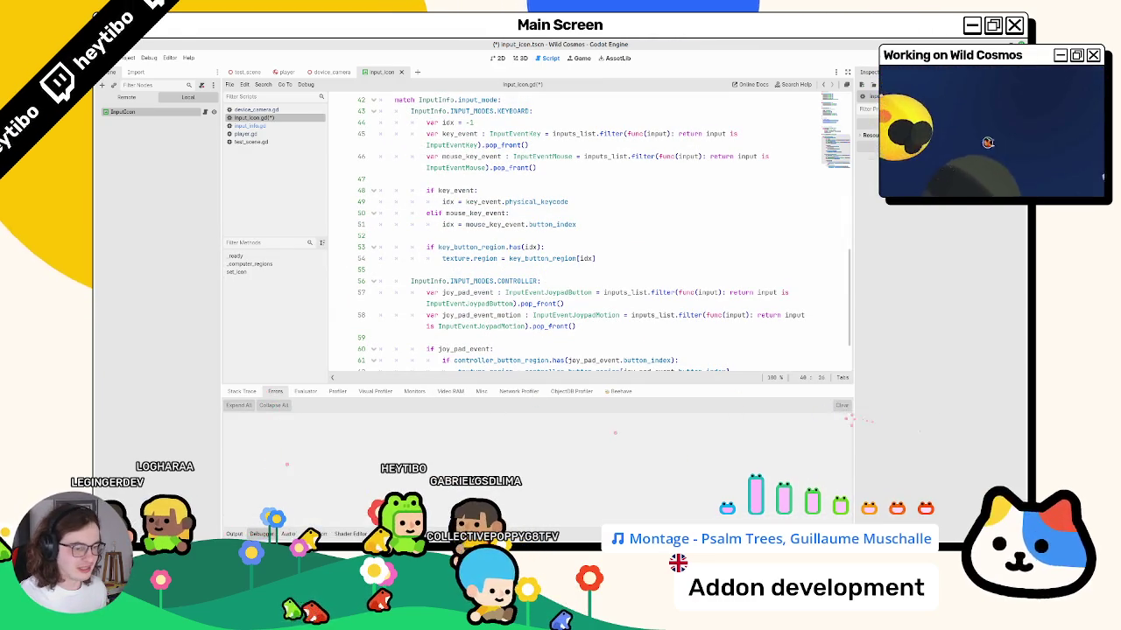
left_click(260, 534)
Select the blank lines 30–31 in input_icon.gd, then switch over to the browser.
scroll(595, 264, "up", 6)
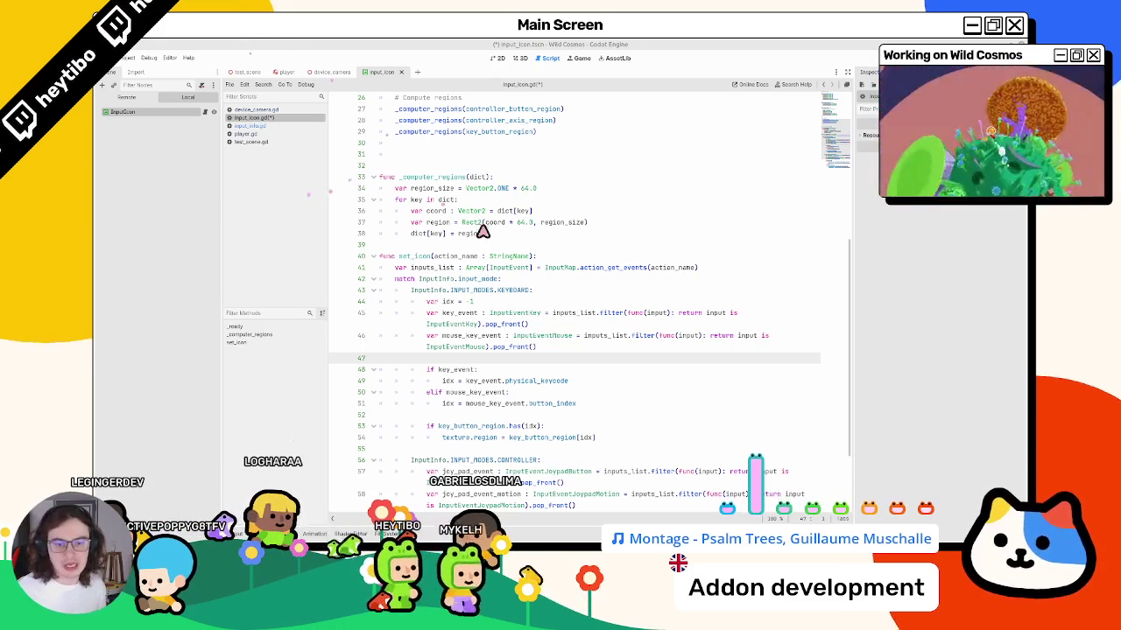
scroll(447, 250, "up", 5)
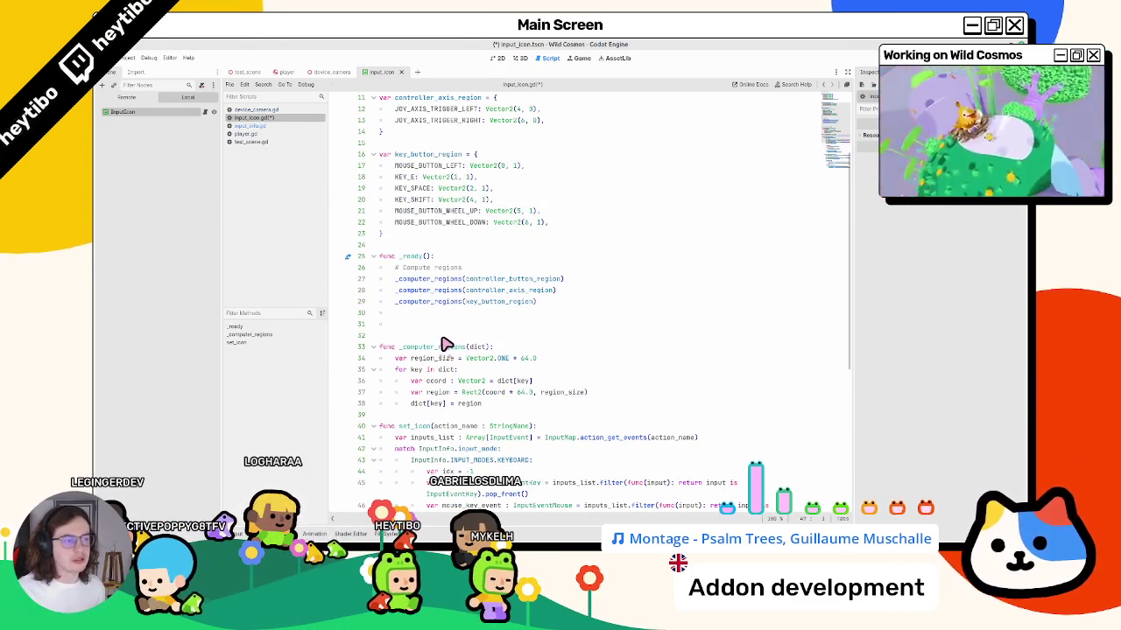
mouse_move(441, 337)
left_mouse_down()
mouse_move(370, 295)
mouse_move(333, 321)
mouse_move(366, 303)
left_mouse_up()
scroll(470, 311, "down", 2)
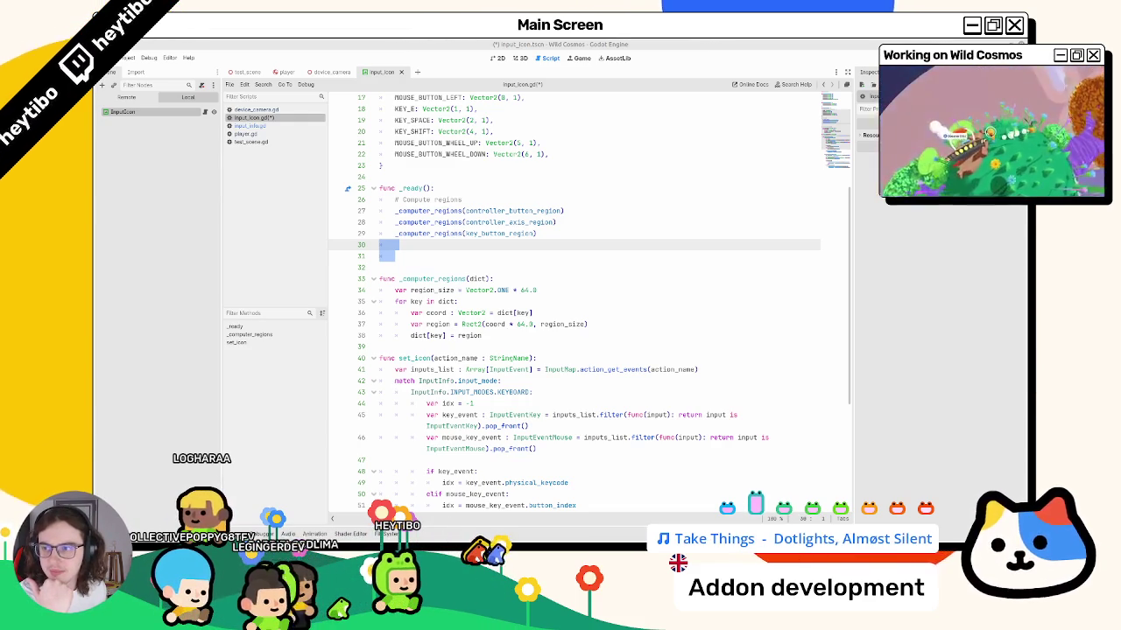
key("alt+Tab")
scroll(463, 306, "up", 10)
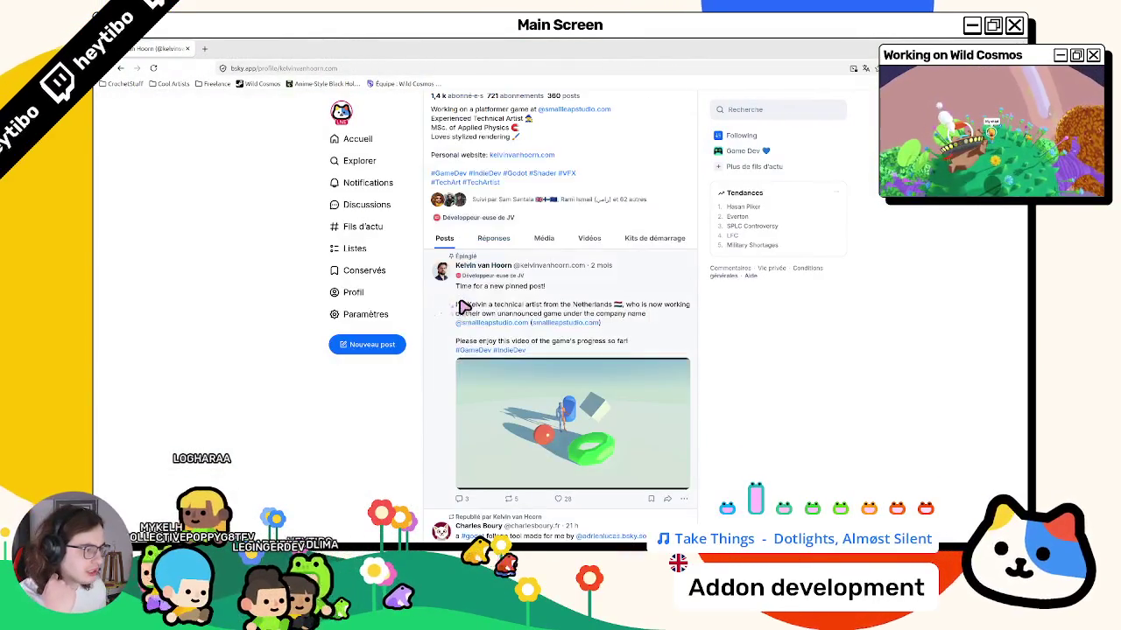
Show the profile's Média posts and scroll down through the feed.
left_click(527, 242)
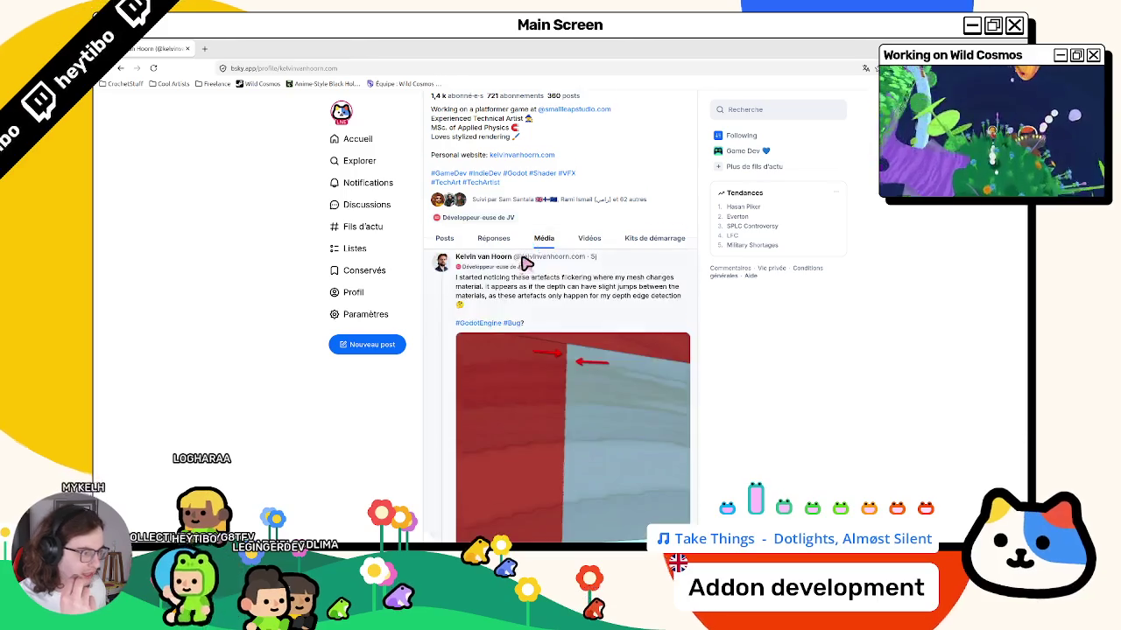
scroll(525, 266, "down", 5)
scroll(525, 265, "down", 15)
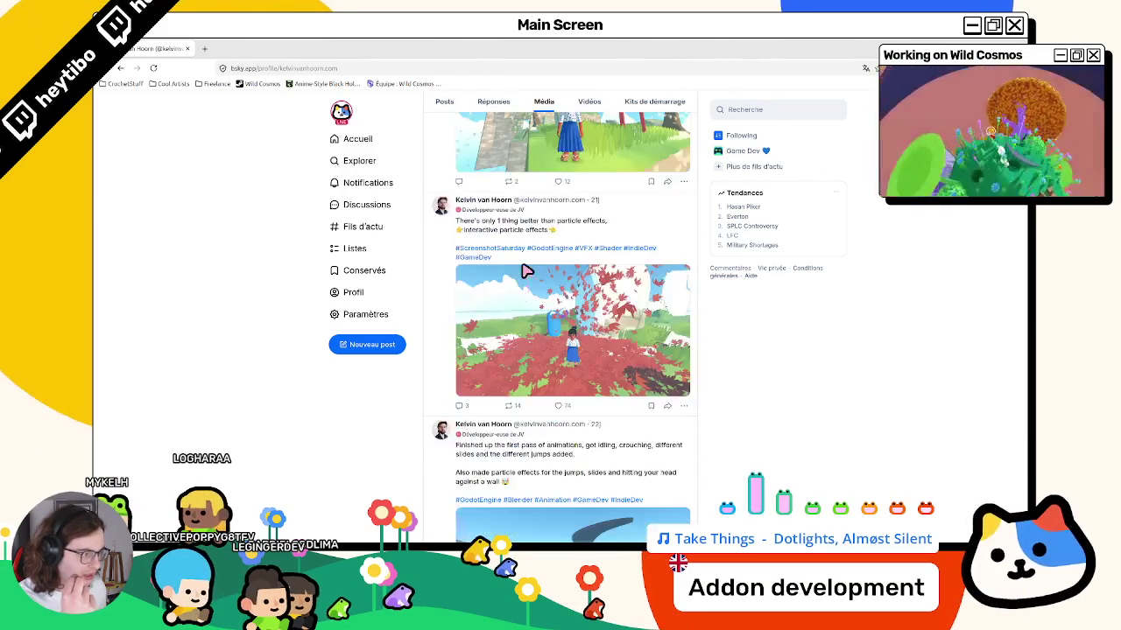
scroll(526, 273, "down", 10)
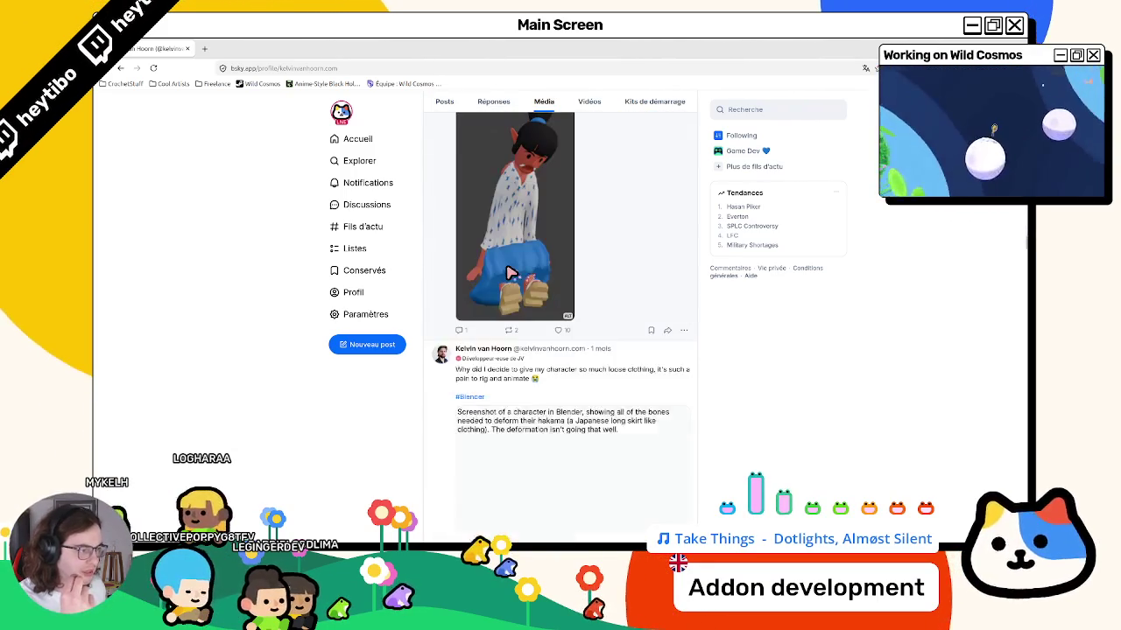
Watch the stone lantern video fullscreen, browse further down, then go back to Godot.
left_click(680, 379)
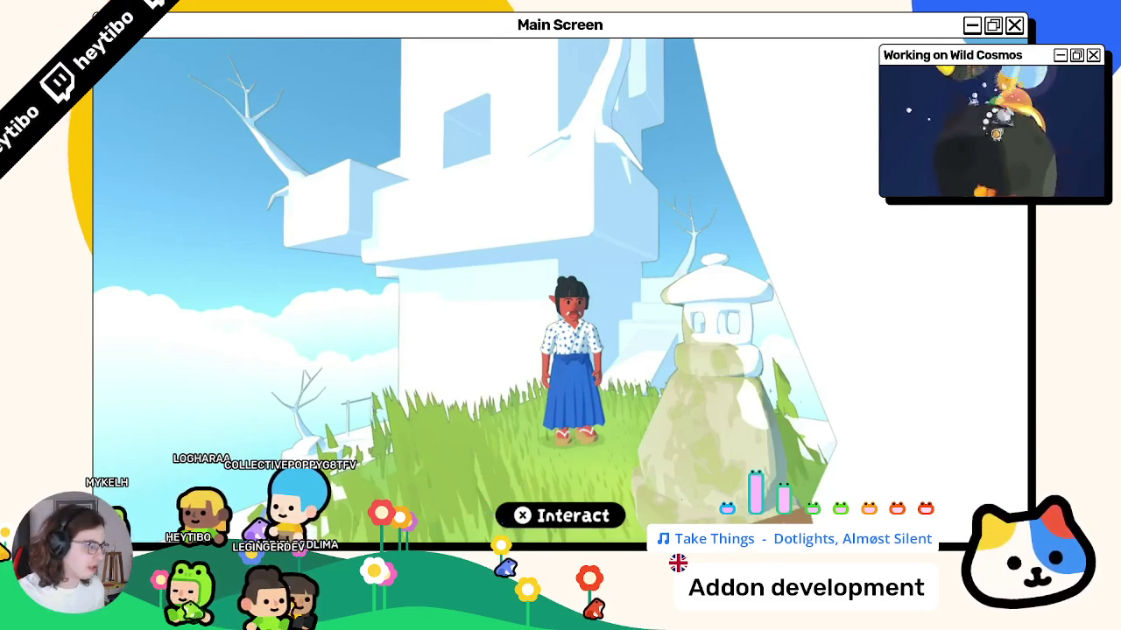
key("Escape")
scroll(456, 442, "down", 10)
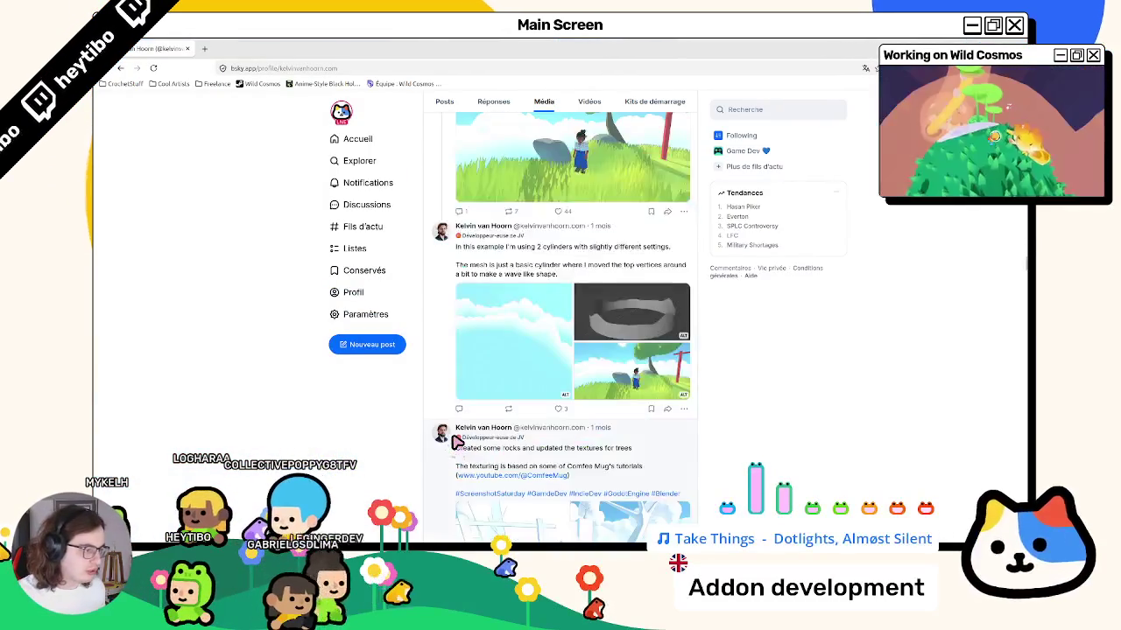
scroll(456, 442, "down", 15)
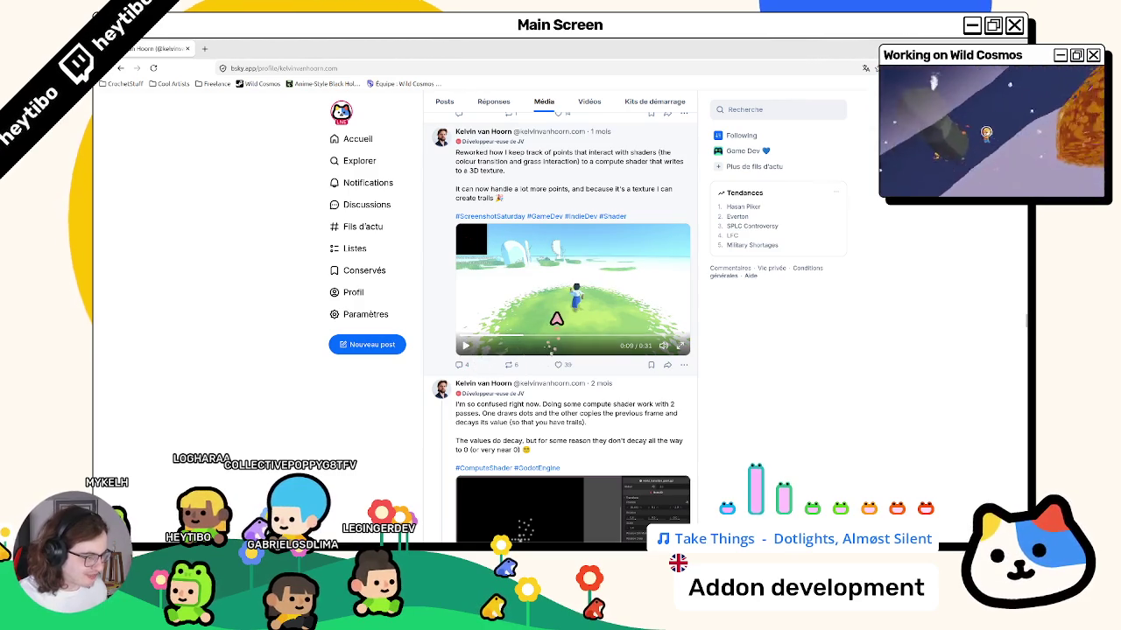
scroll(520, 361, "down", 15)
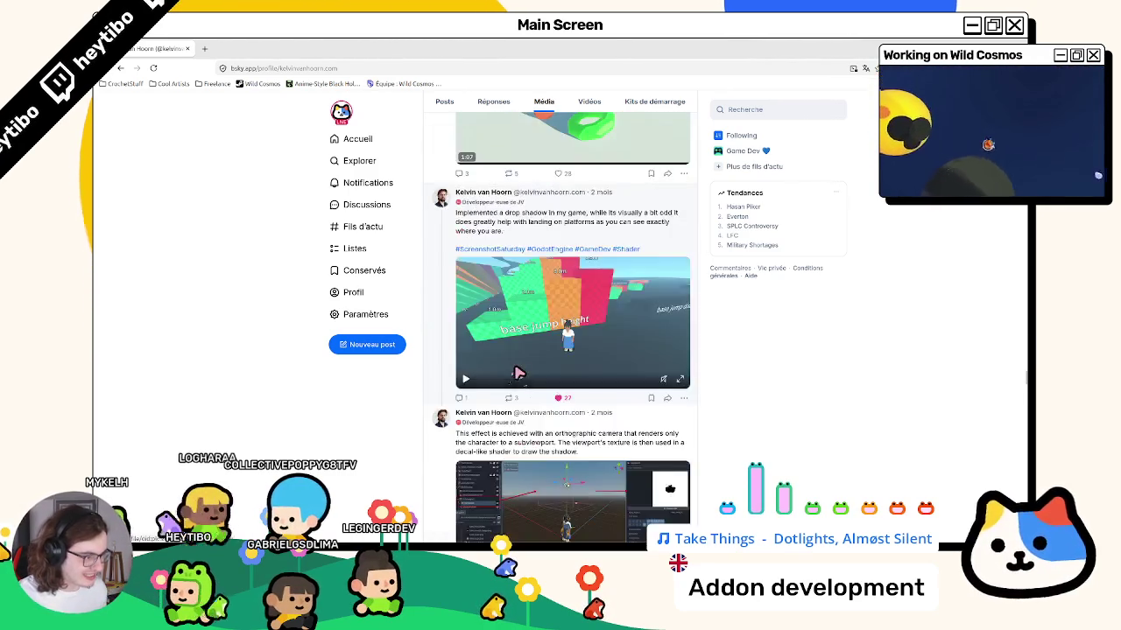
scroll(521, 374, "down", 4)
scroll(520, 377, "up", 7)
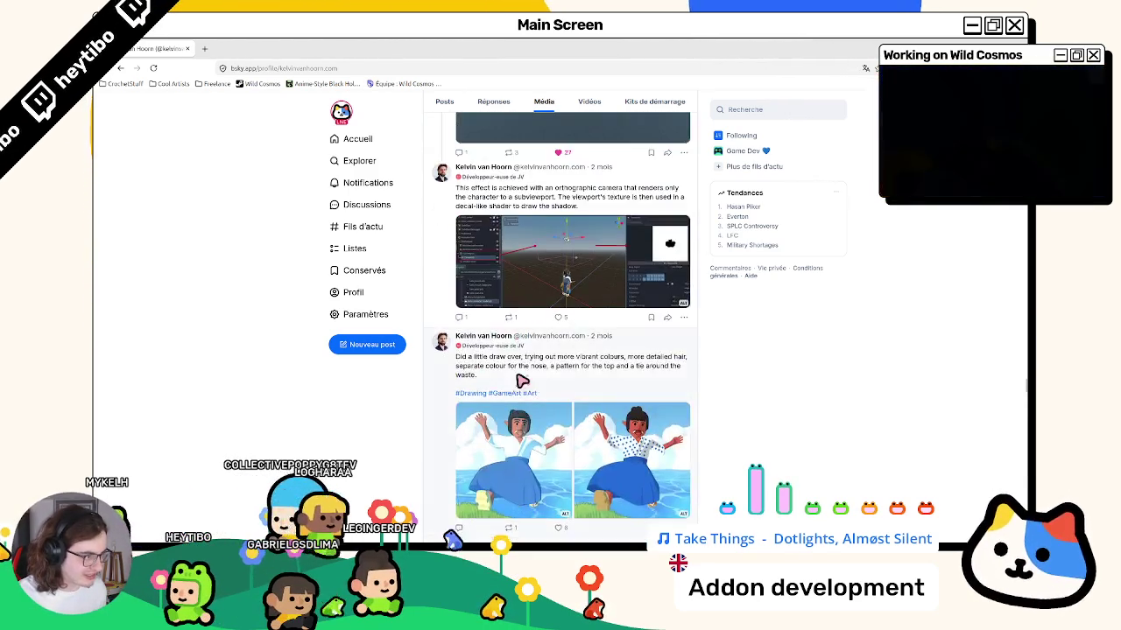
scroll(516, 394, "down", 15)
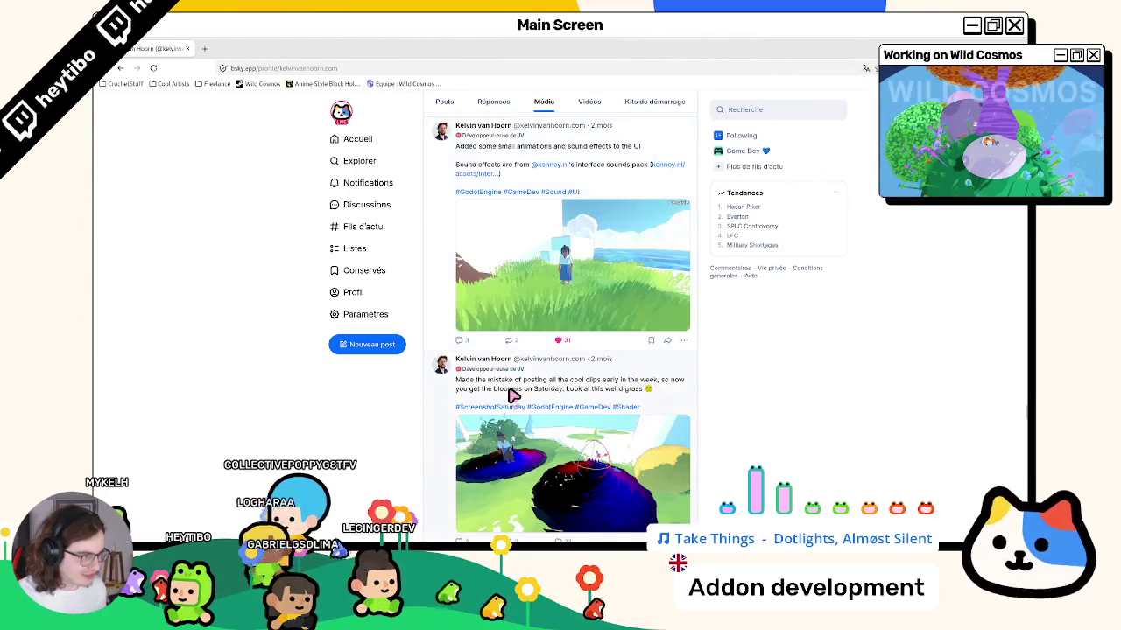
scroll(501, 395, "up", 3)
key("alt+Tab")
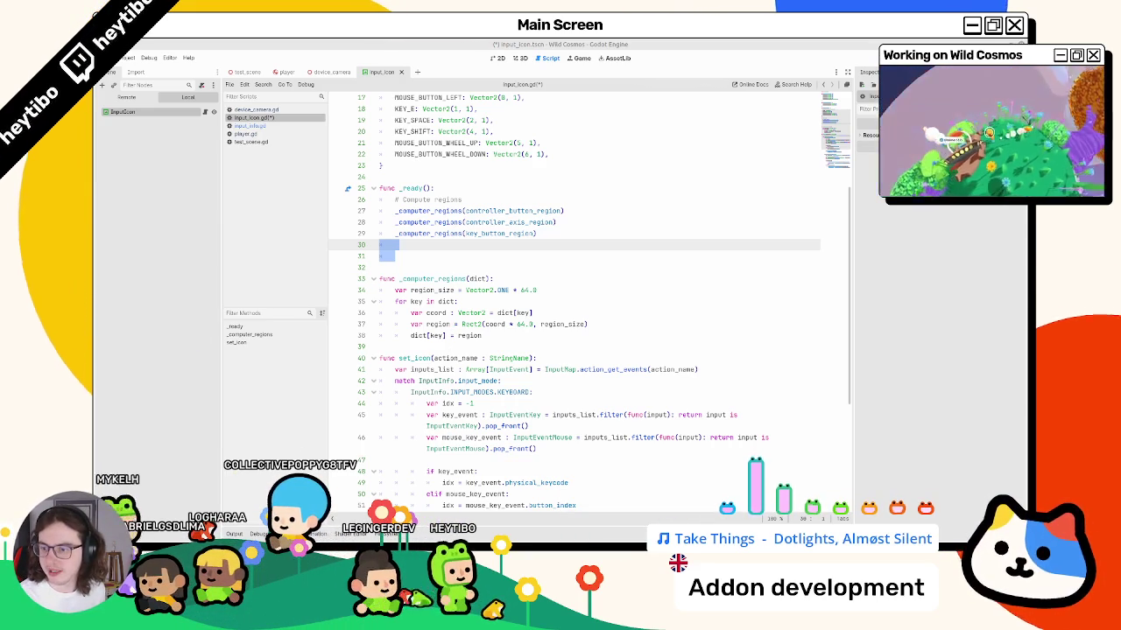
Untick Webcam On for the break, later dismiss the break message and restore screen capture.
mouse_move(263, 196)
left_mouse_down()
mouse_move(123, 208)
mouse_move(320, 263)
left_mouse_up()
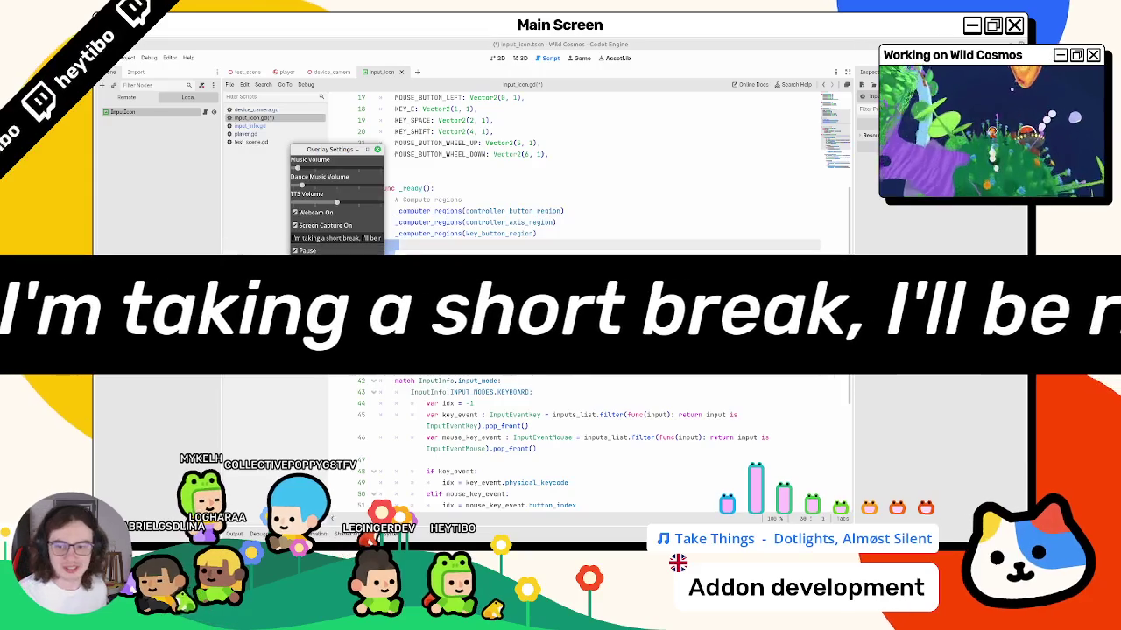
left_click(326, 216)
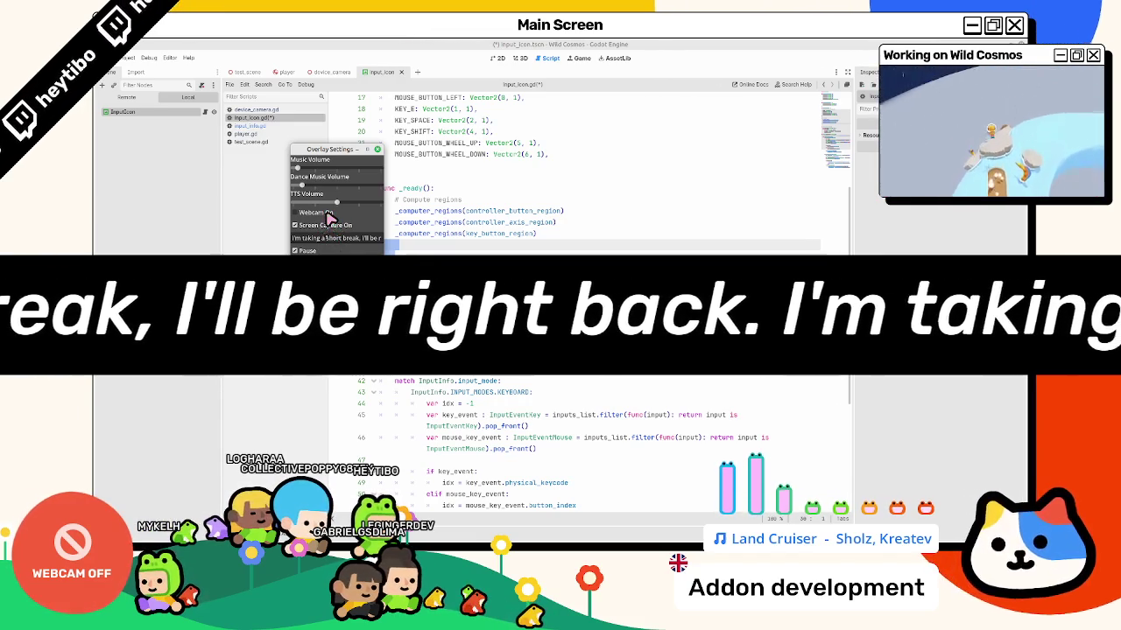
left_click(305, 238)
left_click(305, 226)
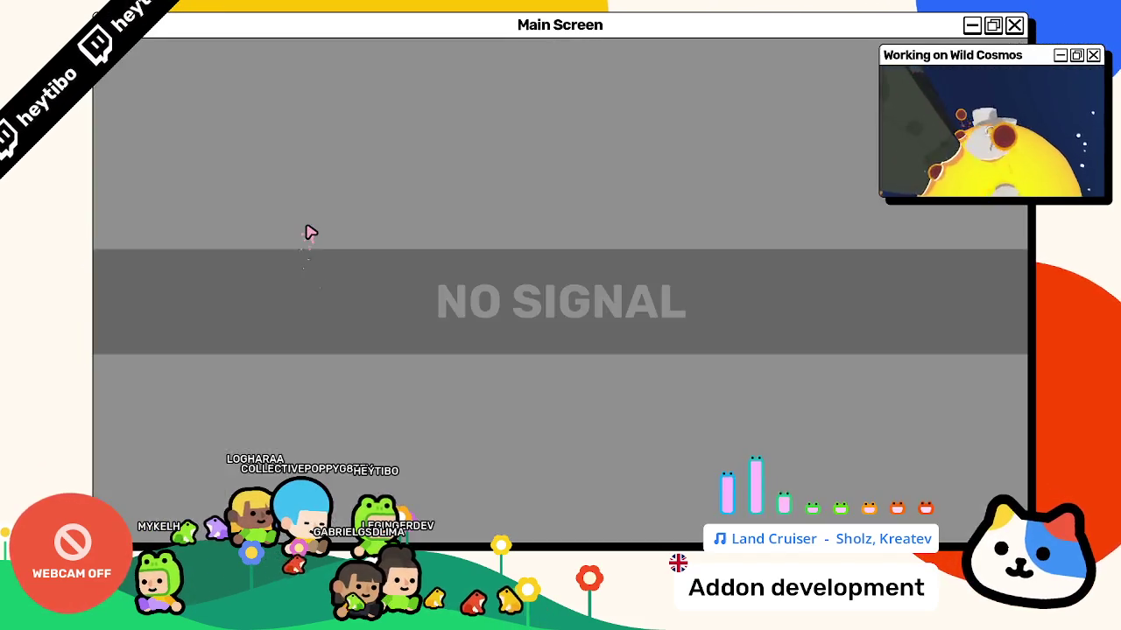
Tick Webcam On to bring the webcam feed back.
left_click(316, 214)
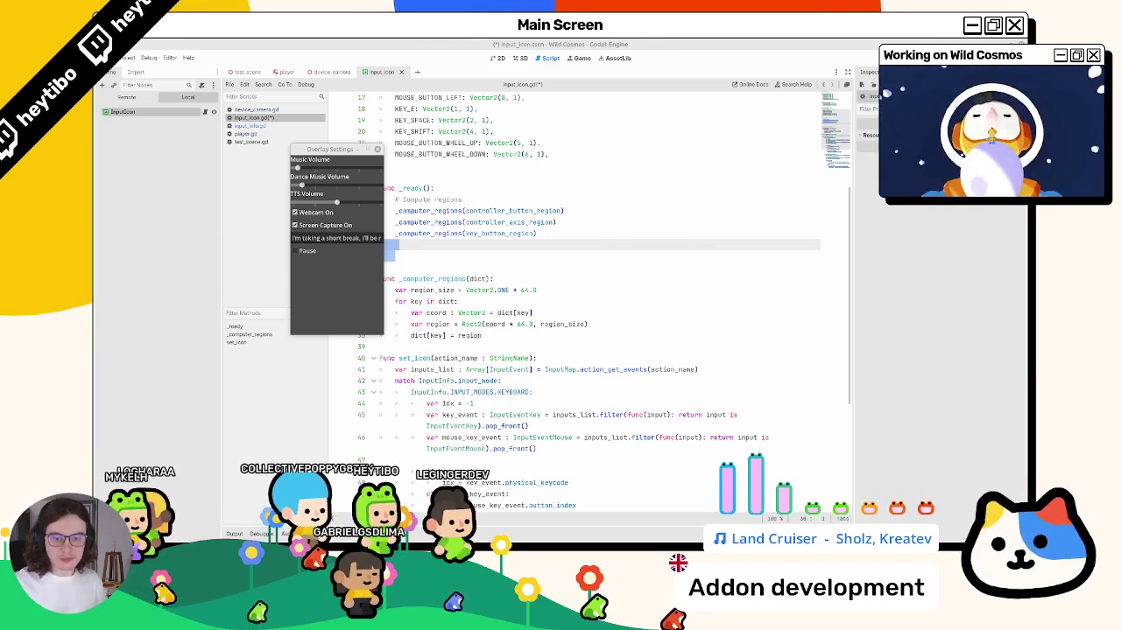
Close Overlay Settings and leave the caret on line 29 of input_icon.gd's _ready.
left_click(411, 45)
left_click(464, 250)
left_click_drag(444, 213, 453, 248)
left_click(447, 237)
Select the line 29 call and highlight every use of _computer_regions.
triple_click(446, 238)
scroll(442, 241, "up", 5)
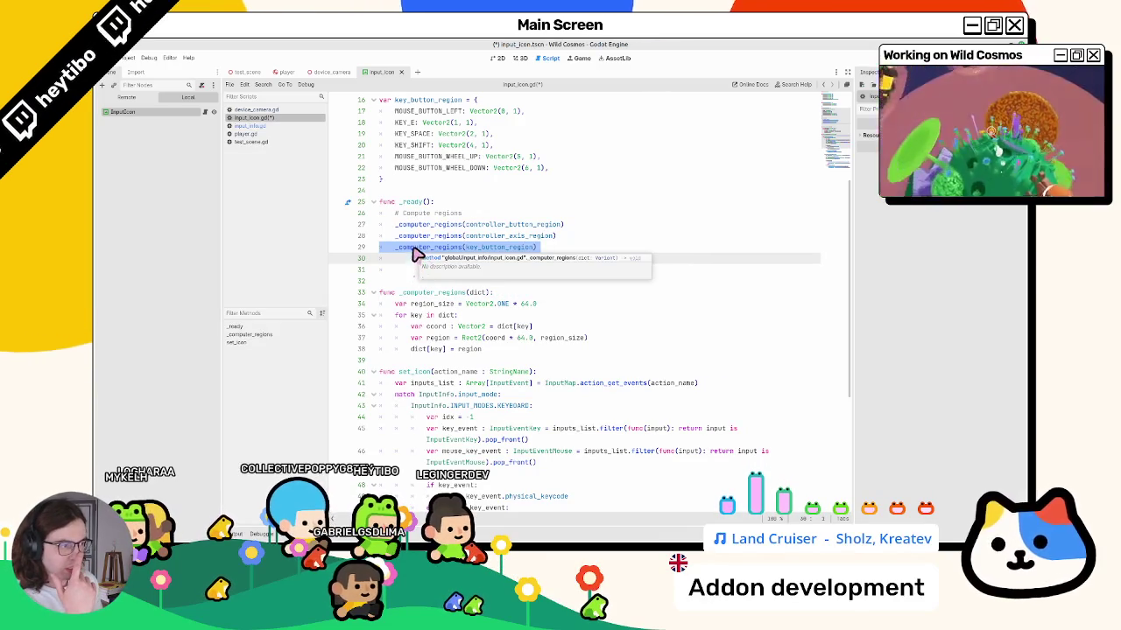
double_click(416, 248)
scroll(416, 251, "down", 7)
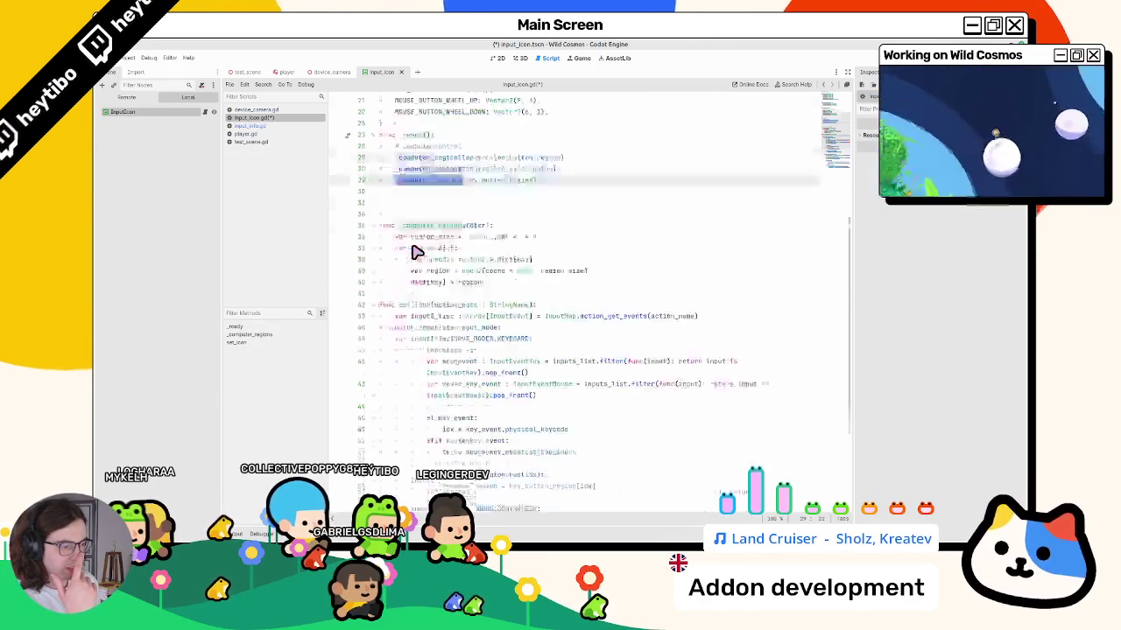
scroll(416, 252, "up", 8)
scroll(415, 253, "up", 4)
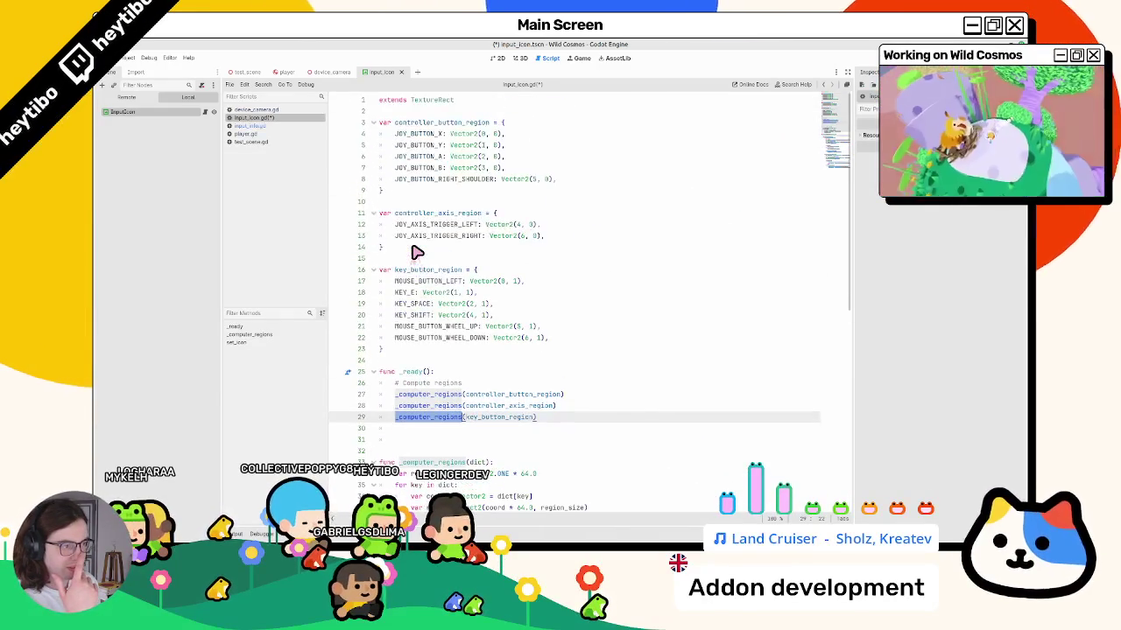
scroll(416, 252, "down", 5)
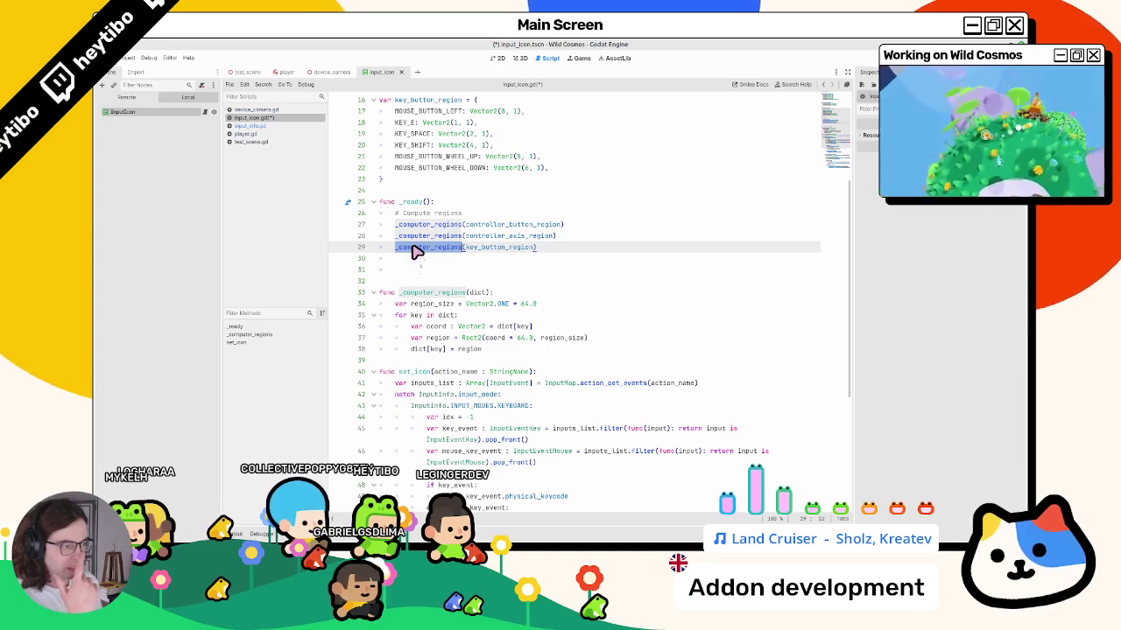
Glance at device_camera.gd and input_info.gd from the script list, then return to input_icon.gd.
left_click(238, 109)
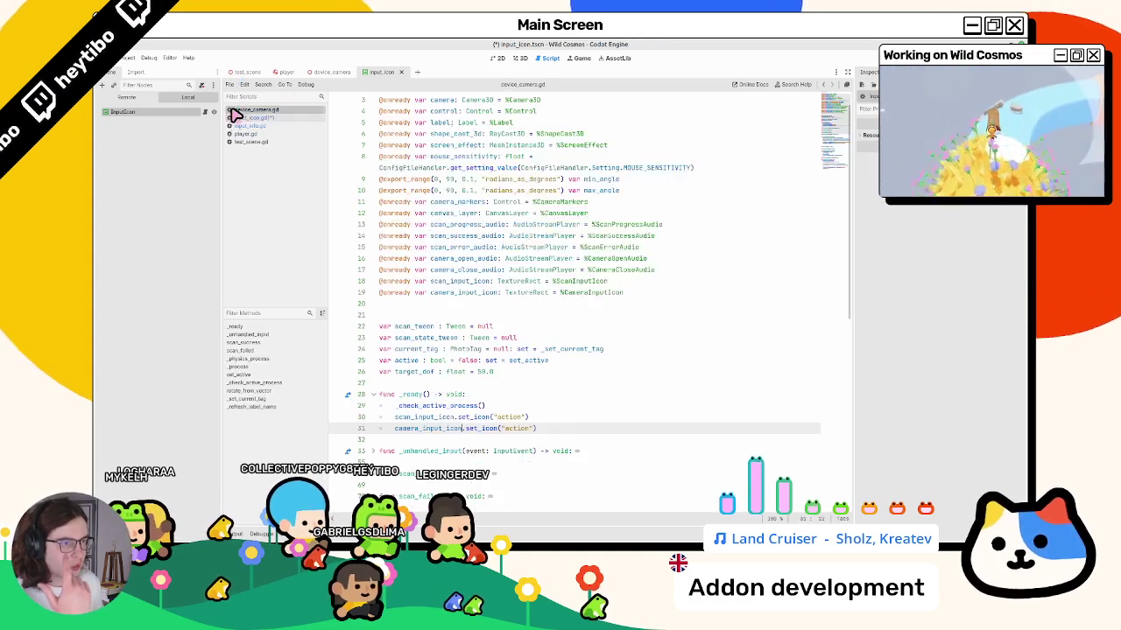
left_click(243, 126)
left_click(242, 134)
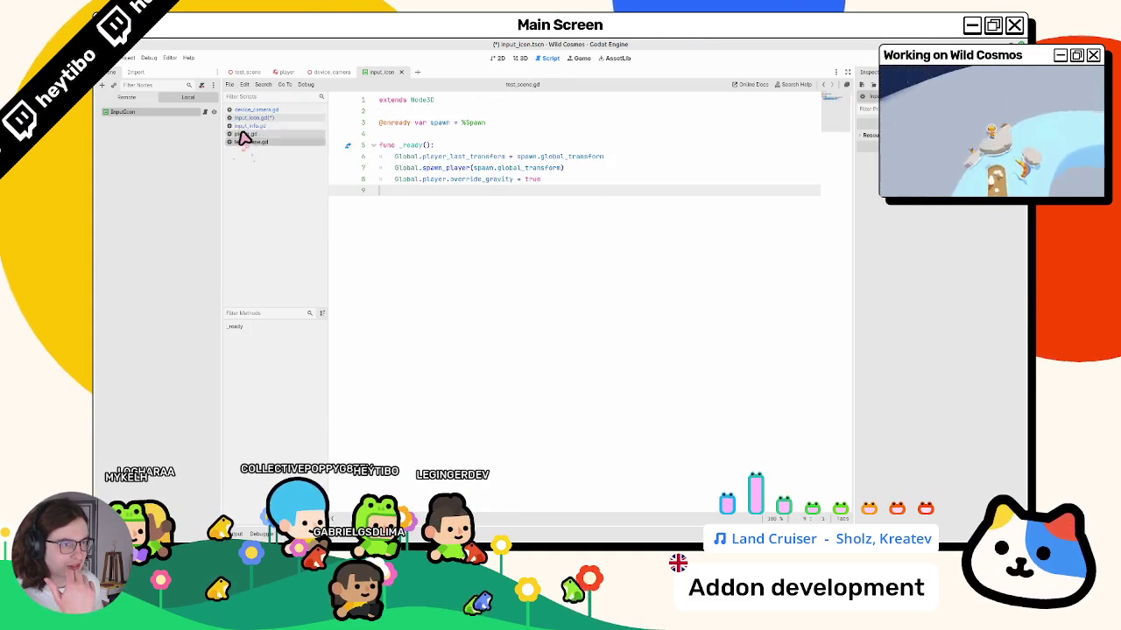
left_click(250, 126)
left_click(253, 119)
Highlight controller_axis_region, the line 28 _computer_regions call, and region_size.
left_click(513, 260)
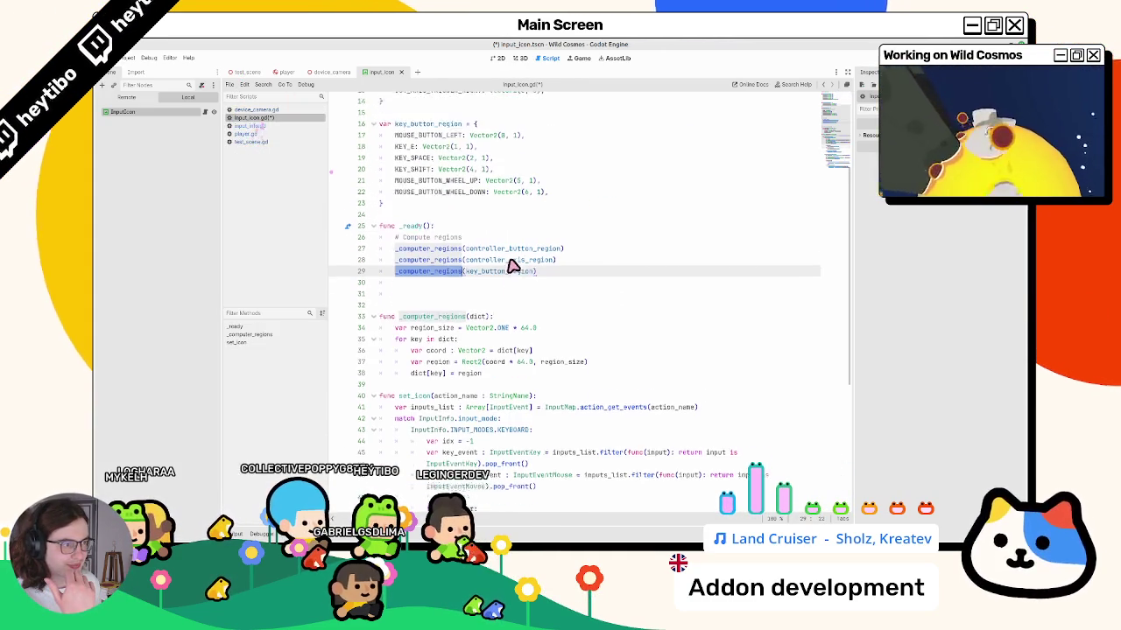
scroll(513, 267, "up", 5)
double_click(510, 380)
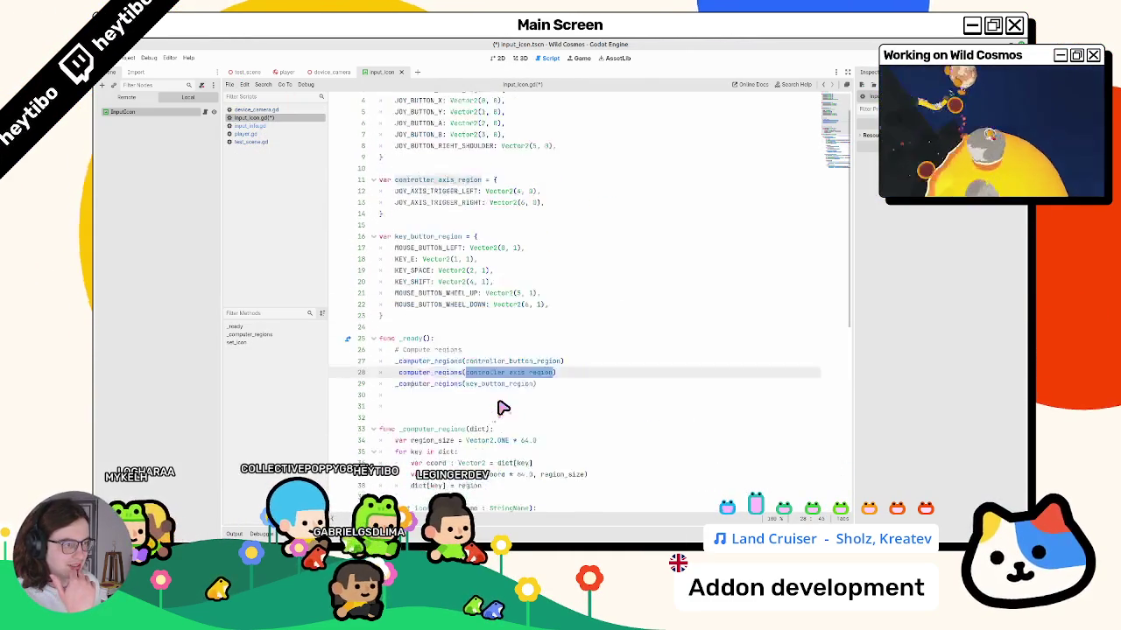
scroll(501, 406, "up", 1)
double_click(424, 407)
scroll(422, 410, "down", 5)
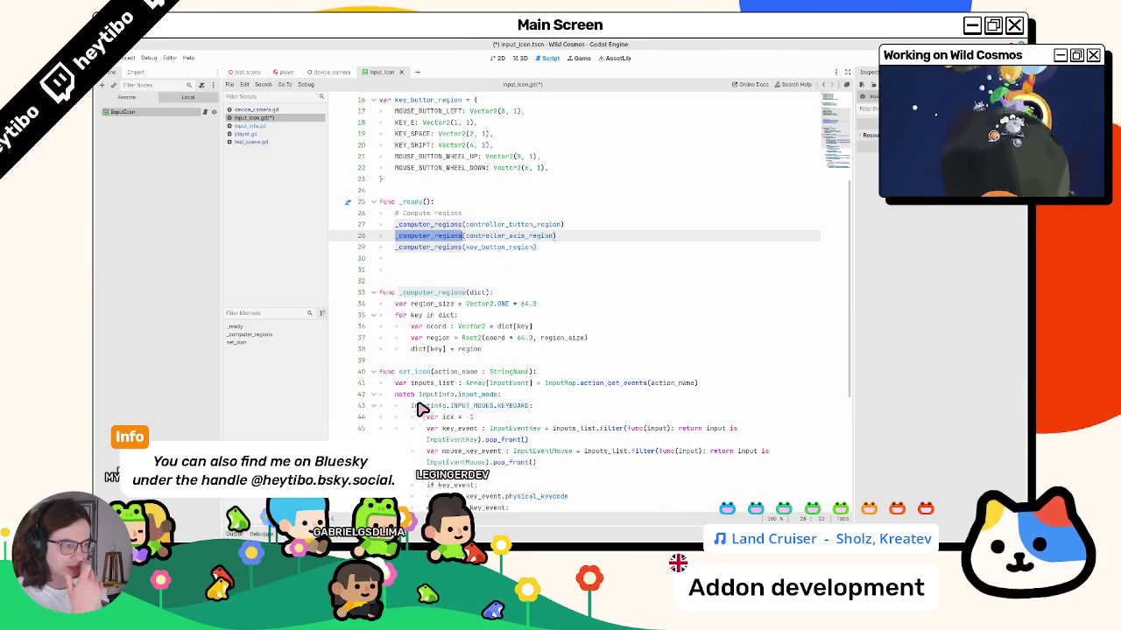
double_click(561, 338)
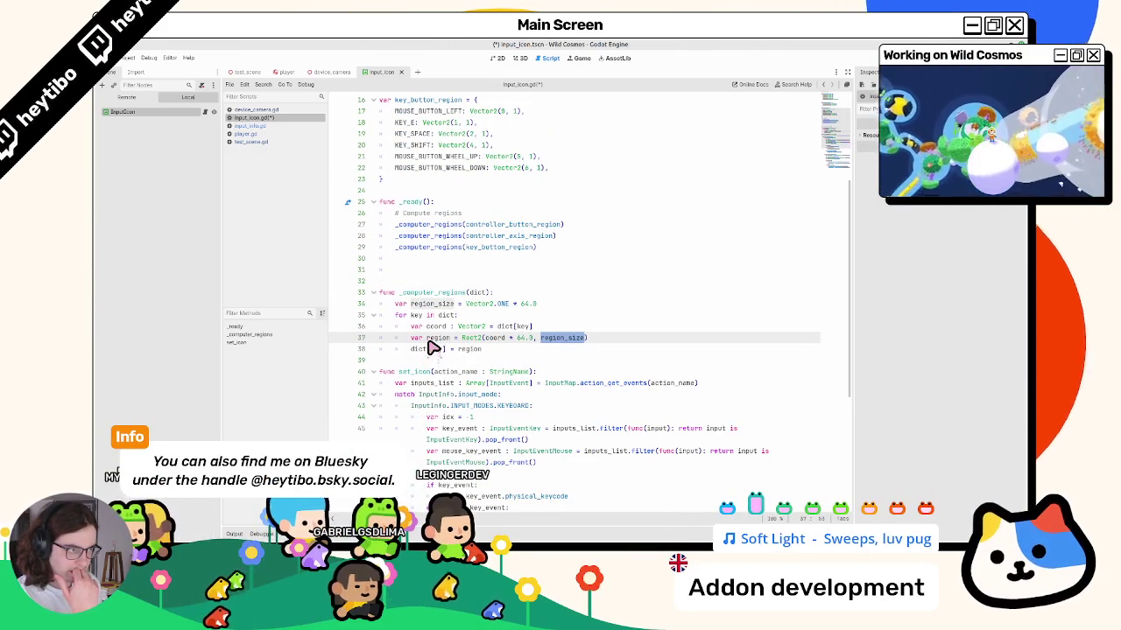
Highlight the KEY_E entry on line 18, then action_get_events and InputMap on line 41.
left_click(404, 124)
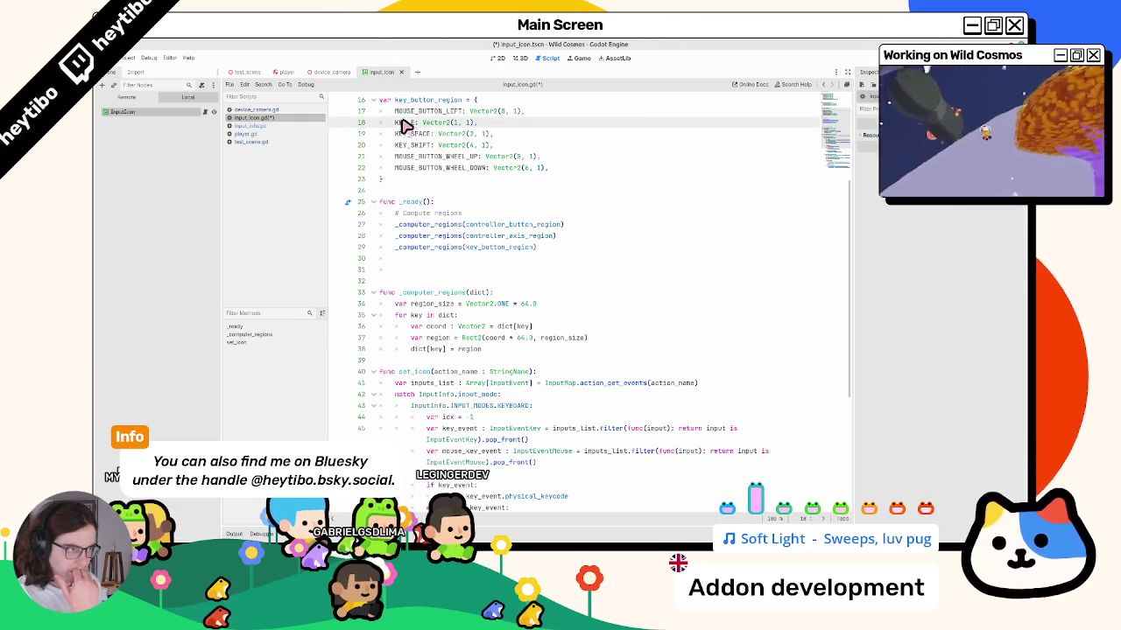
double_click(404, 123)
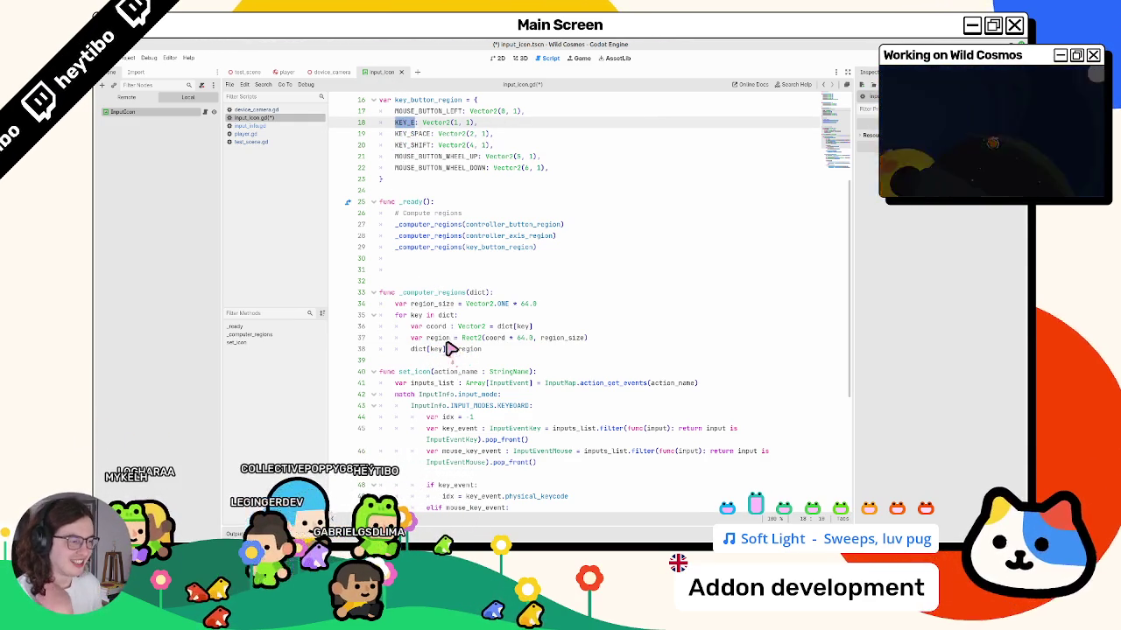
double_click(612, 383)
double_click(561, 383)
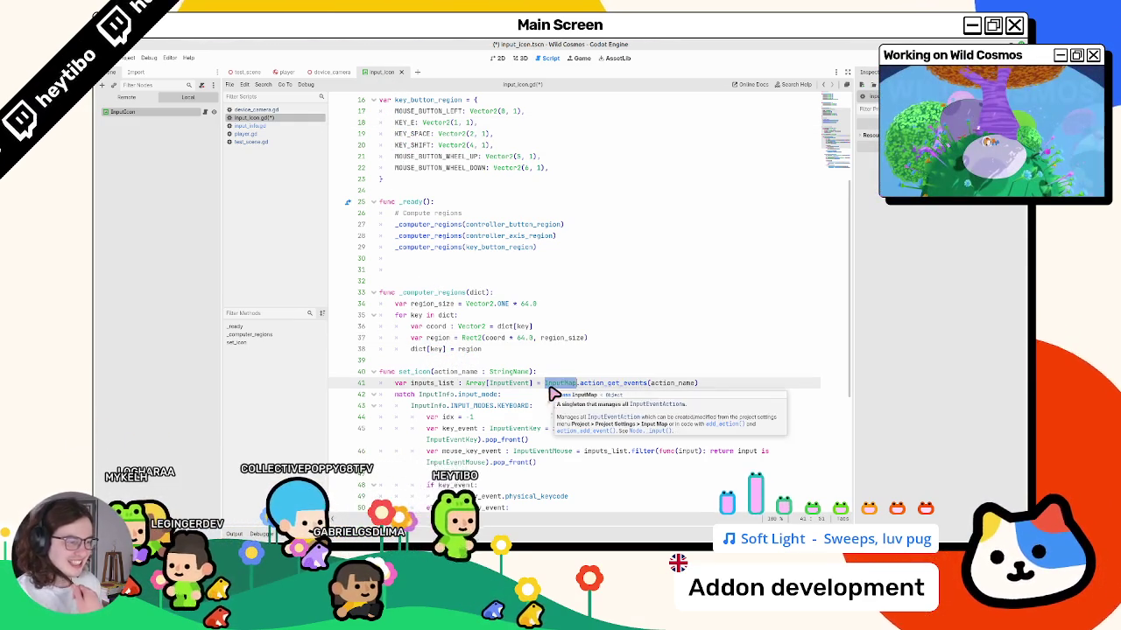
scroll(462, 326, "down", 5)
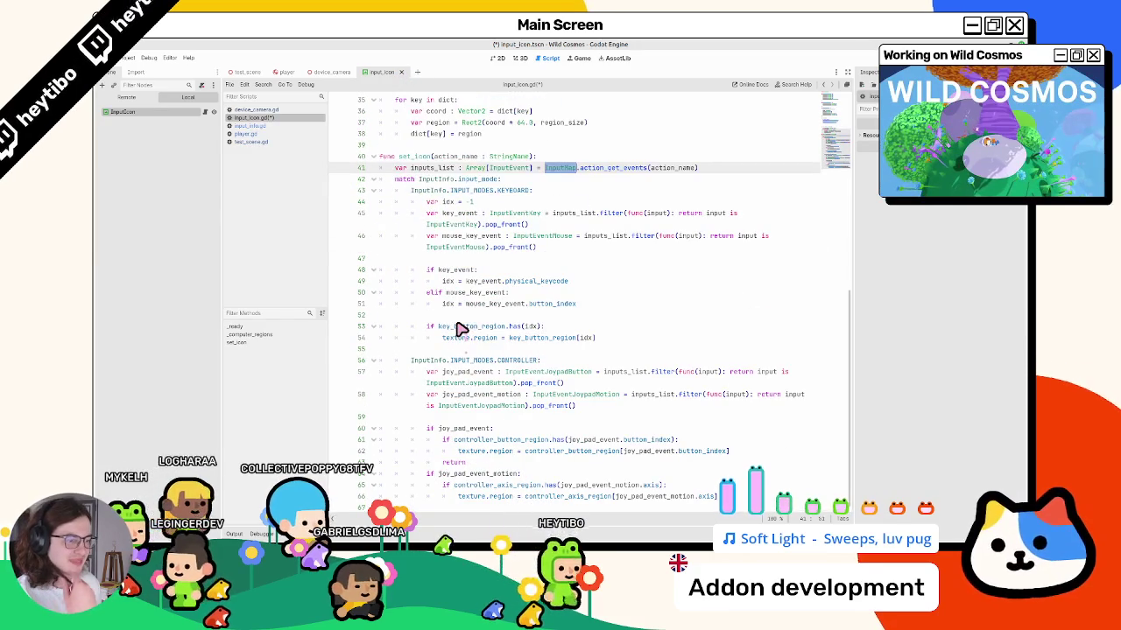
mouse_move(448, 309)
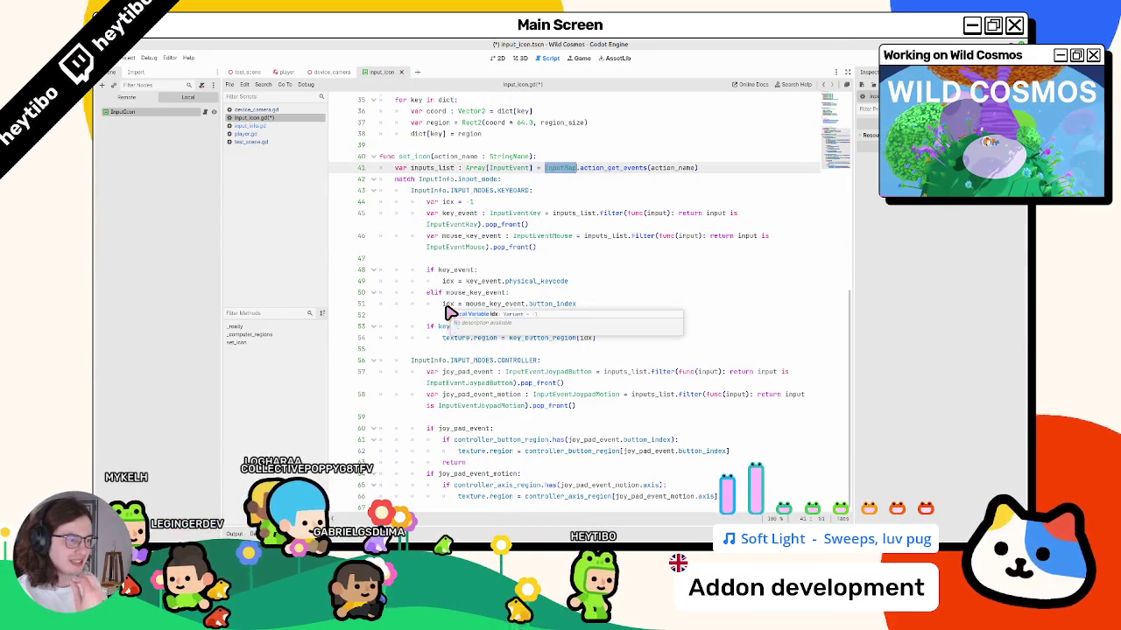
scroll(447, 312, "up", 6)
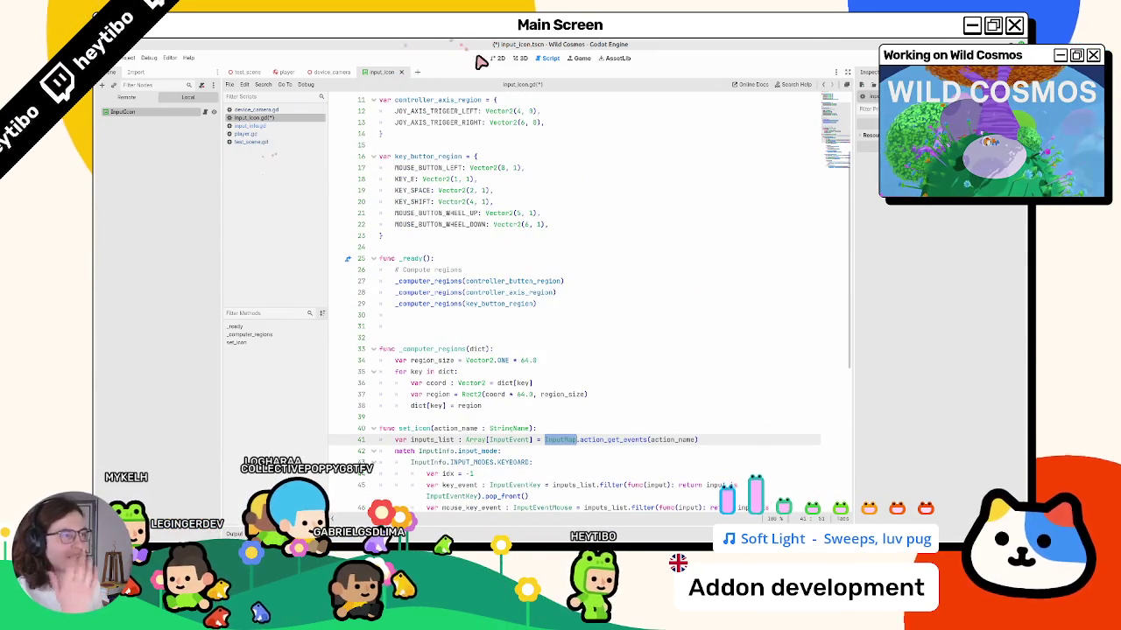
Switch to the 2D workspace and bring up the device_camera scene.
left_click(499, 59)
left_click(520, 58)
left_click(333, 72)
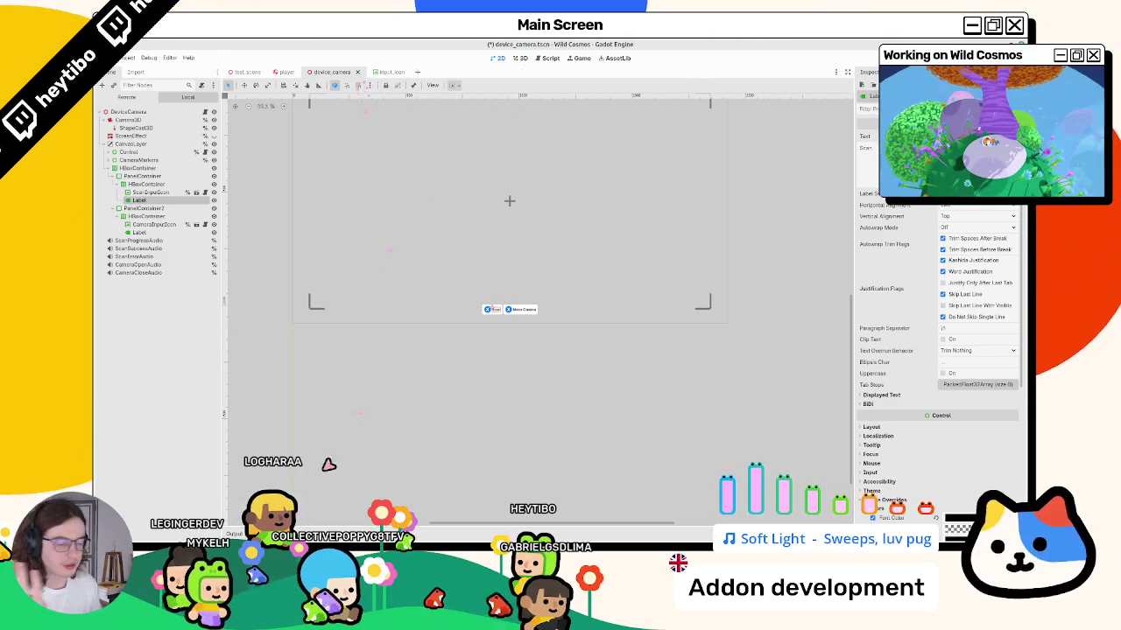
Filter the FileSystem dock for input_icon, locate input_icons.png, and open the neighbouring input_info.gd script.
key("ctrl+j")
left_click(407, 532)
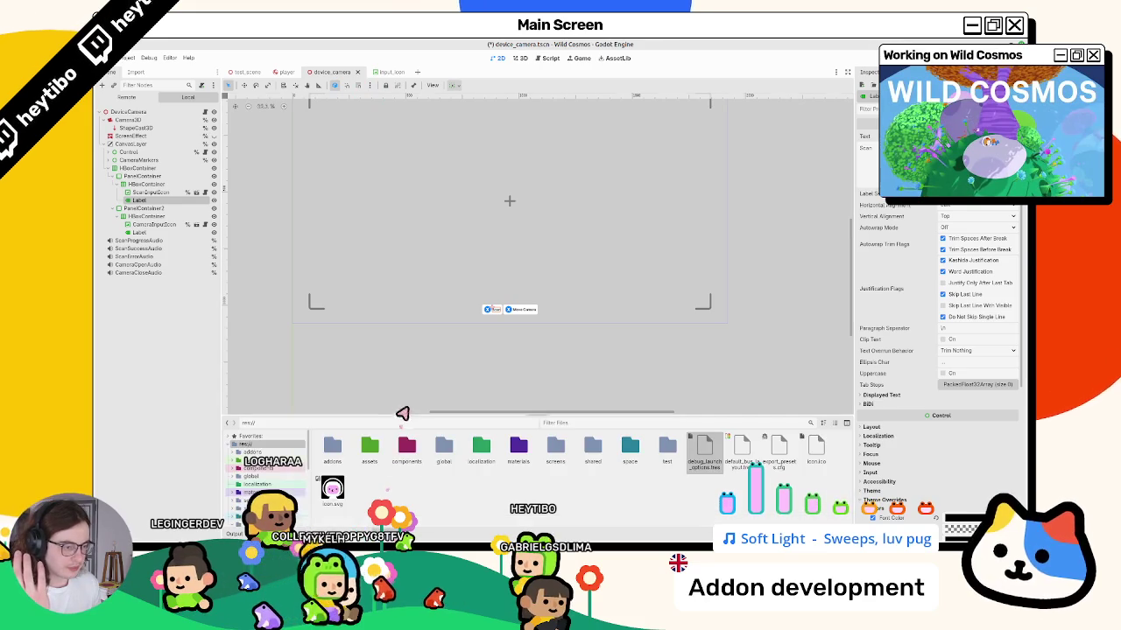
left_click_drag(412, 422, 473, 344)
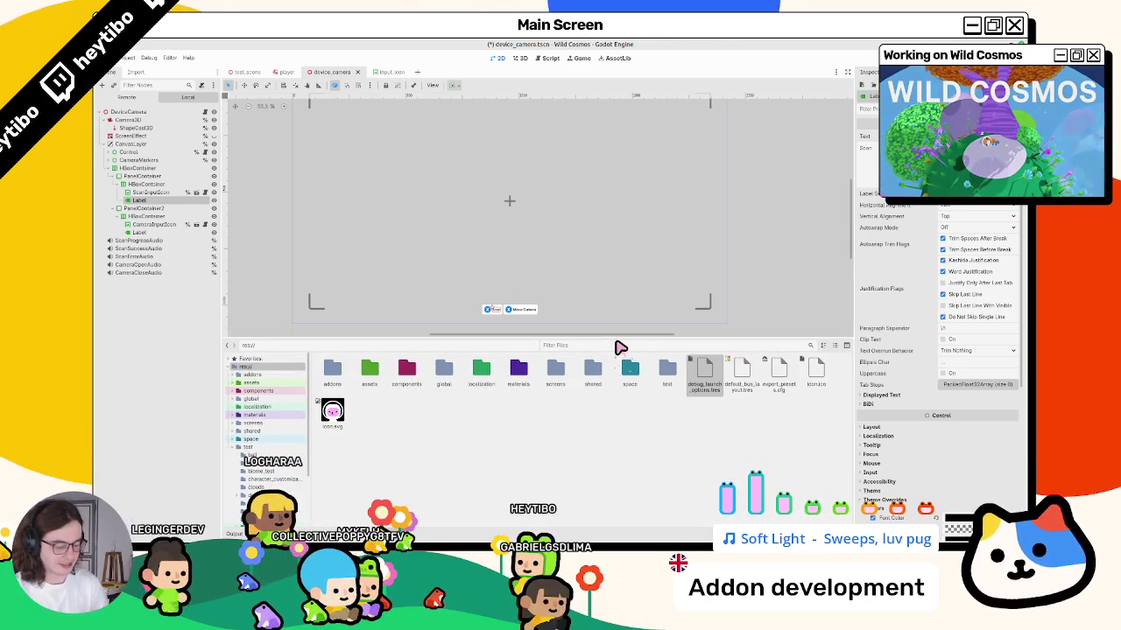
left_click(620, 348)
type("input_icon")
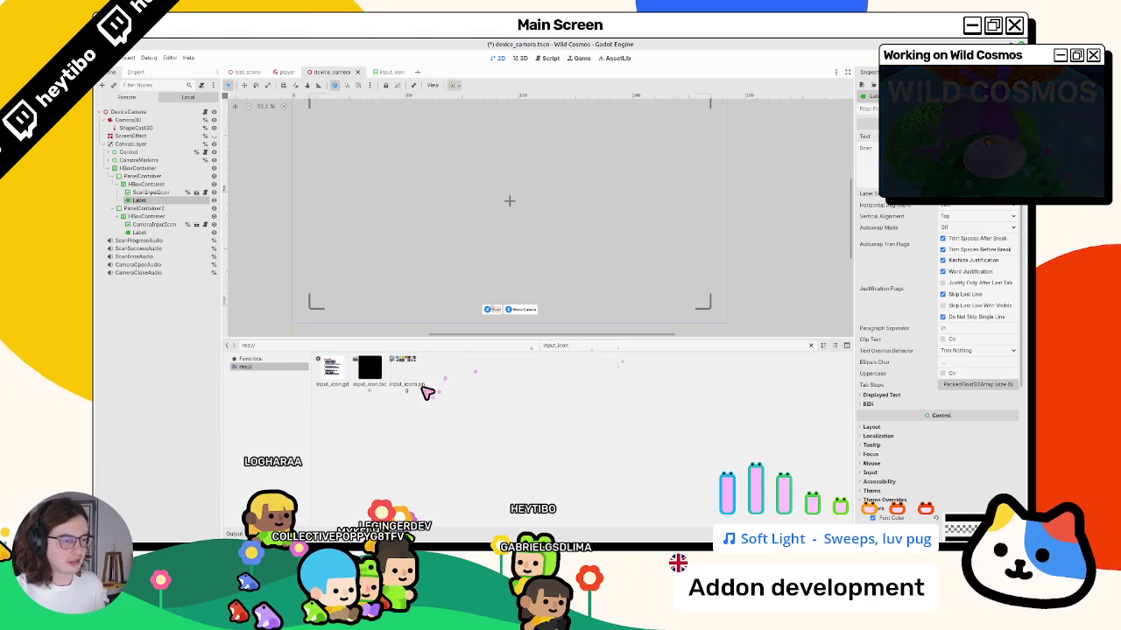
left_click(427, 392)
left_click(810, 345)
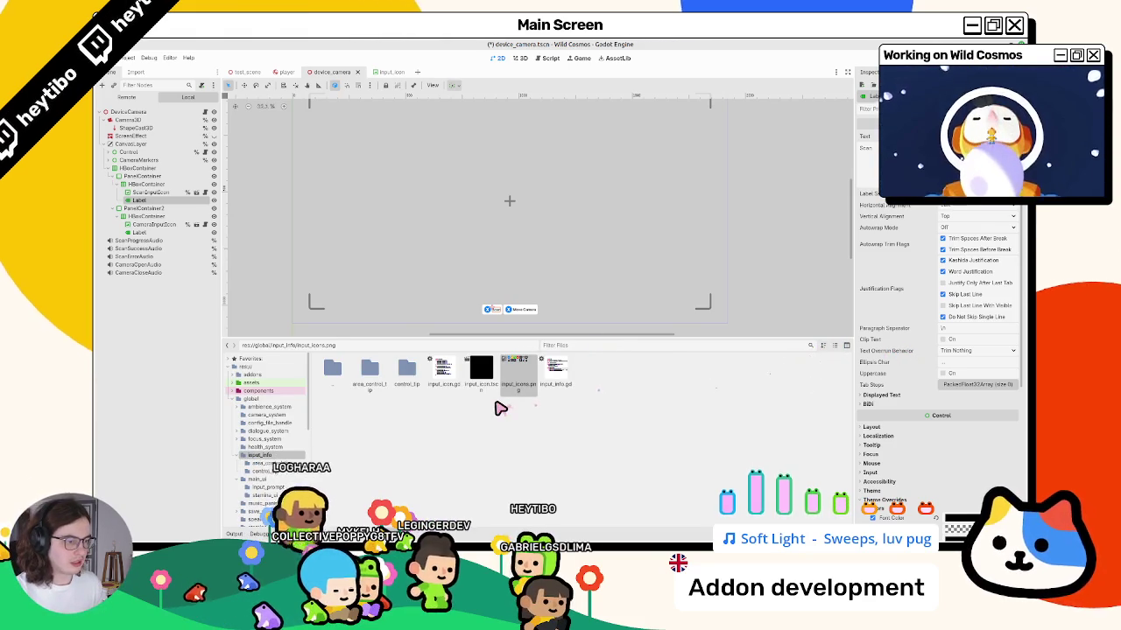
left_click(554, 368)
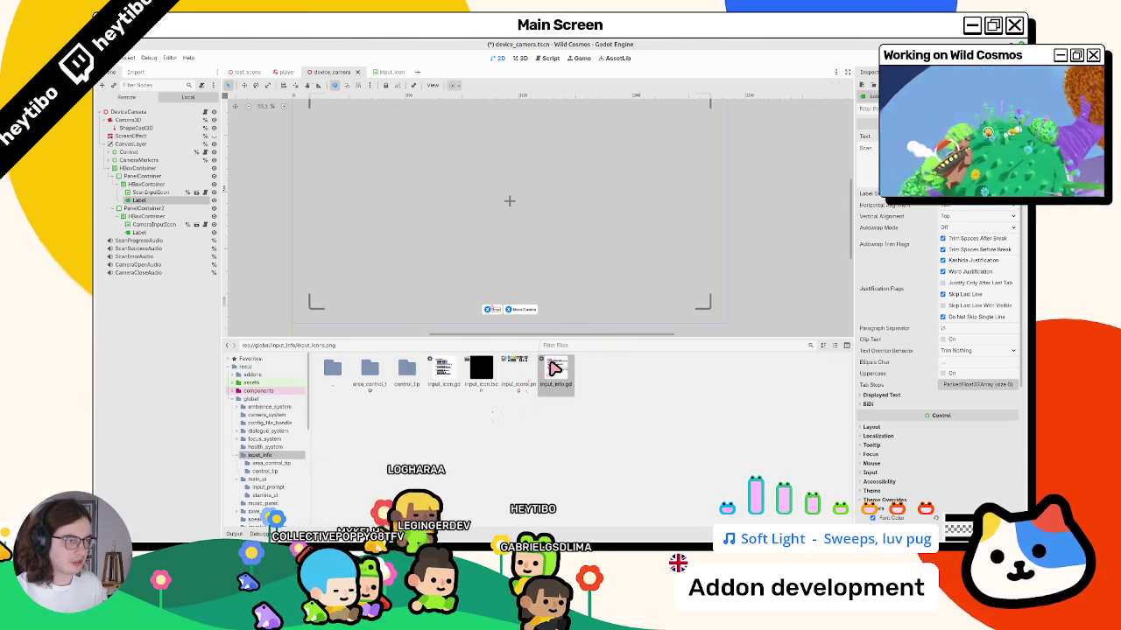
double_click(554, 368)
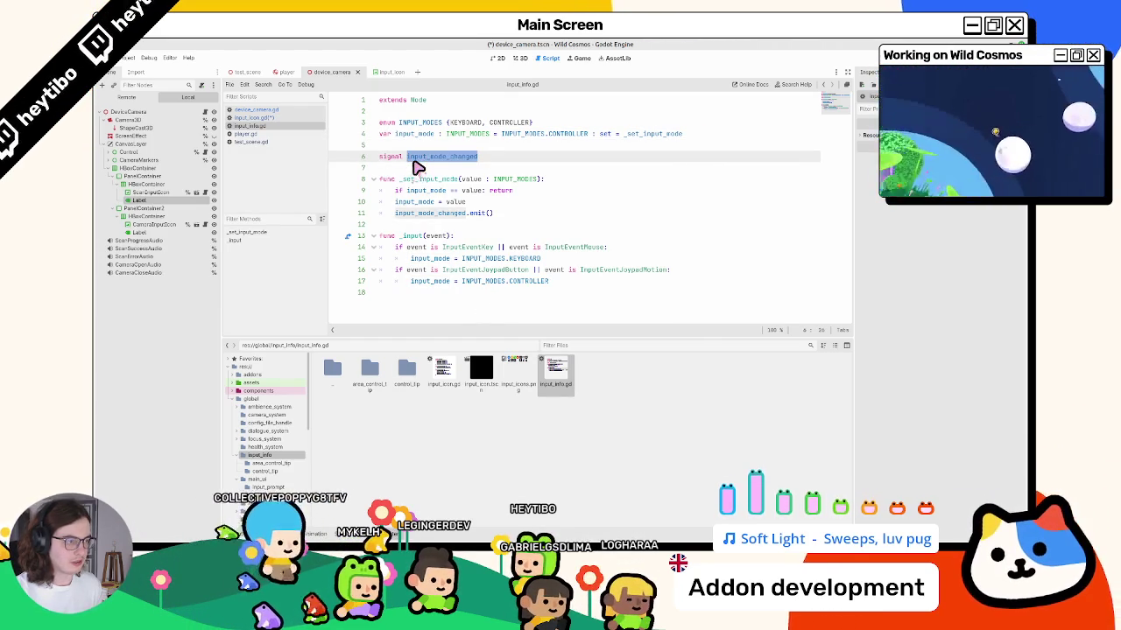
Select the input-mode checks on lines 14–17 of input_info.gd, then look back over input_icon.gd.
double_click(577, 251)
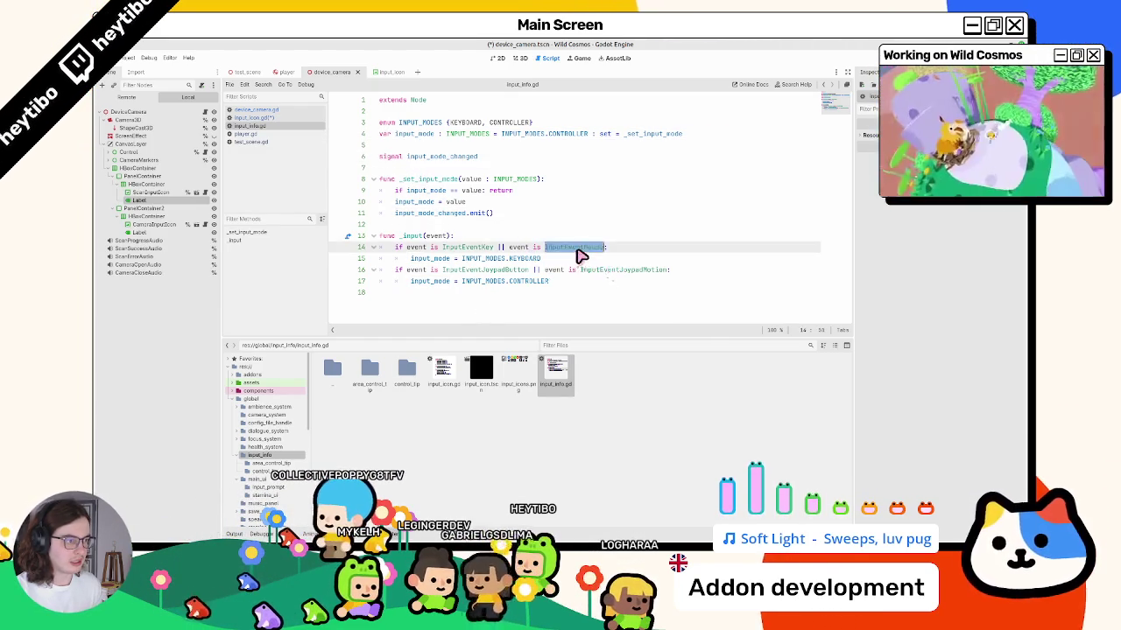
left_click_drag(581, 256, 561, 299)
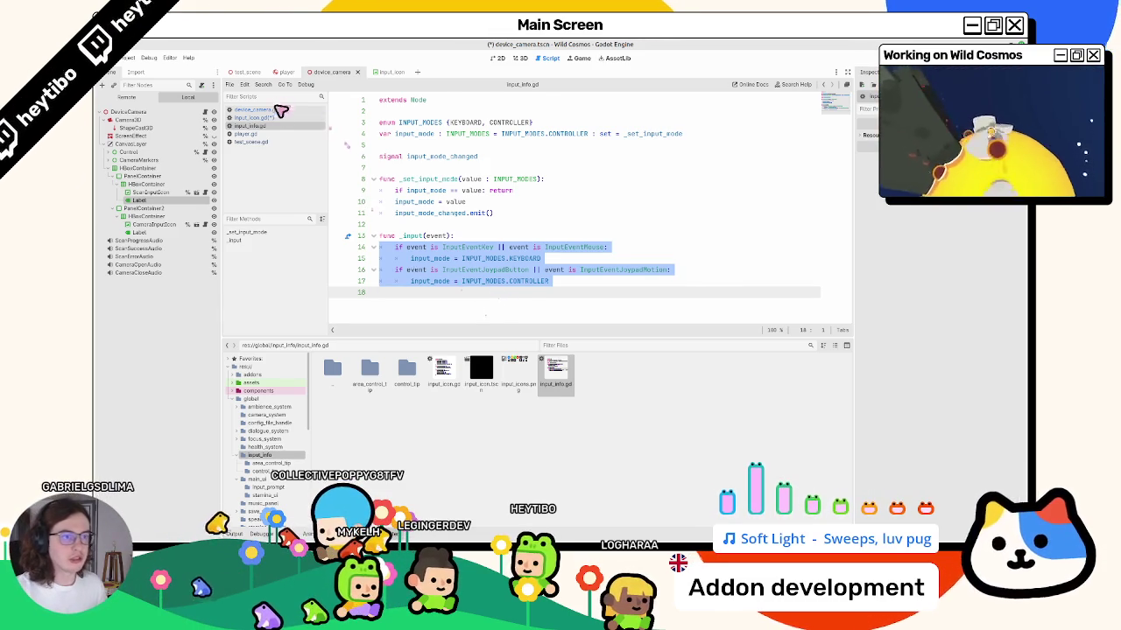
left_click(273, 117)
scroll(398, 221, "down", 9)
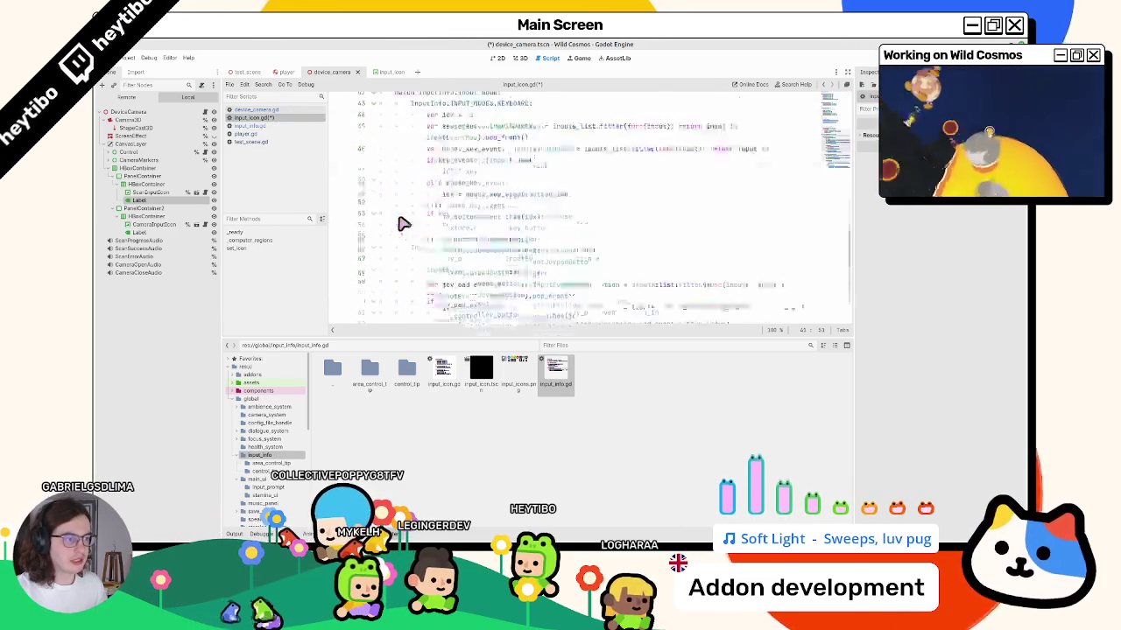
scroll(434, 175, "up", 12)
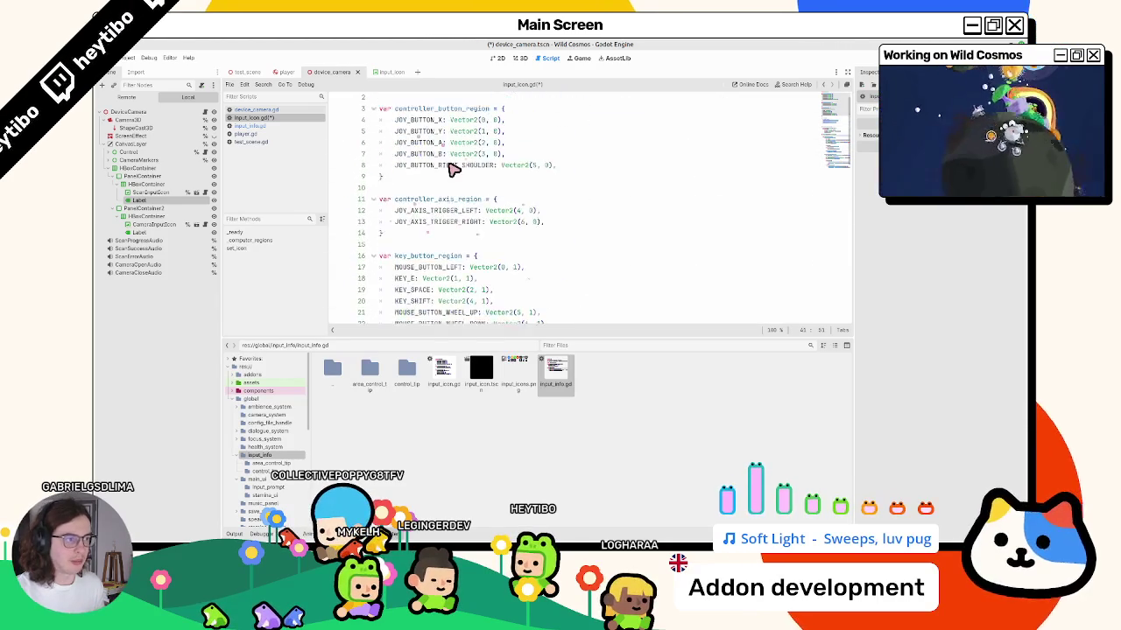
left_click_drag(464, 331, 464, 411)
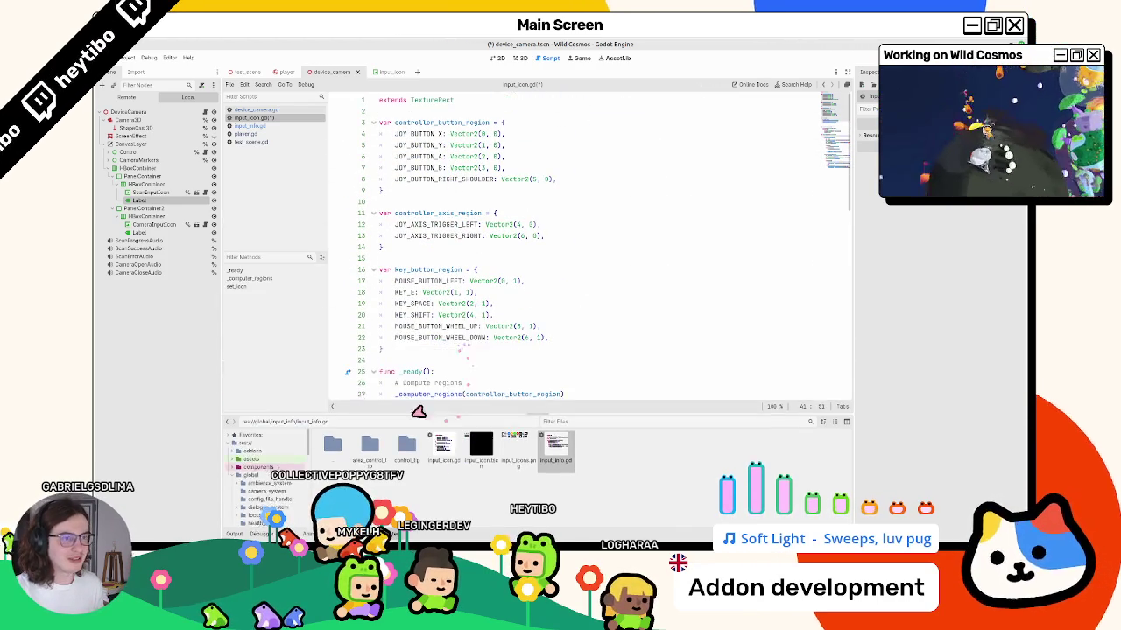
Reopen input_info.gd and select input_icons.png to view its texture properties in the Inspector.
left_click(250, 109)
left_click(250, 117)
left_click(249, 126)
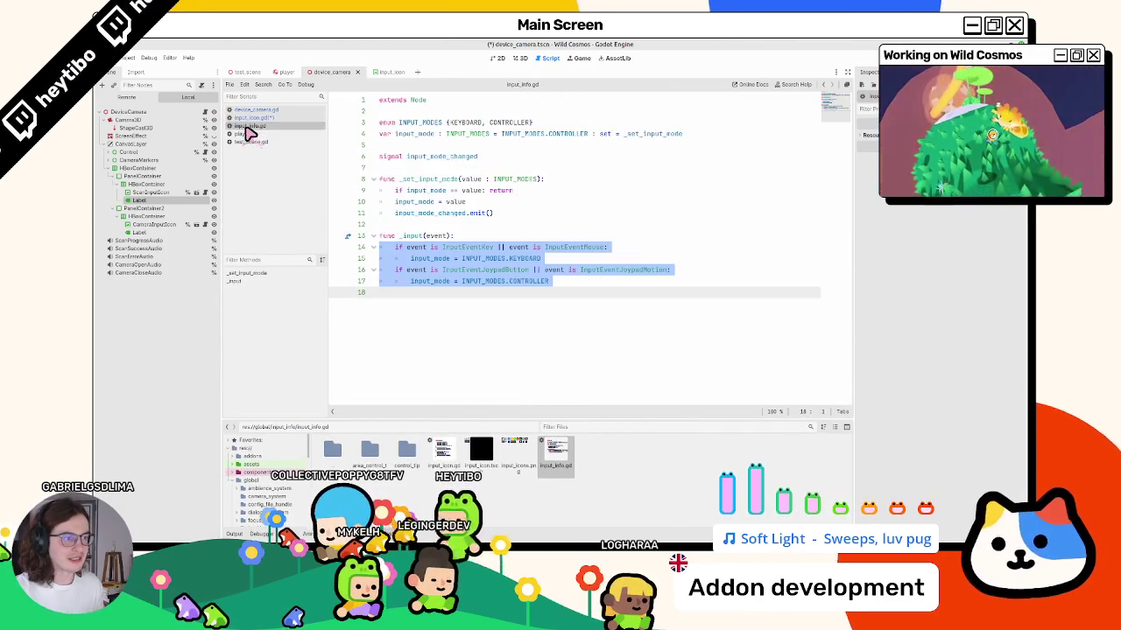
left_click(525, 455)
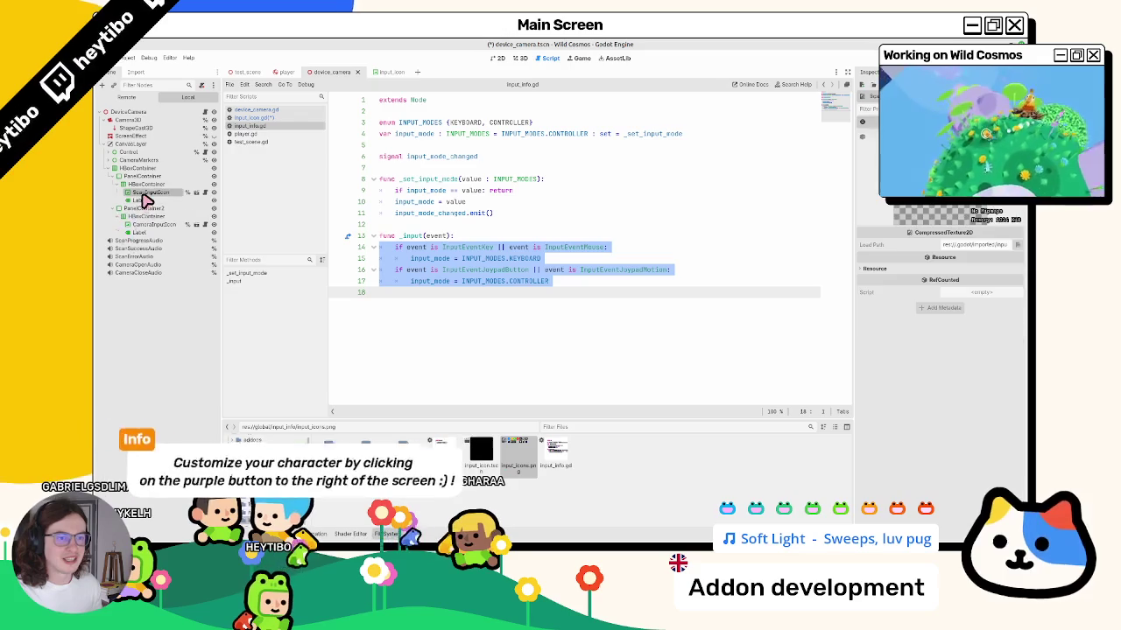
Open the input_icon scene from ScanInputIcon, select InputIcon, and open input_icon.gd from the input_info folder.
left_click(155, 185)
left_click(165, 210)
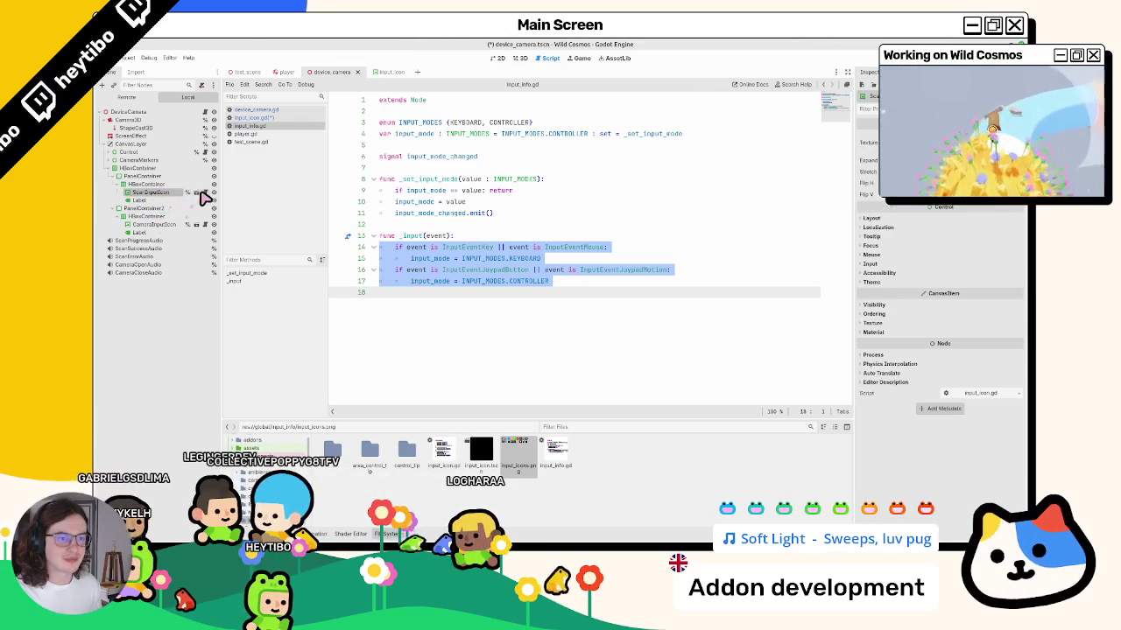
left_click(198, 193)
left_click(153, 115)
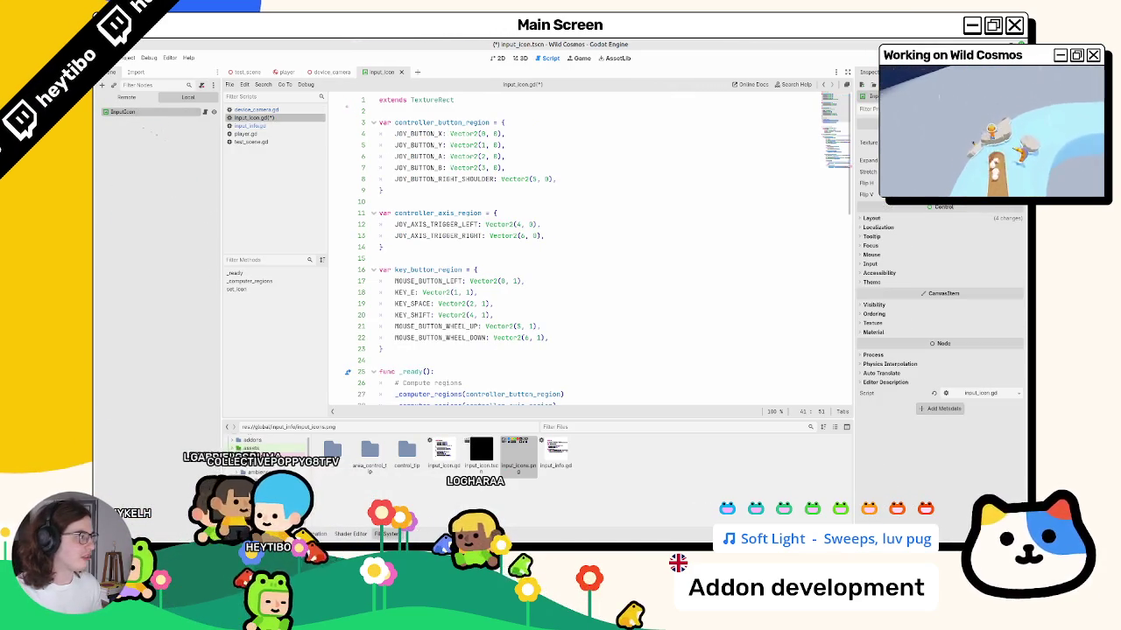
left_click(1016, 142)
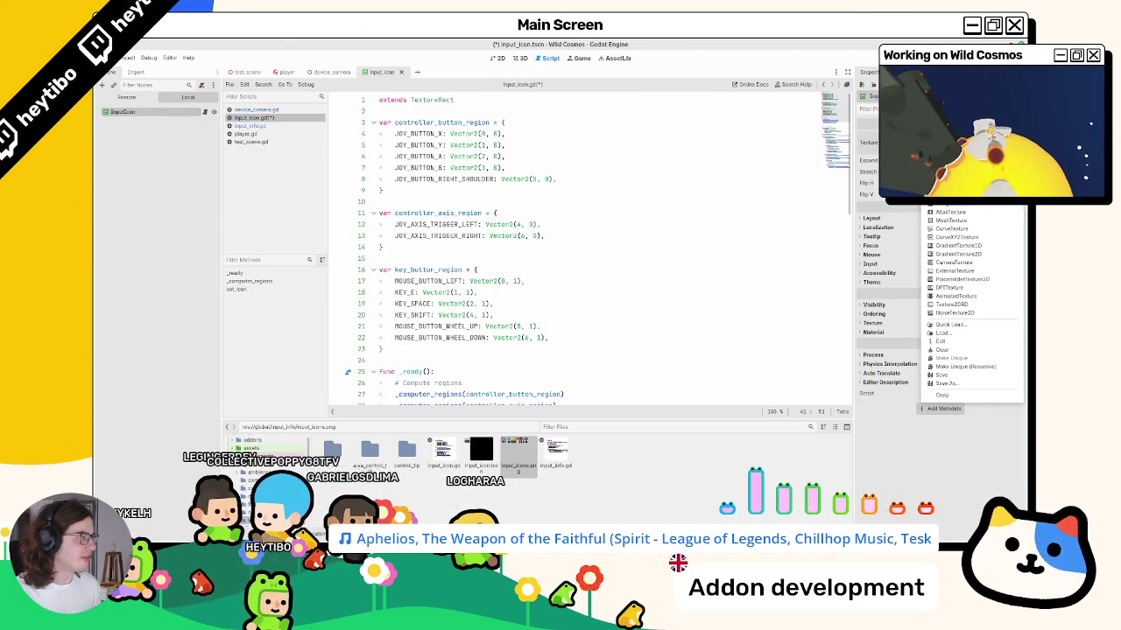
key("Escape")
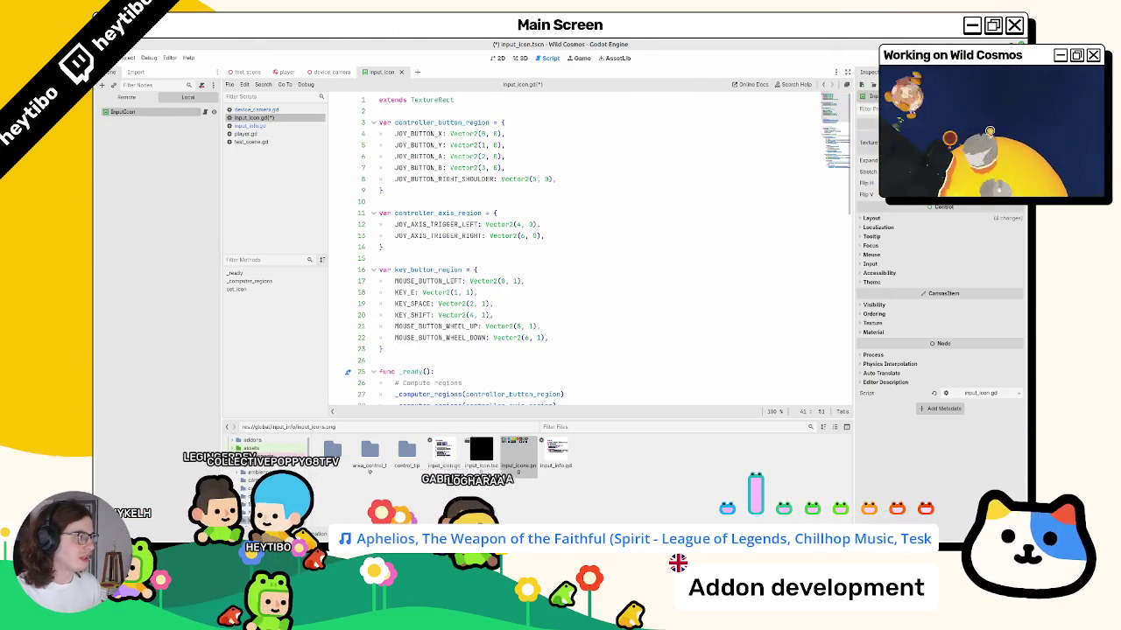
left_click(374, 457)
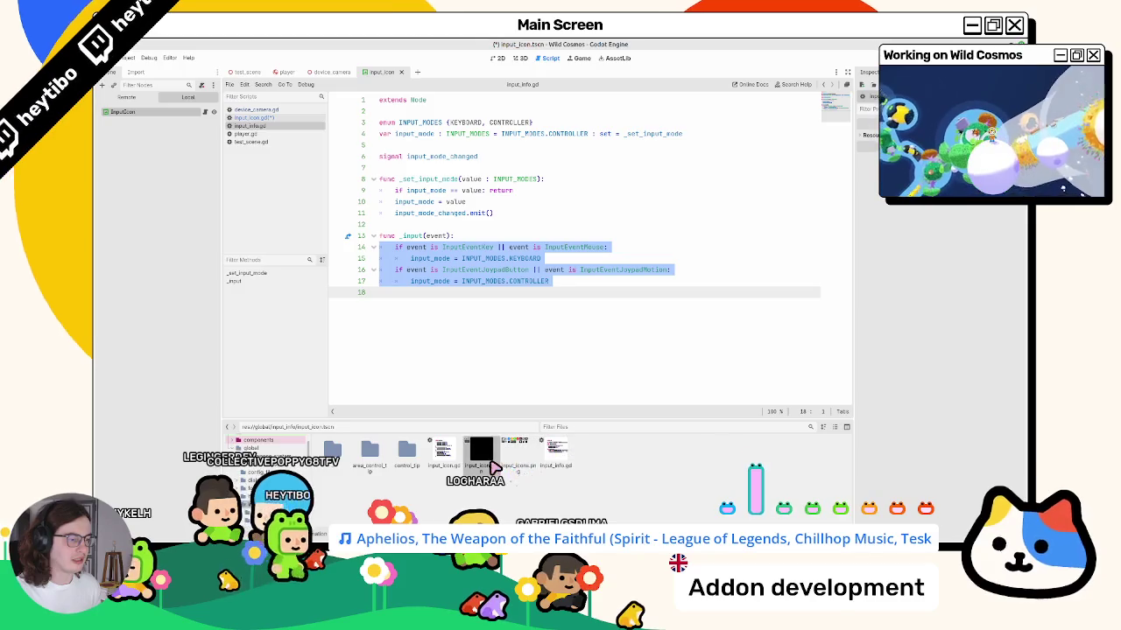
left_click(487, 467)
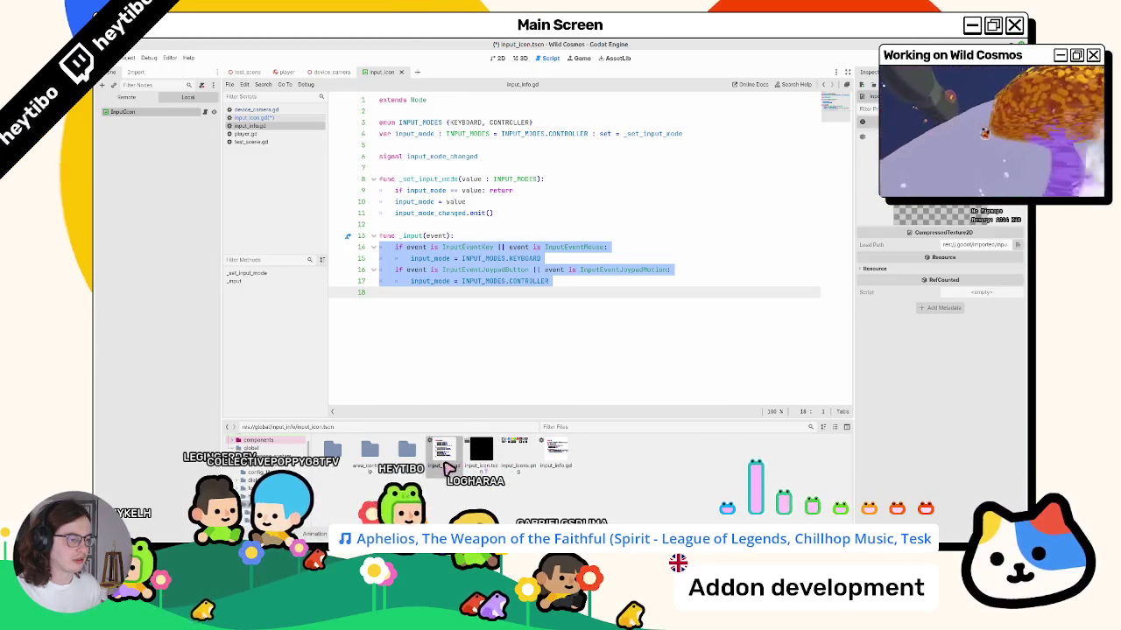
double_click(444, 455)
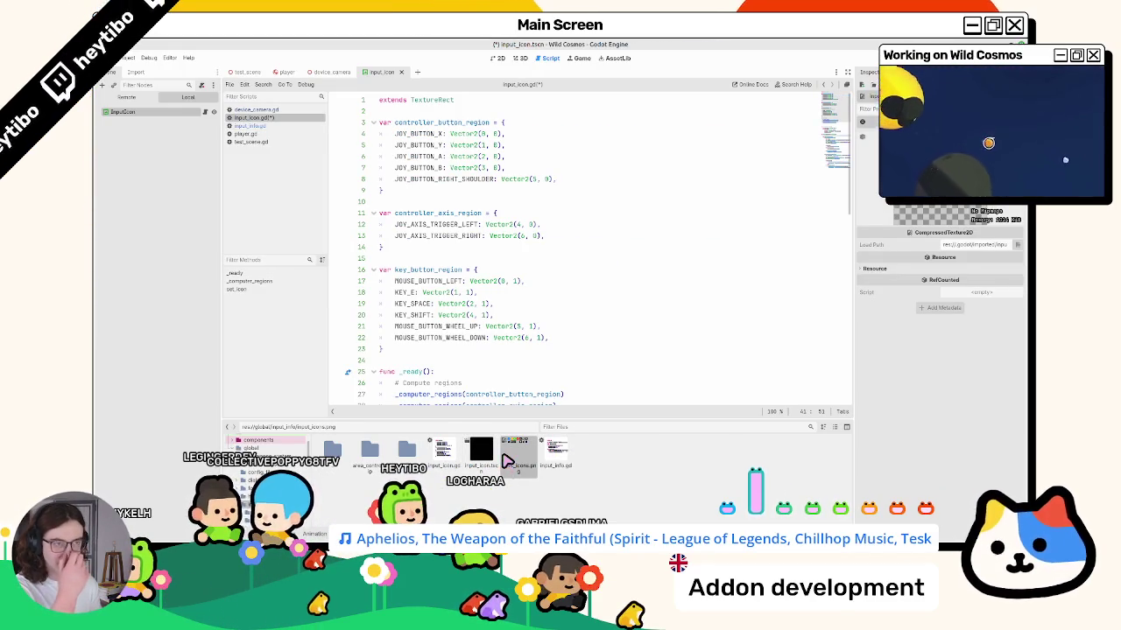
Expand InputIcon's AtlasTexture in the Inspector and open its Edit Region editor.
left_click(165, 112)
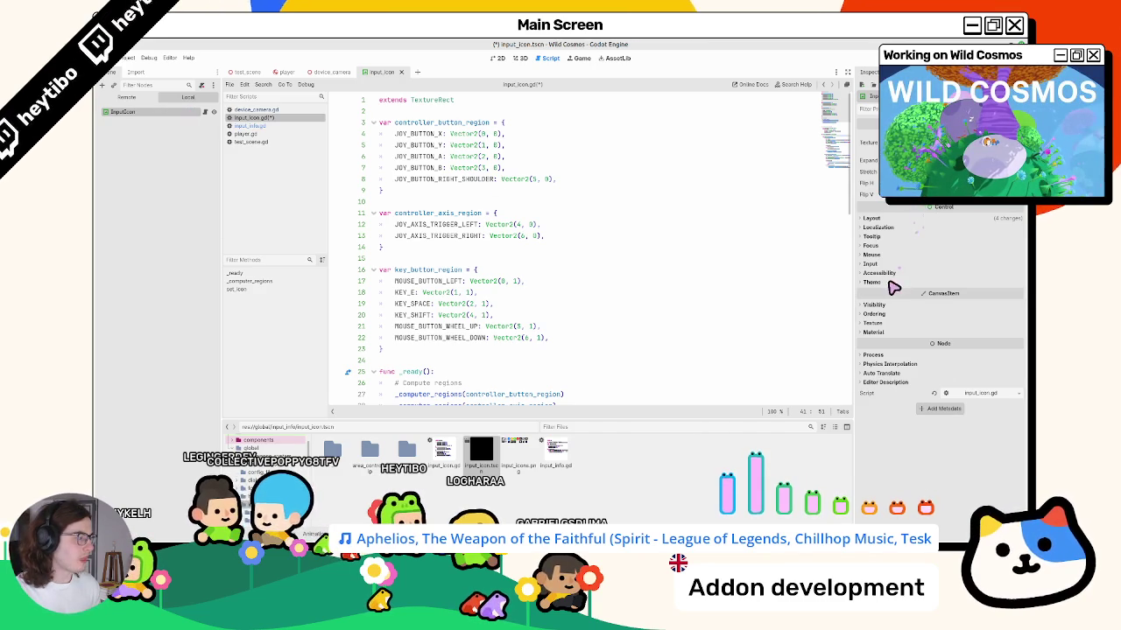
left_click(954, 143)
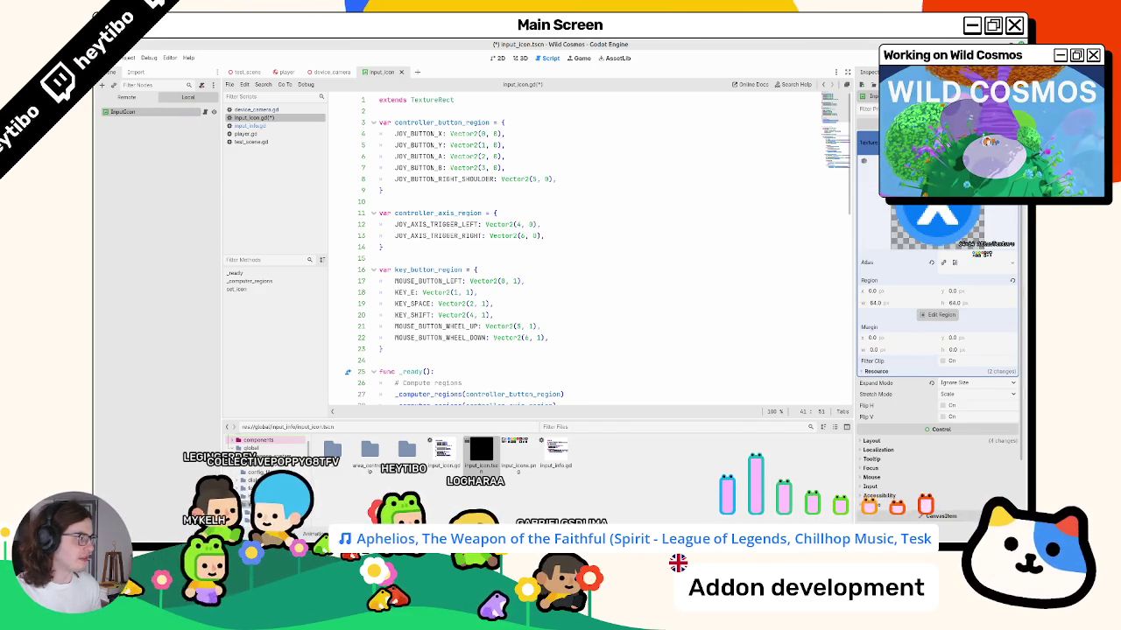
left_click(1014, 142)
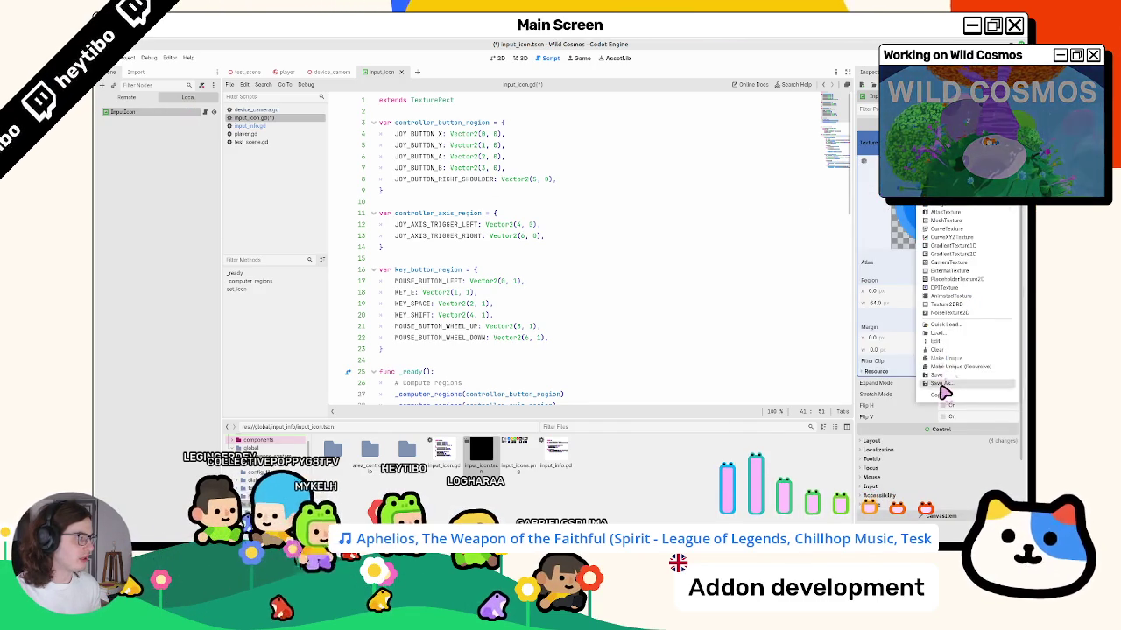
left_click(940, 386)
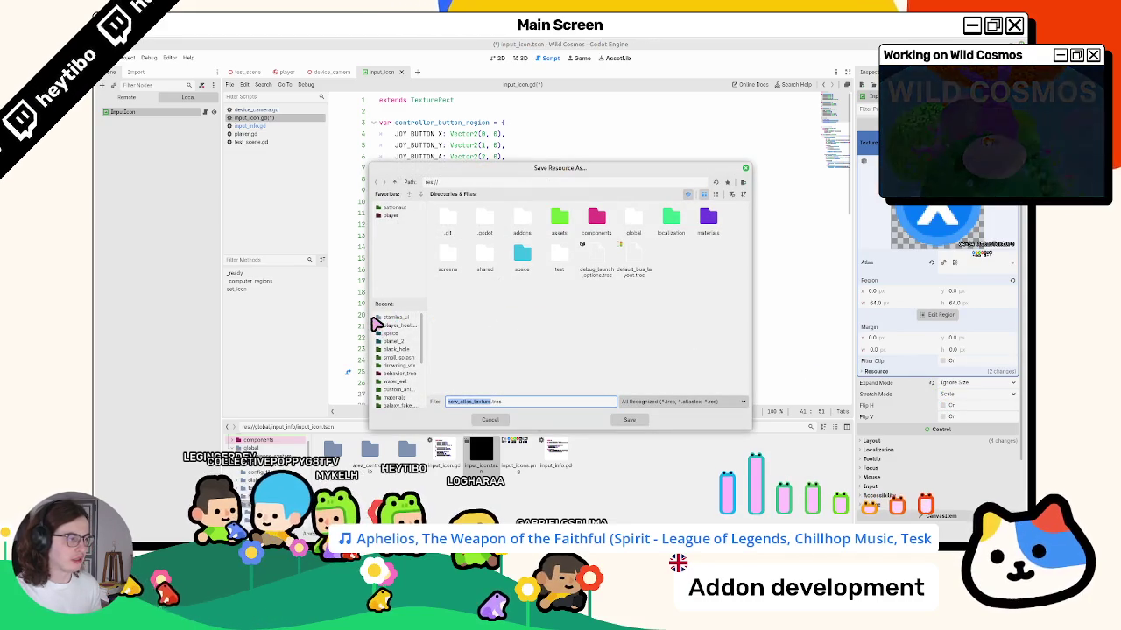
key("Escape")
left_click(941, 314)
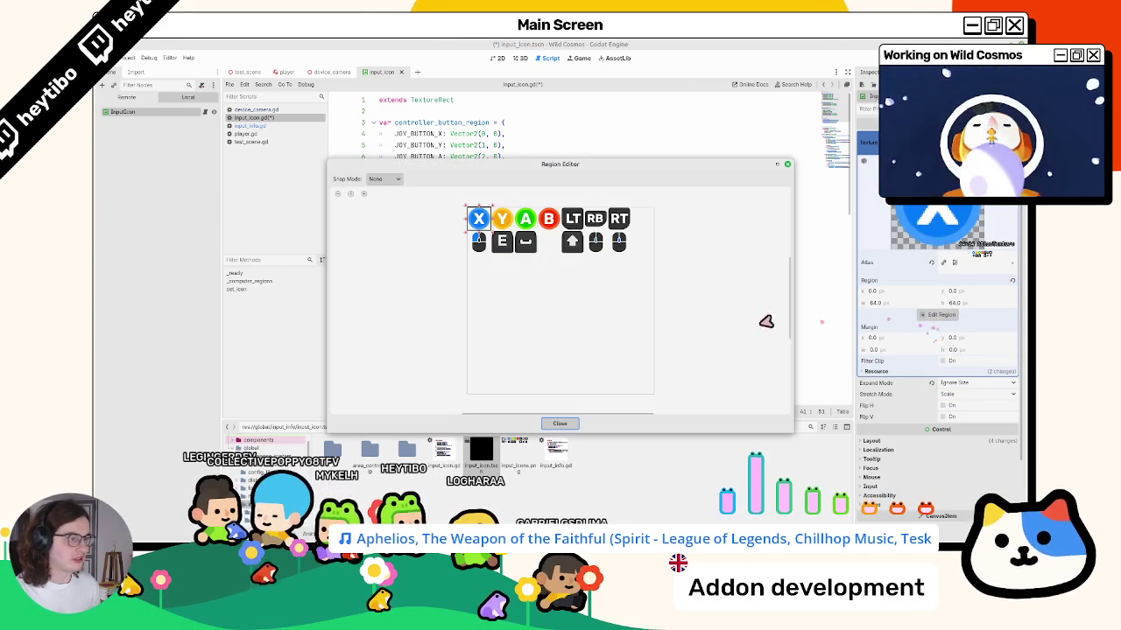
Set the Region Editor to Grid Snap with a 64×64 step.
left_click(383, 179)
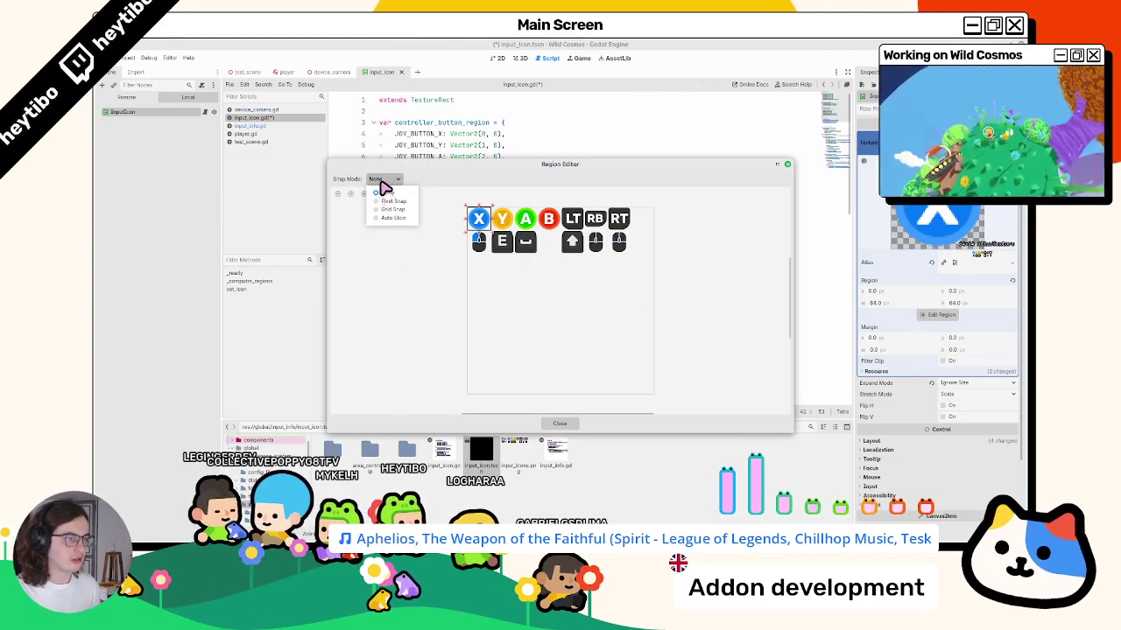
left_click(390, 211)
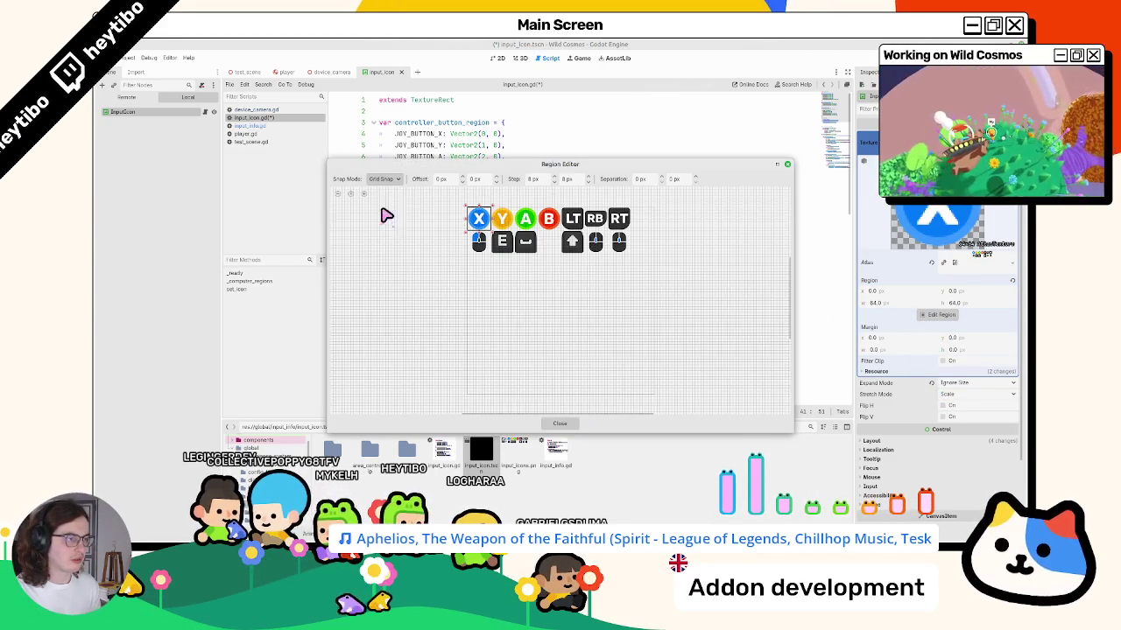
left_click(534, 179)
type("64")
key("Tab")
type("64")
key("Return")
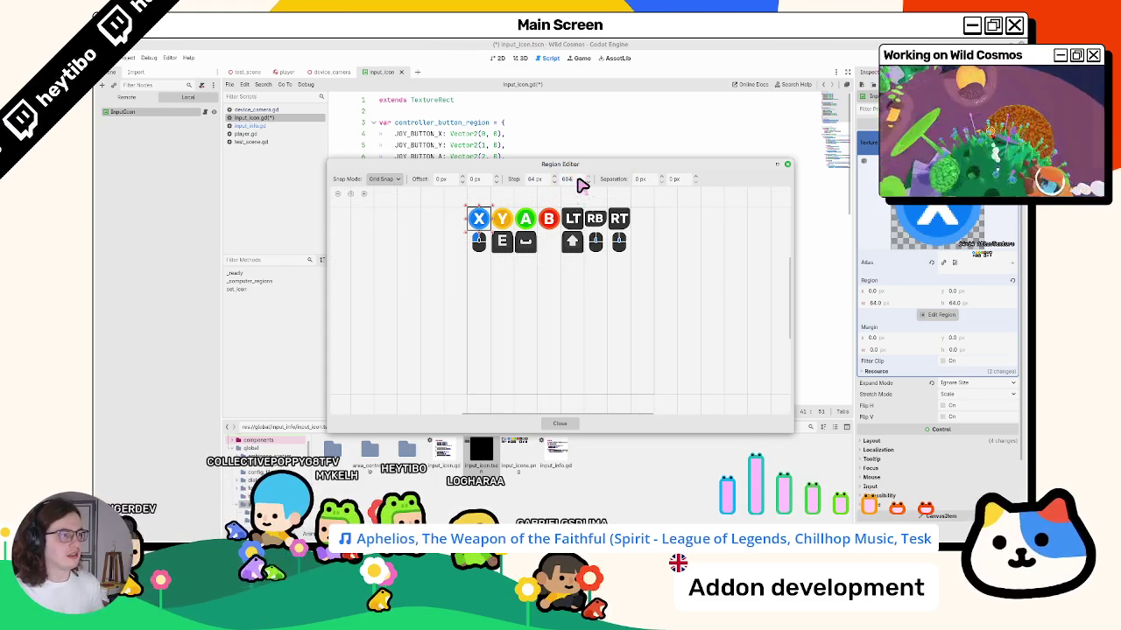
key("Tab")
Frame the X button icon cell at 0,0 as the region and close the editor.
mouse_move(490, 231)
left_mouse_down()
mouse_move(508, 254)
mouse_move(527, 248)
left_mouse_up()
left_click(479, 216)
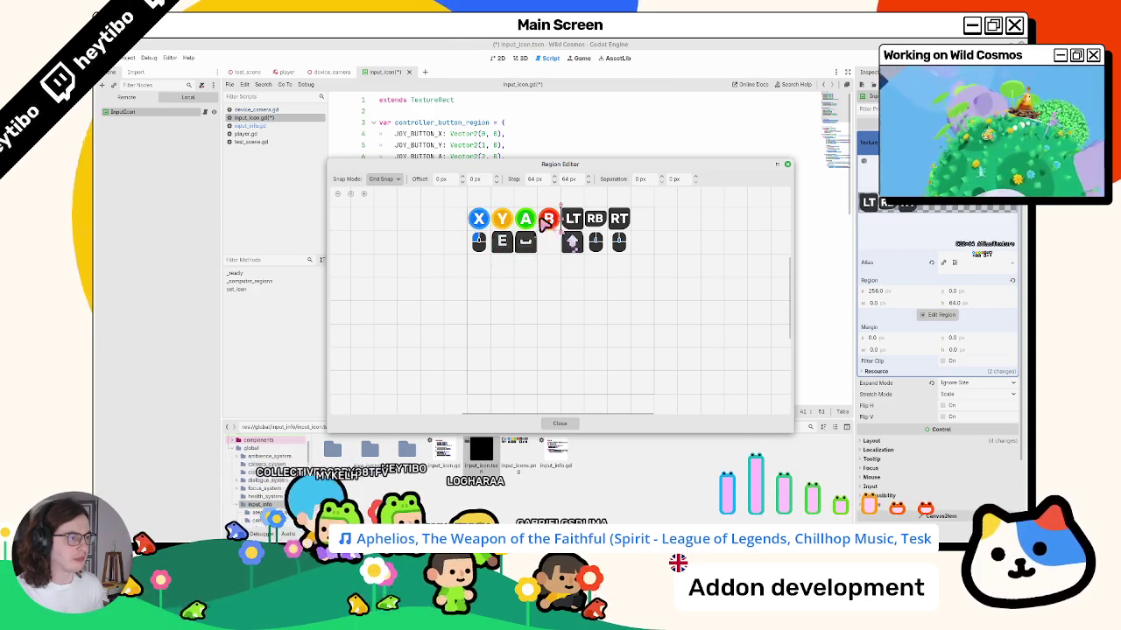
left_click(548, 218)
left_click(479, 218)
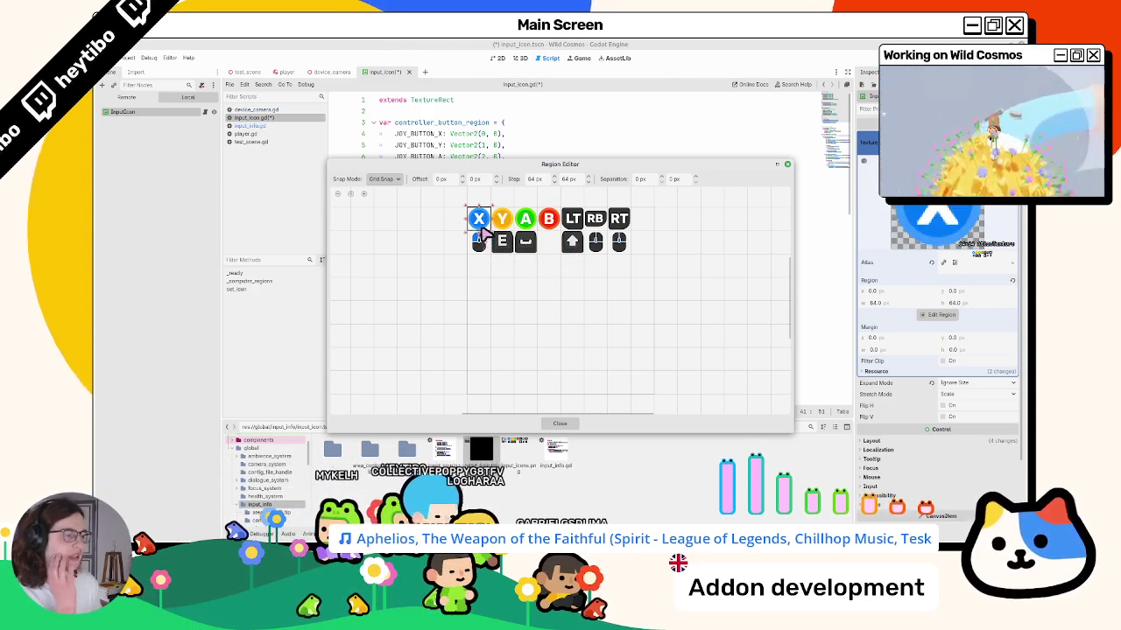
scroll(506, 269, "down", 2)
scroll(502, 267, "up", 3)
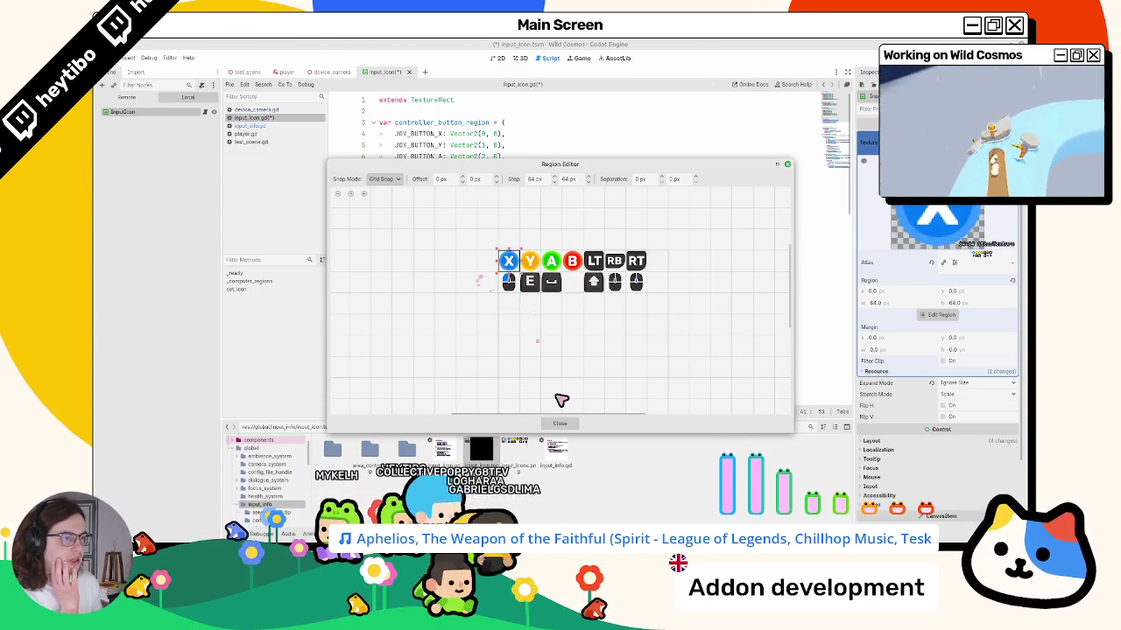
left_click(559, 423)
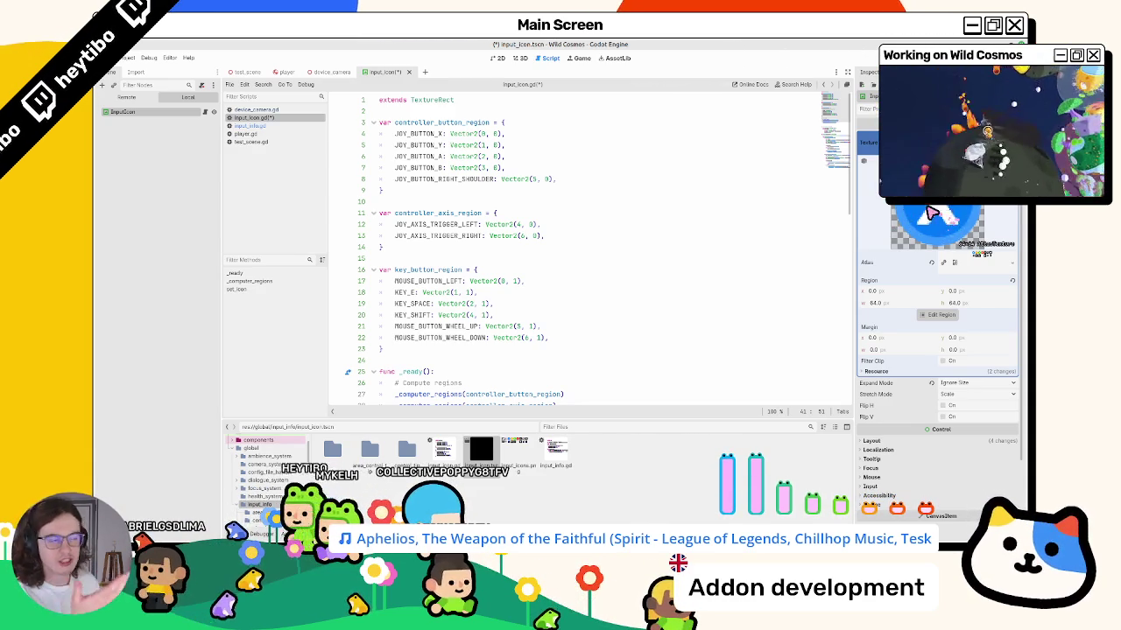
Expand the Atlas property to preview the input icons sheet texture.
left_click(963, 263)
left_click(984, 267)
left_click(984, 268)
left_click(984, 268)
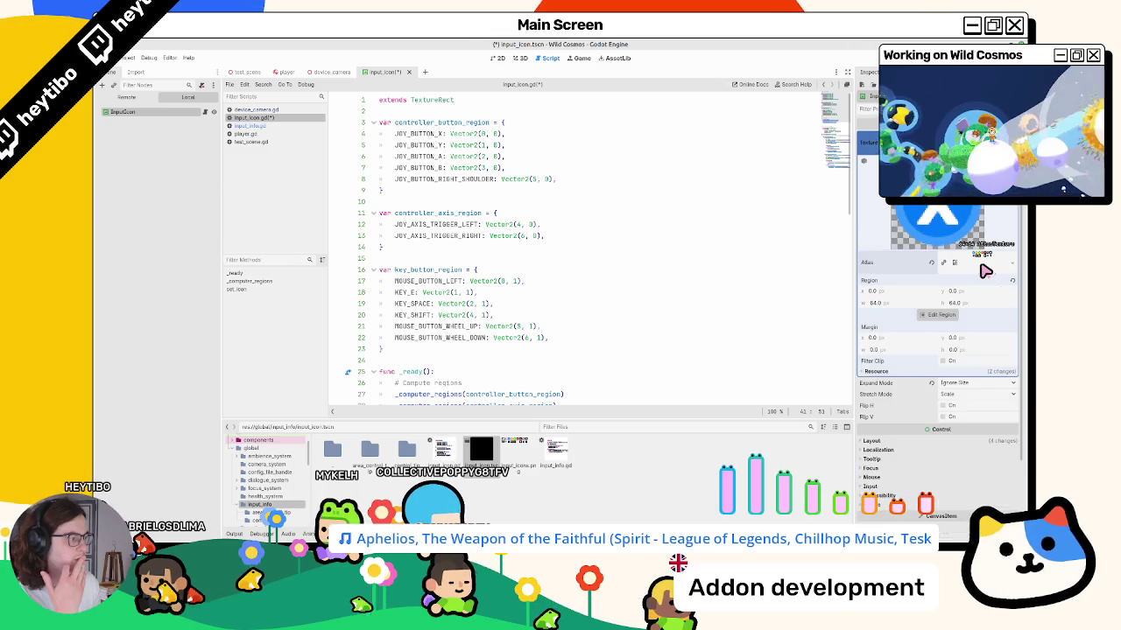
left_click(984, 270)
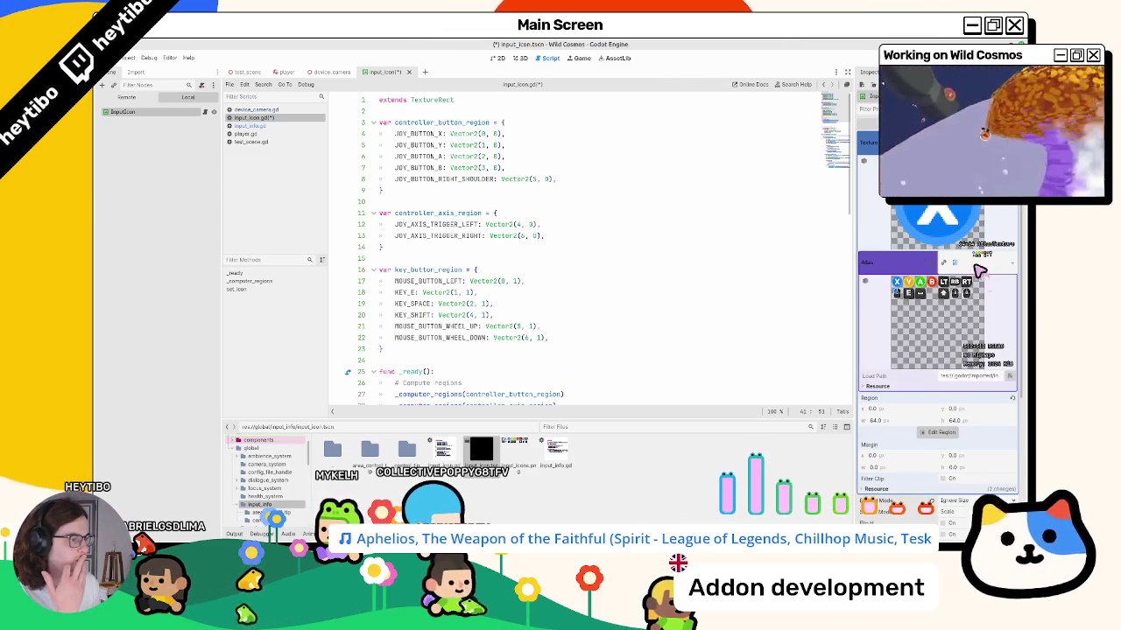
Select lines 4–8 of the controller_button_region dictionary in input_icon.gd.
triple_click(440, 180)
mouse_move(440, 160)
left_mouse_down()
mouse_move(425, 141)
mouse_move(437, 169)
left_mouse_up()
scroll(427, 176, "down", 5)
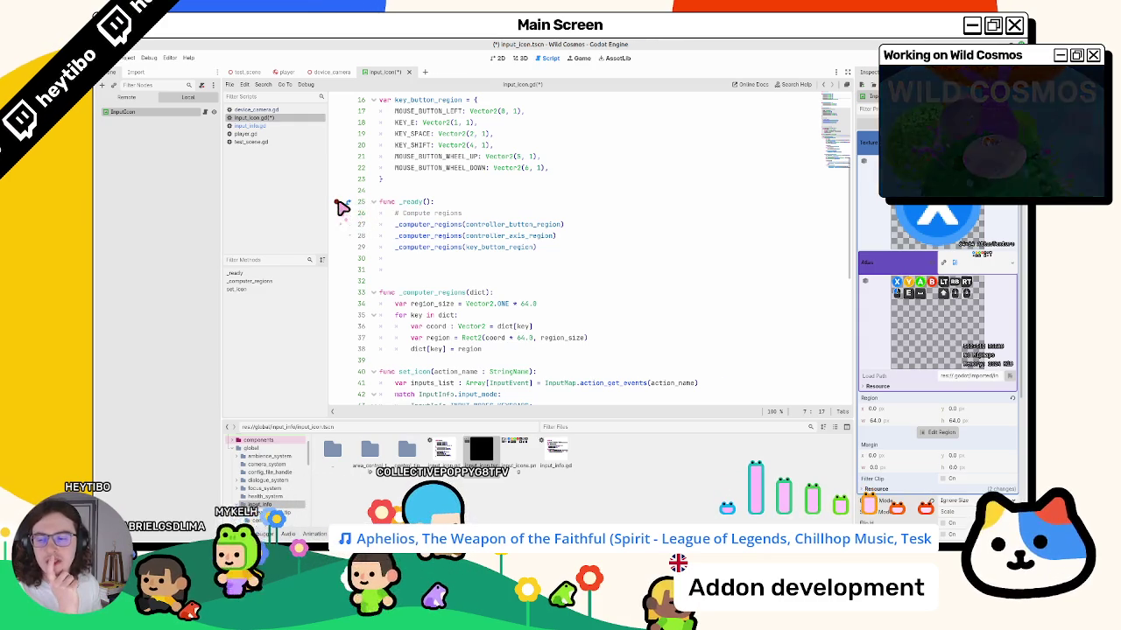
Add and remove a breakpoint on line 25, then save input_icon.gd and the scene with Ctrl+S.
left_click(337, 209)
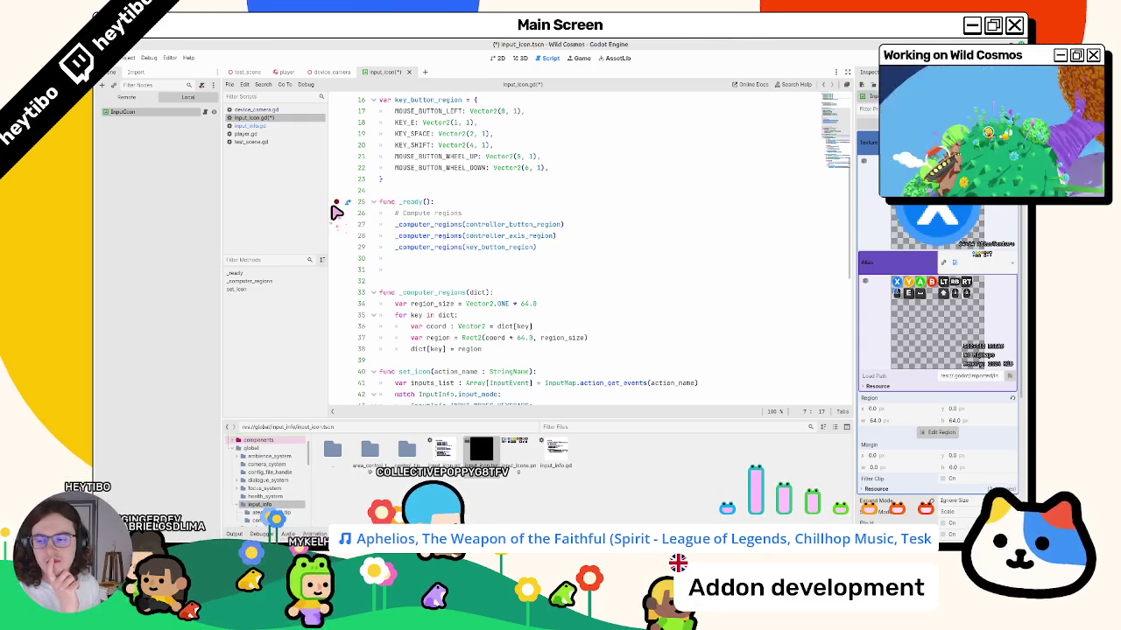
left_click(333, 210)
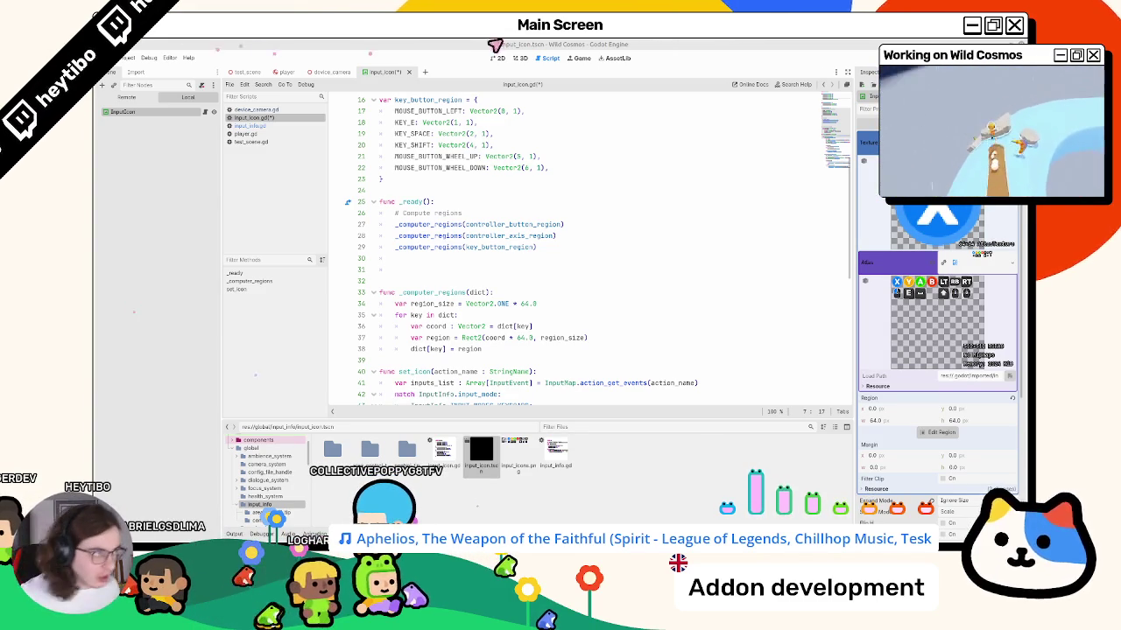
left_click(525, 145)
key("ctrl+s")
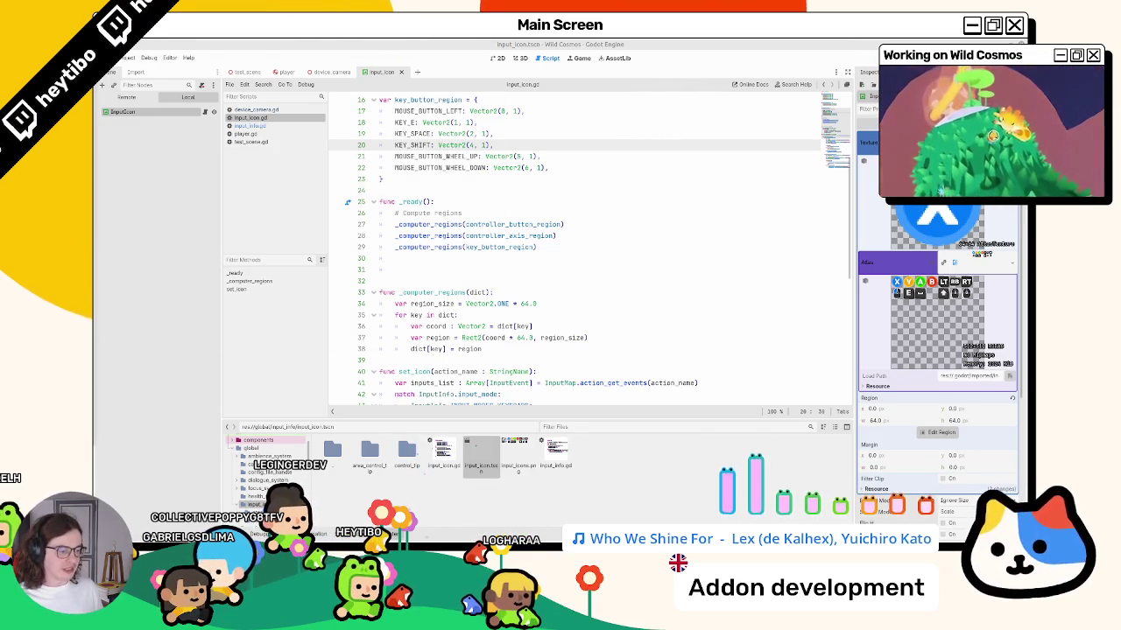
mouse_move(484, 538)
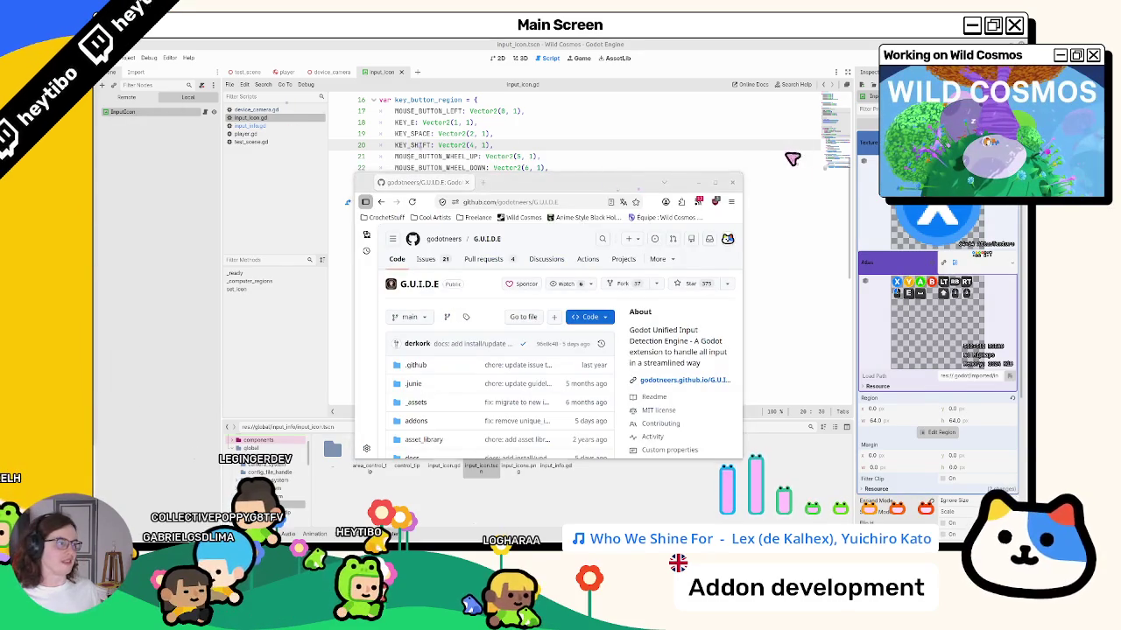
Select the introduction text in the G.U.I.D.E repository README.
left_click(718, 179)
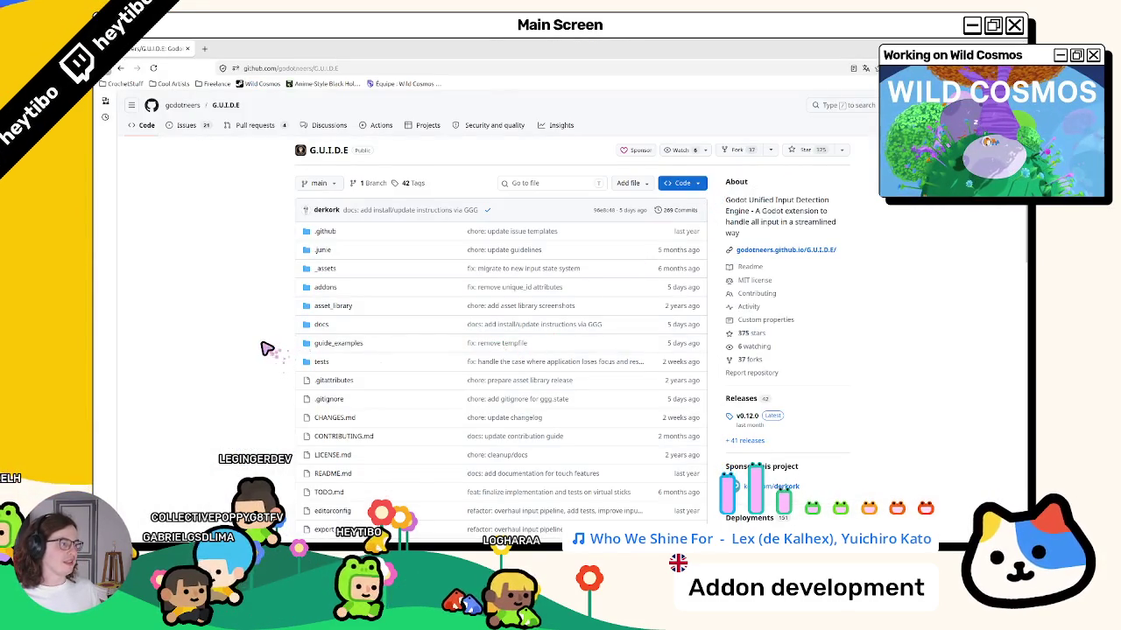
scroll(270, 350, "down", 5)
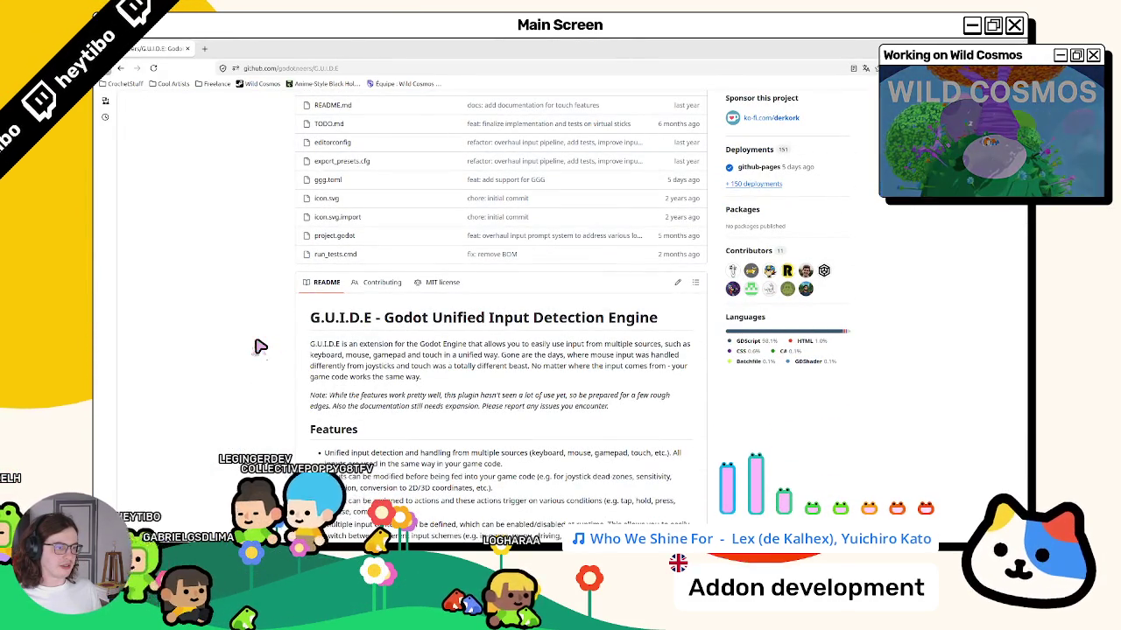
triple_click(543, 373)
left_click_drag(549, 355, 545, 381)
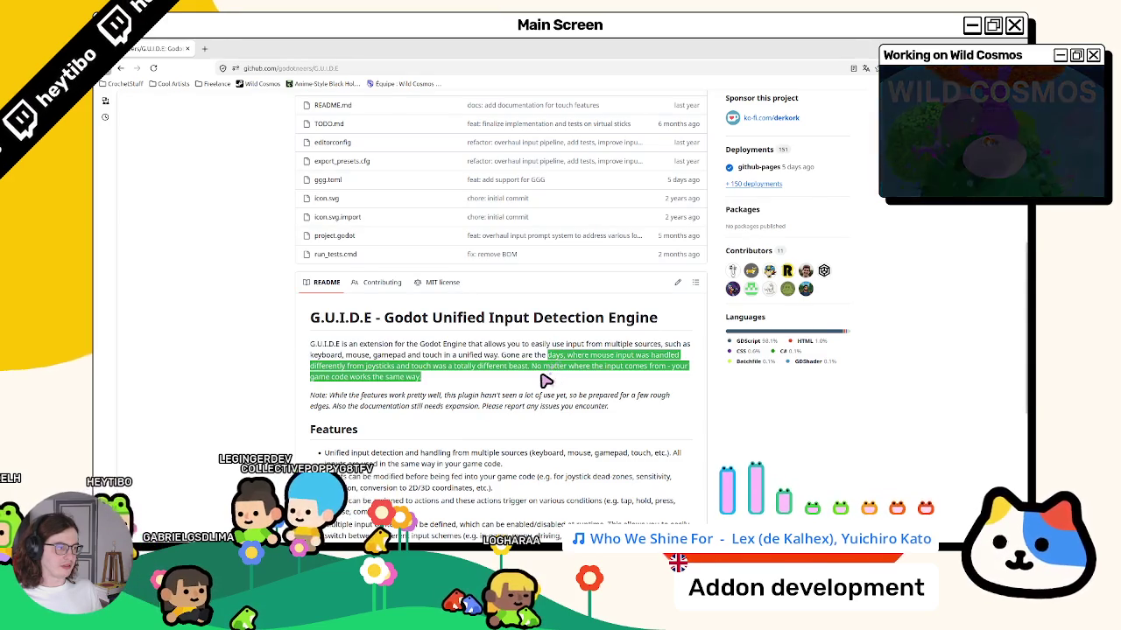
triple_click(512, 372)
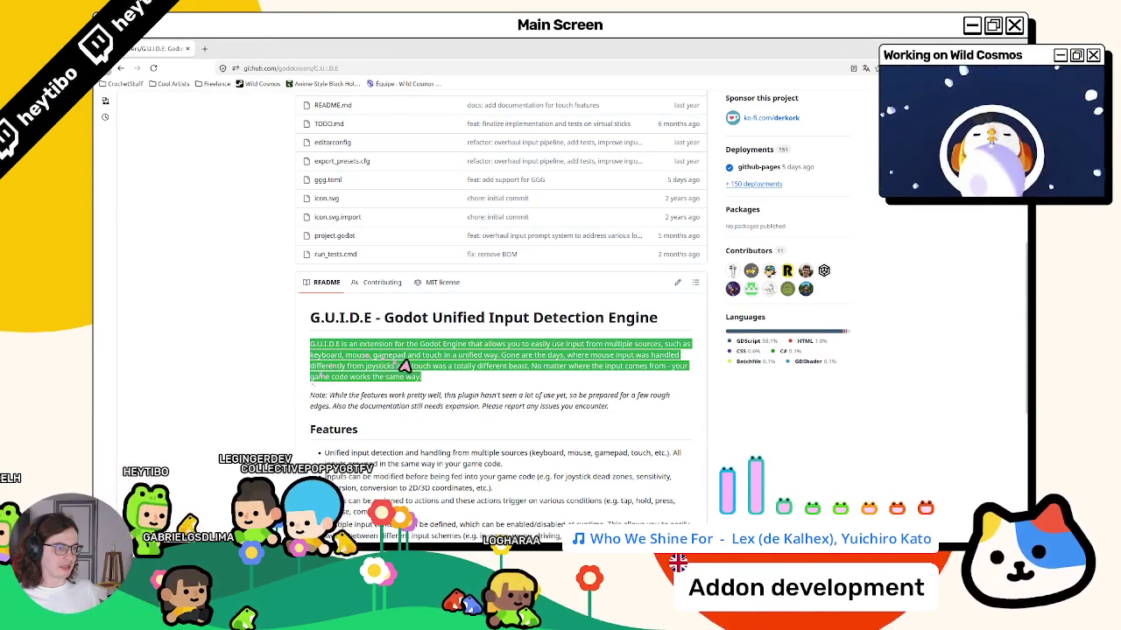
left_click(480, 361)
left_click_drag(457, 355, 473, 378)
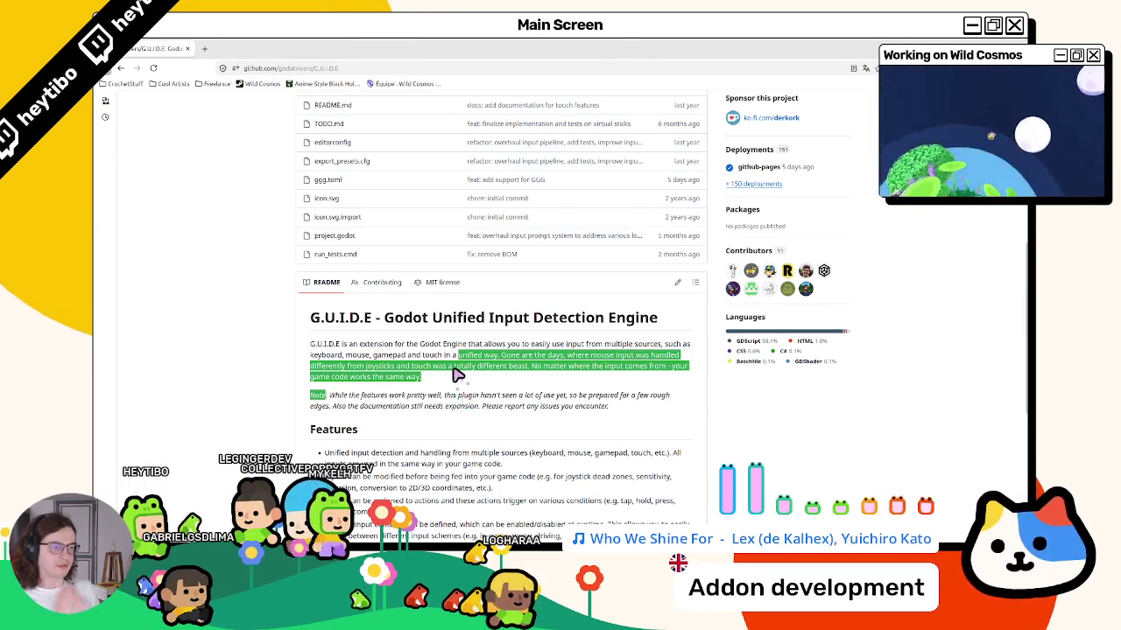
right_click(443, 363)
left_click(464, 371)
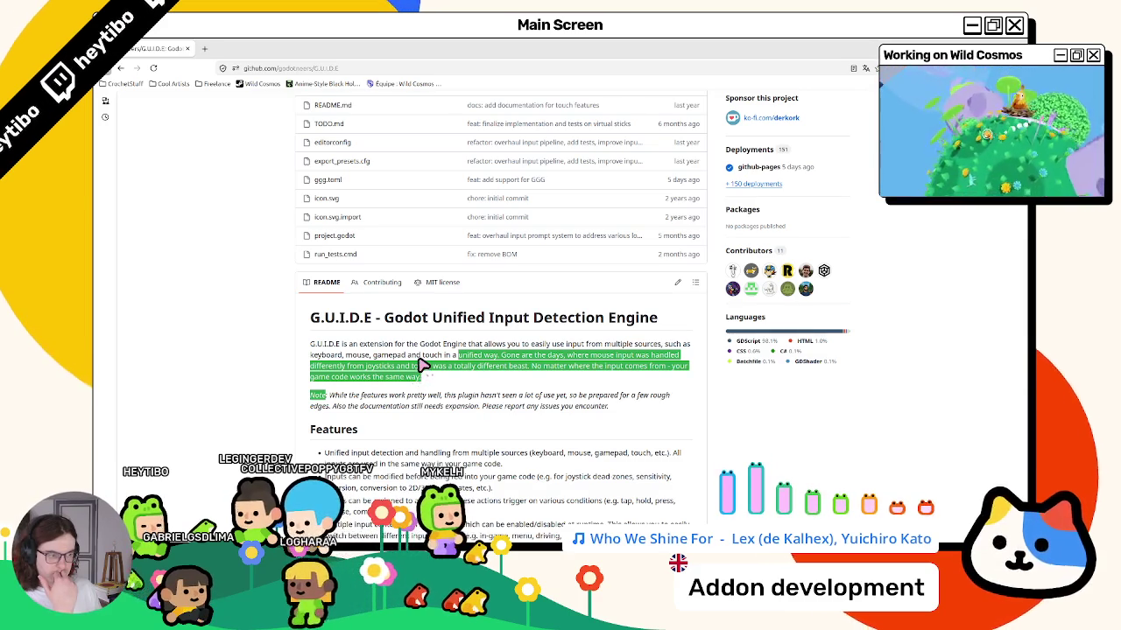
Select the 'Inputs can be modified' bullet, then open the documentation site link in a new tab.
scroll(423, 366, "down", 3)
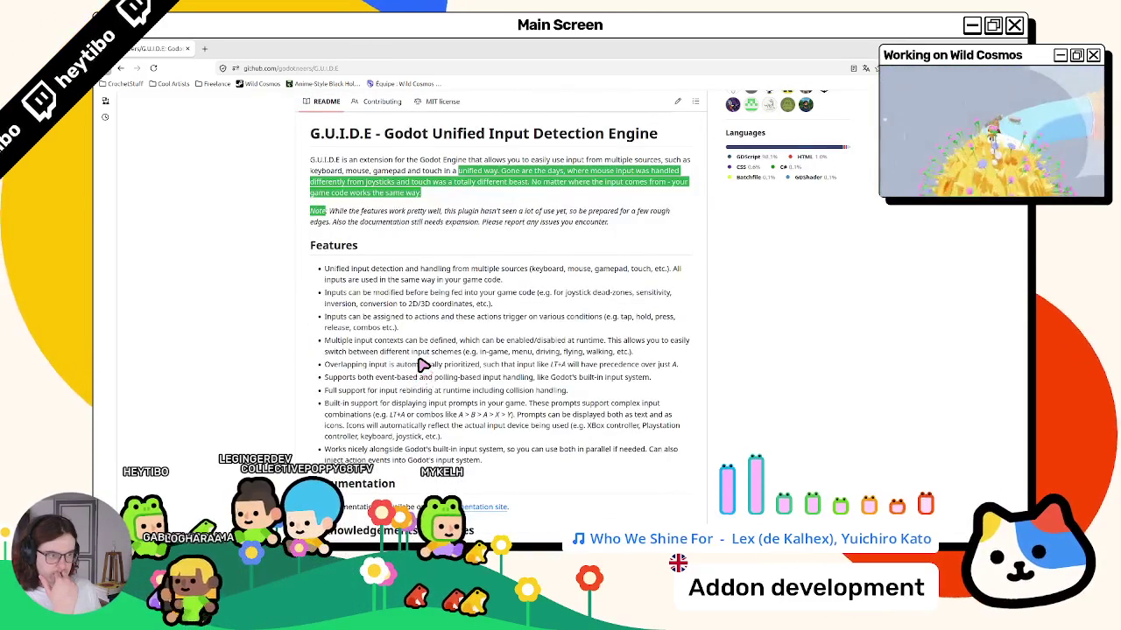
double_click(366, 294)
left_click(370, 299)
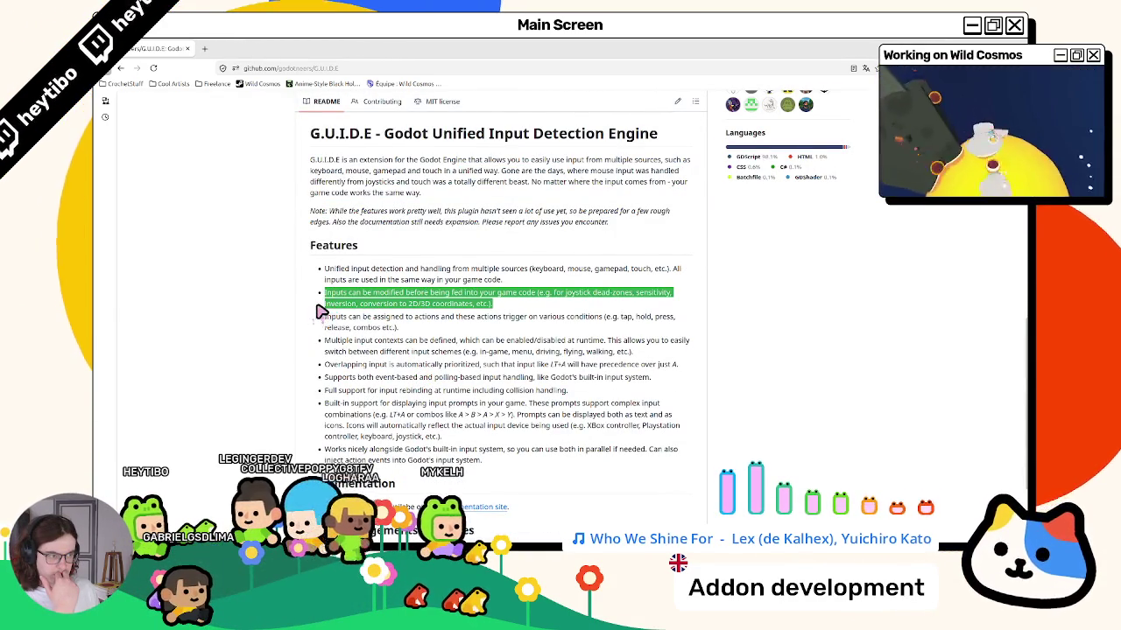
scroll(320, 311, "down", 1)
middle_click(448, 385)
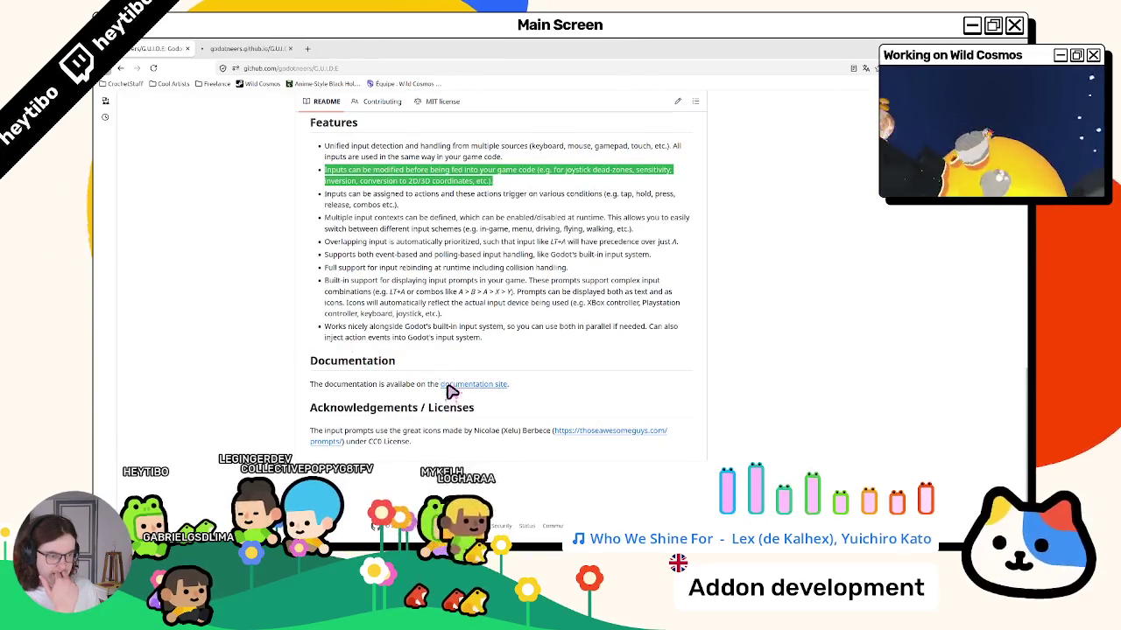
left_click(263, 48)
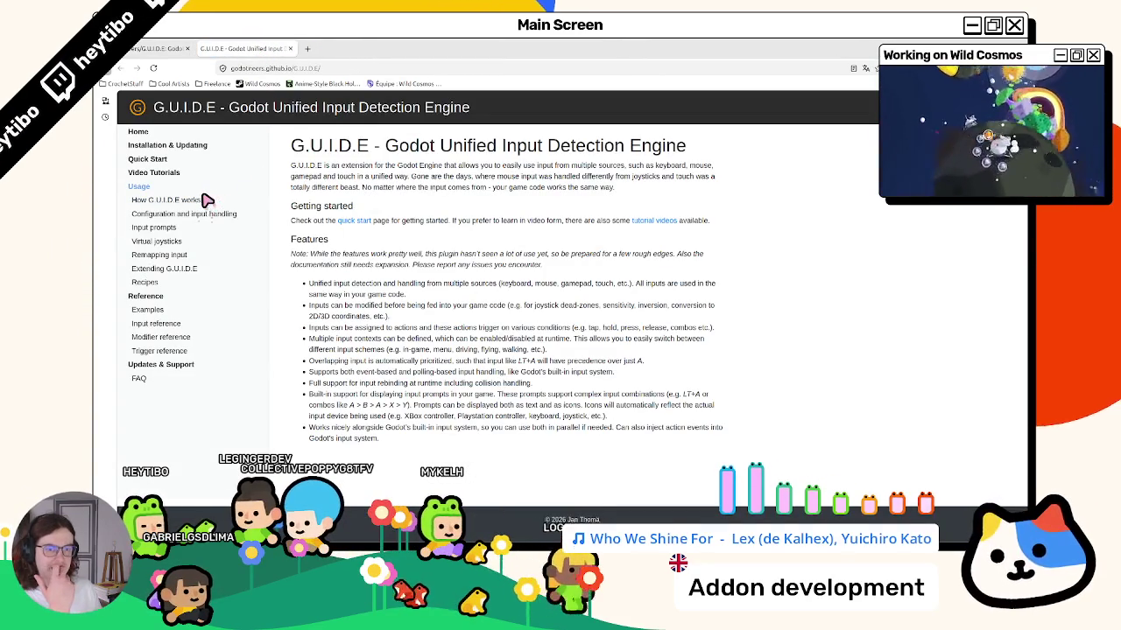
Read the Input prompts page down to 'Creating a custom renderer', then close the docs tab.
left_click(180, 227)
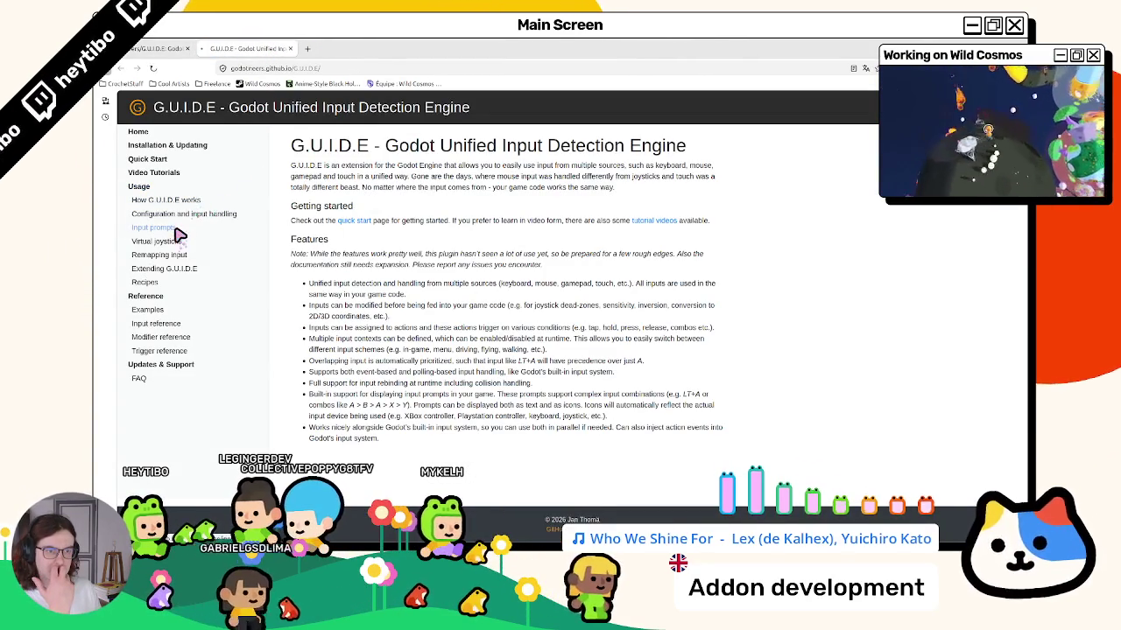
scroll(179, 227, "down", 3)
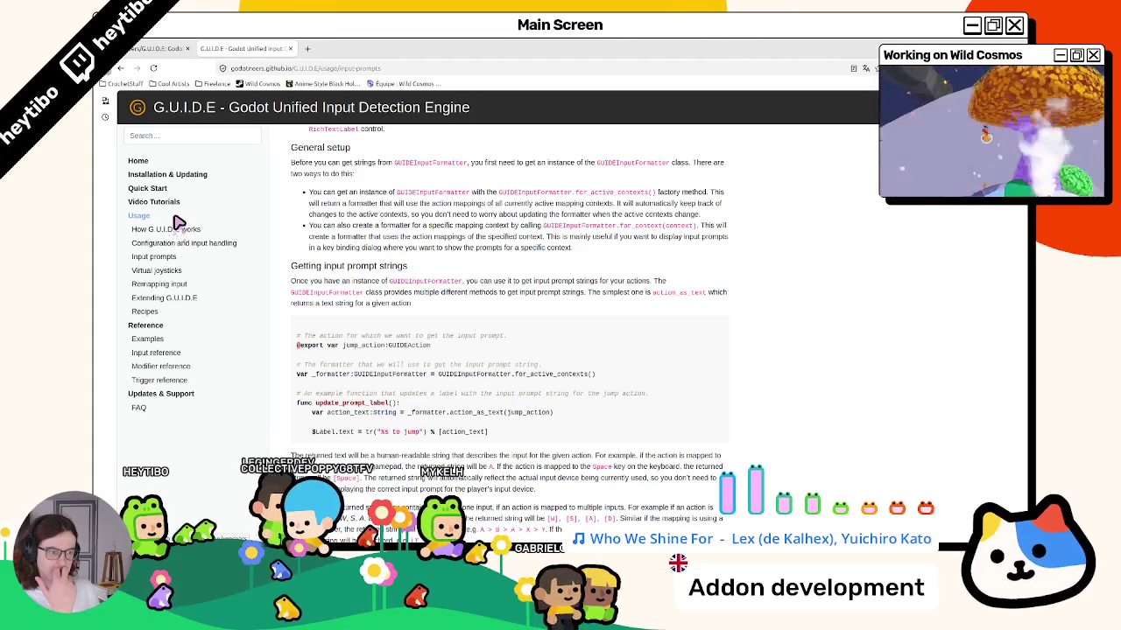
scroll(330, 239, "down", 5)
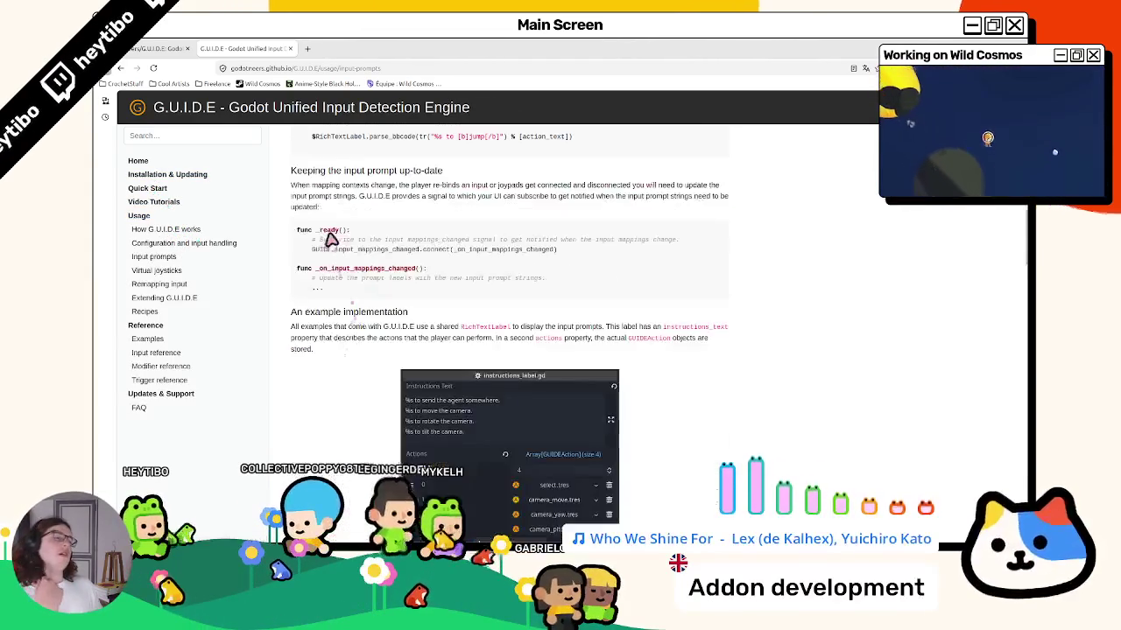
scroll(326, 239, "down", 3)
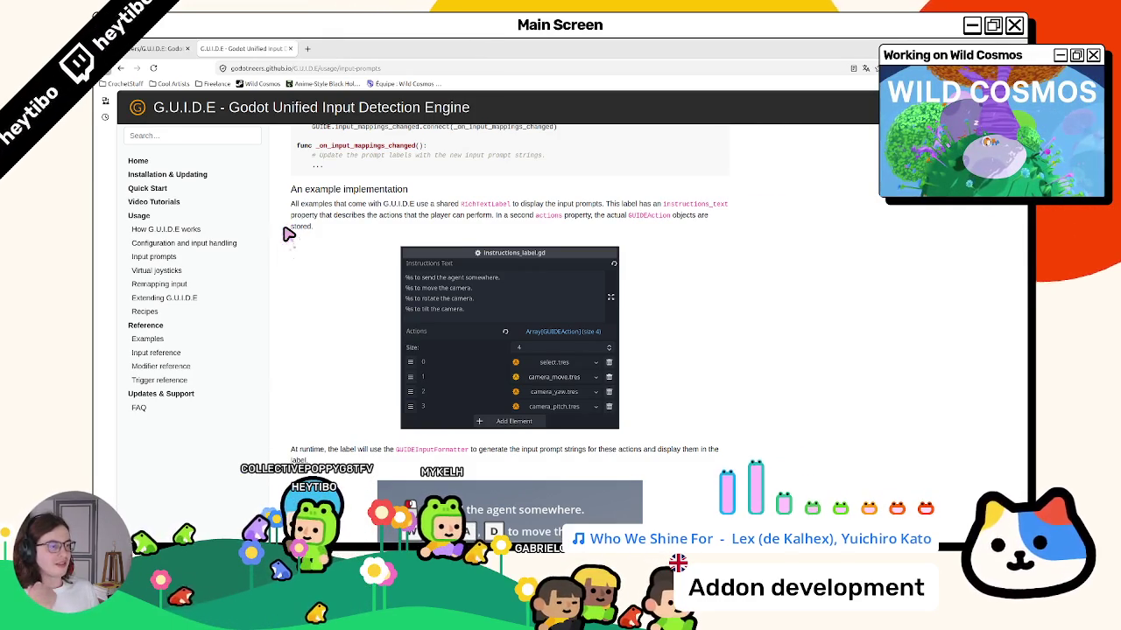
scroll(282, 236, "down", 4)
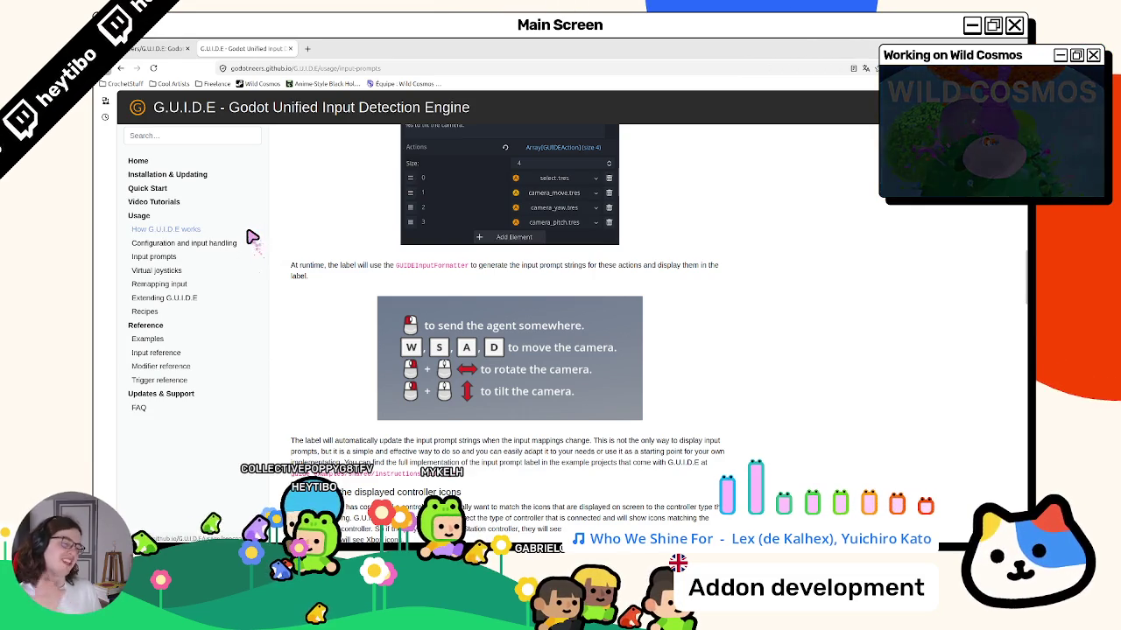
scroll(219, 267, "up", 3)
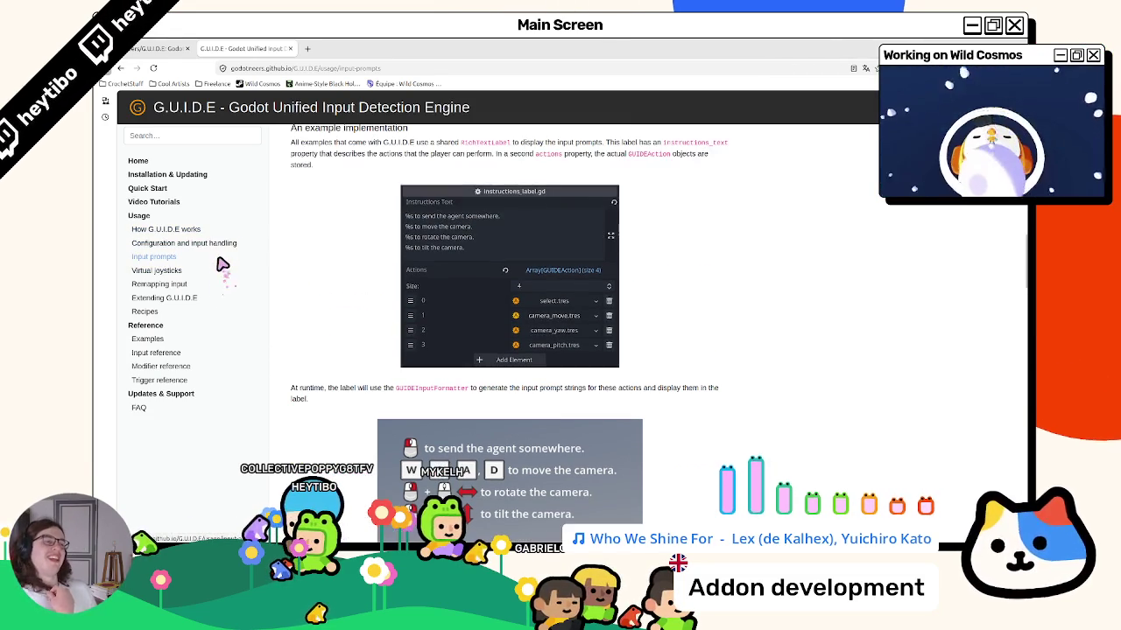
scroll(364, 314, "down", 15)
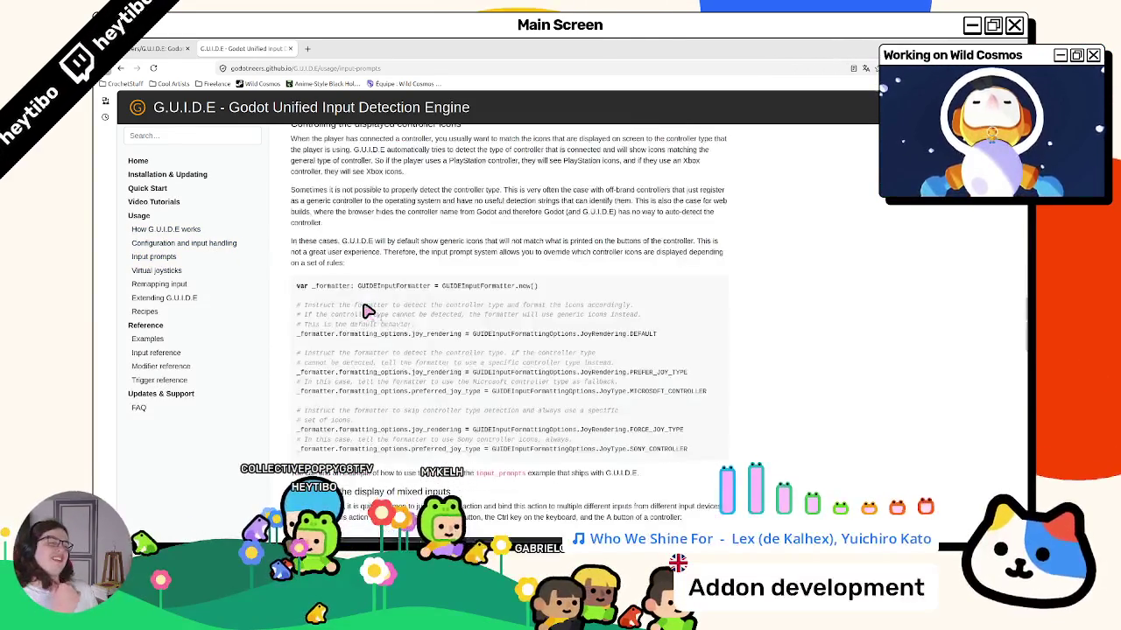
scroll(359, 312, "down", 3)
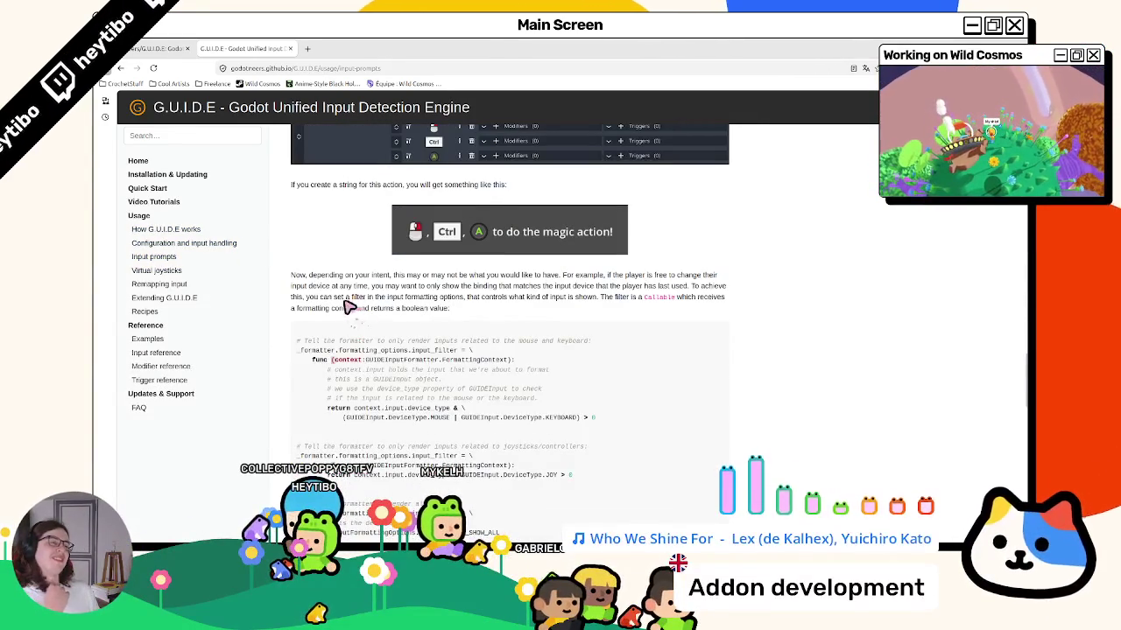
scroll(337, 303, "up", 3)
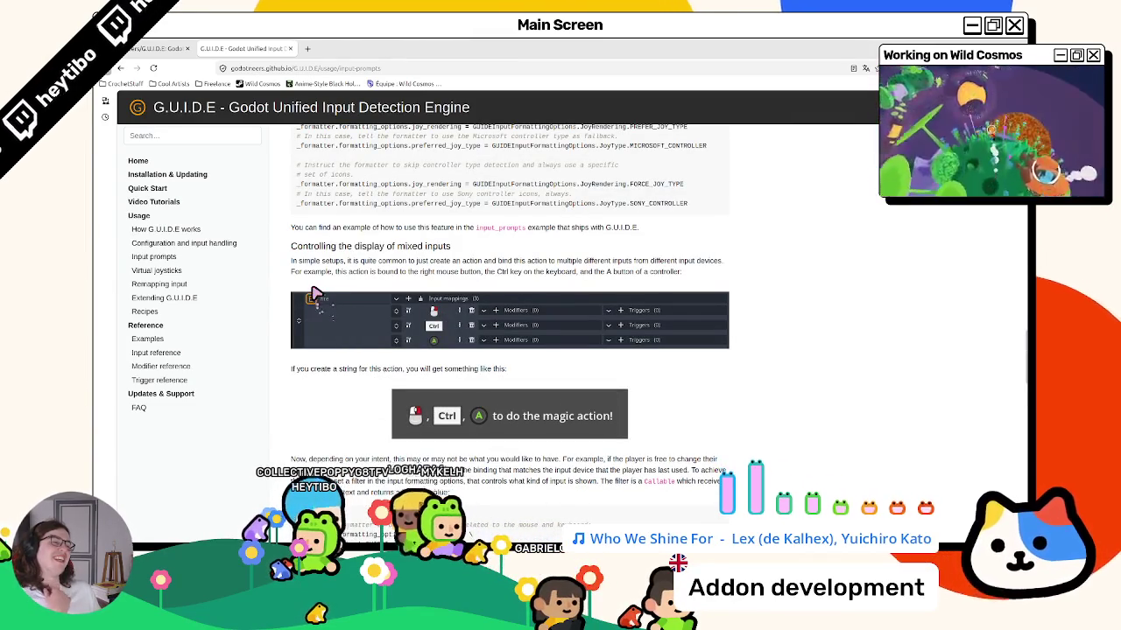
scroll(271, 304, "down", 10)
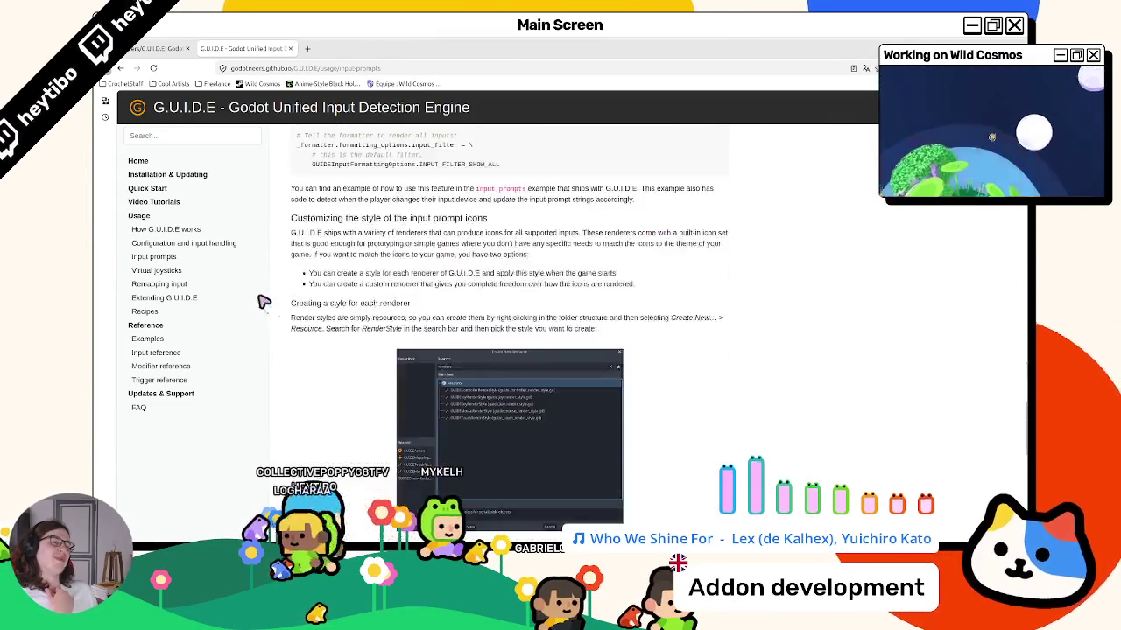
scroll(261, 275, "down", 5)
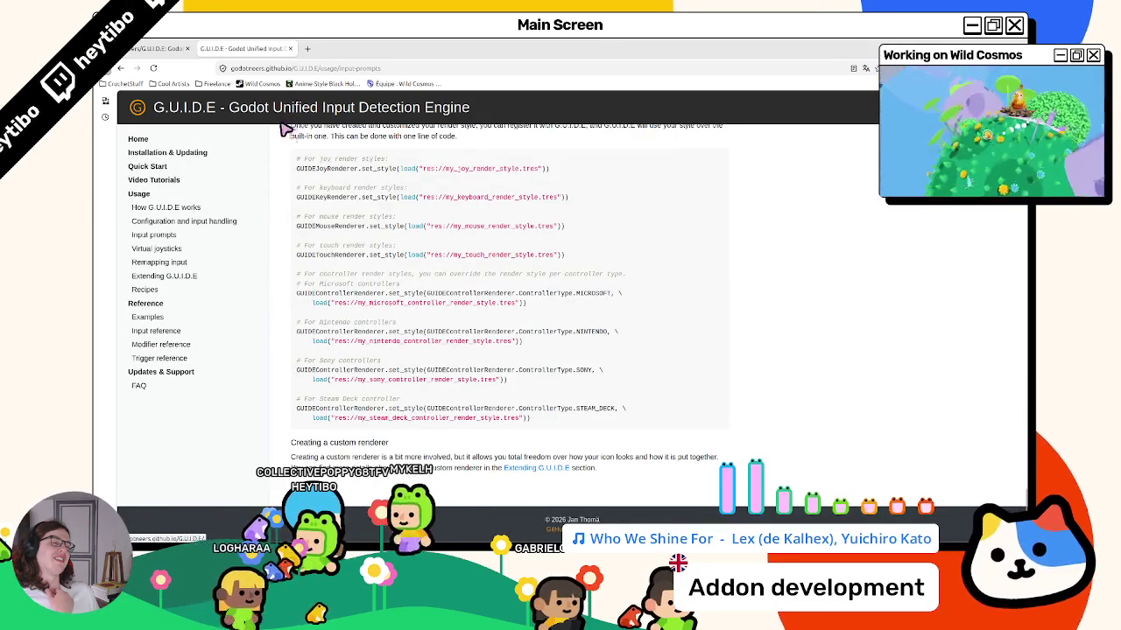
left_click(290, 48)
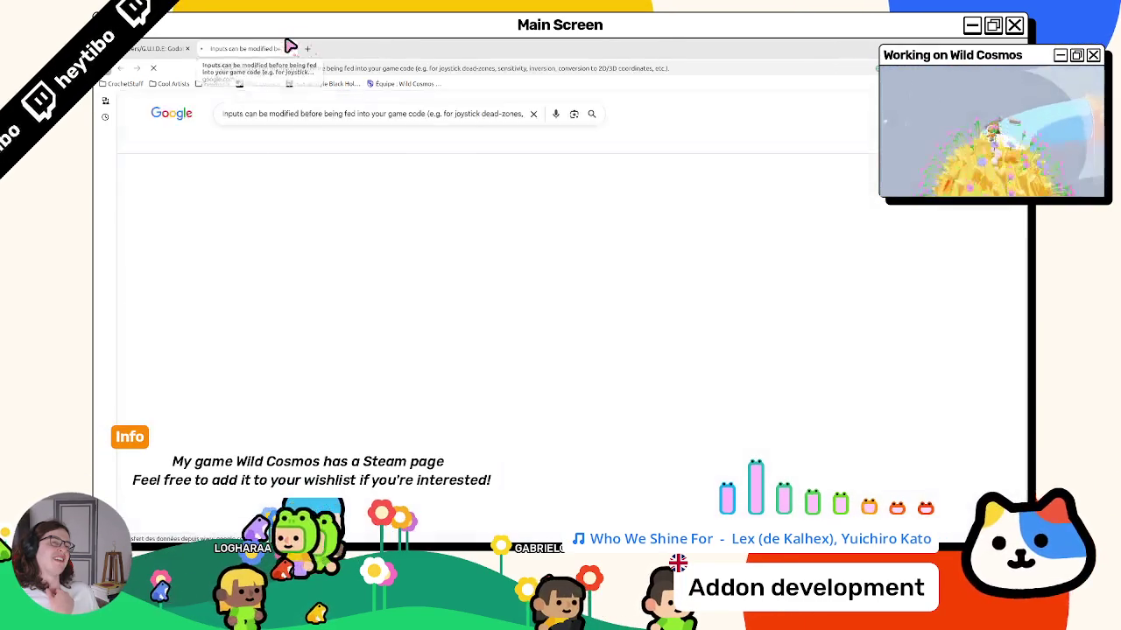
Check the G.U.I.D.E Issues list, return to the Code page, and switch back to Godot.
scroll(350, 315, "up", 5)
scroll(366, 320, "up", 2)
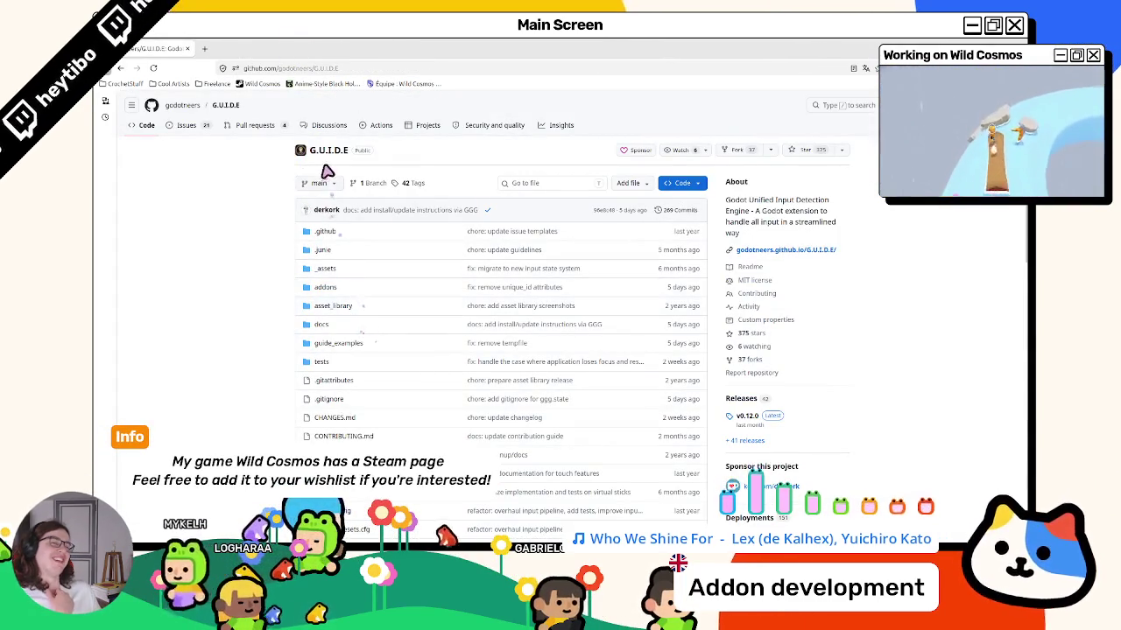
left_click(184, 126)
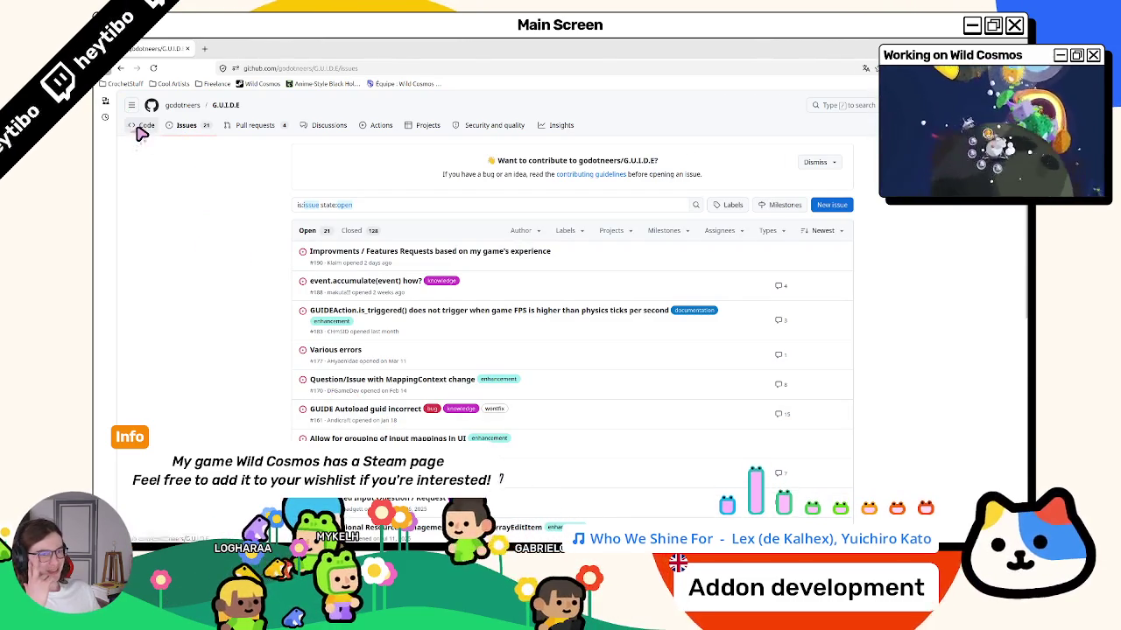
left_click(143, 125)
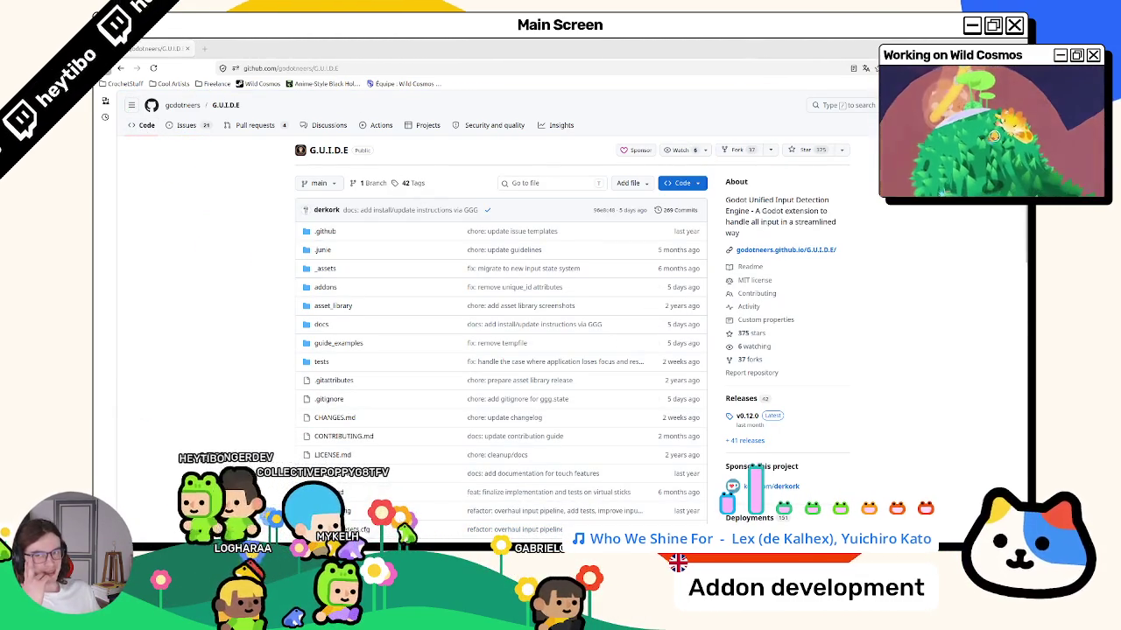
key("alt+Tab")
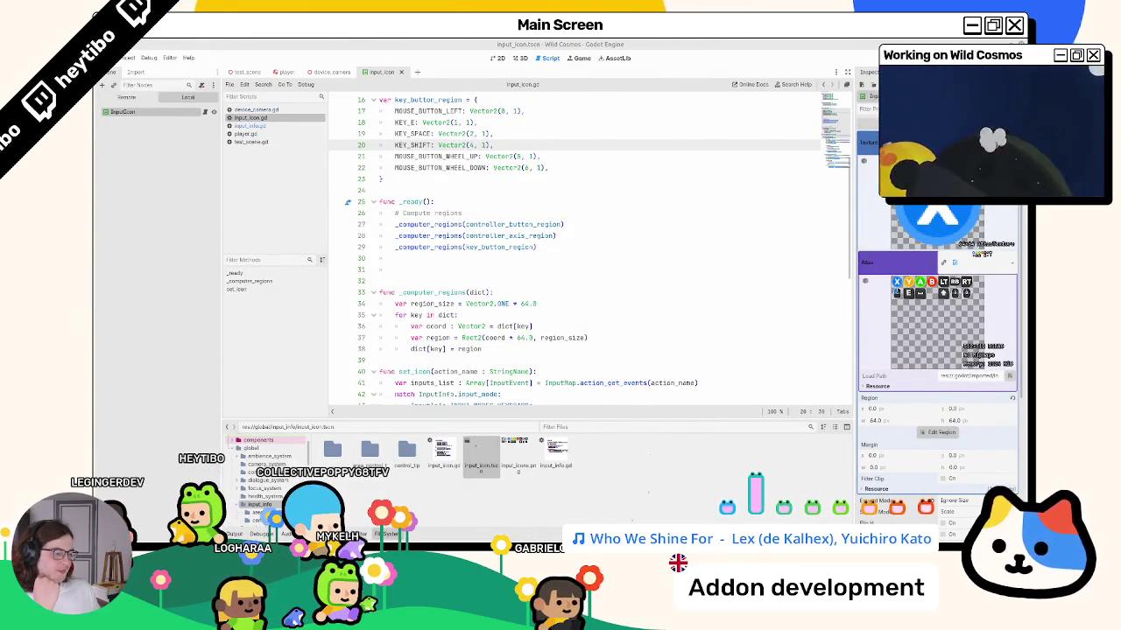
Run Wild Cosmos with F5, open the in-game map with M, close it, and return to line 22.
key("F5")
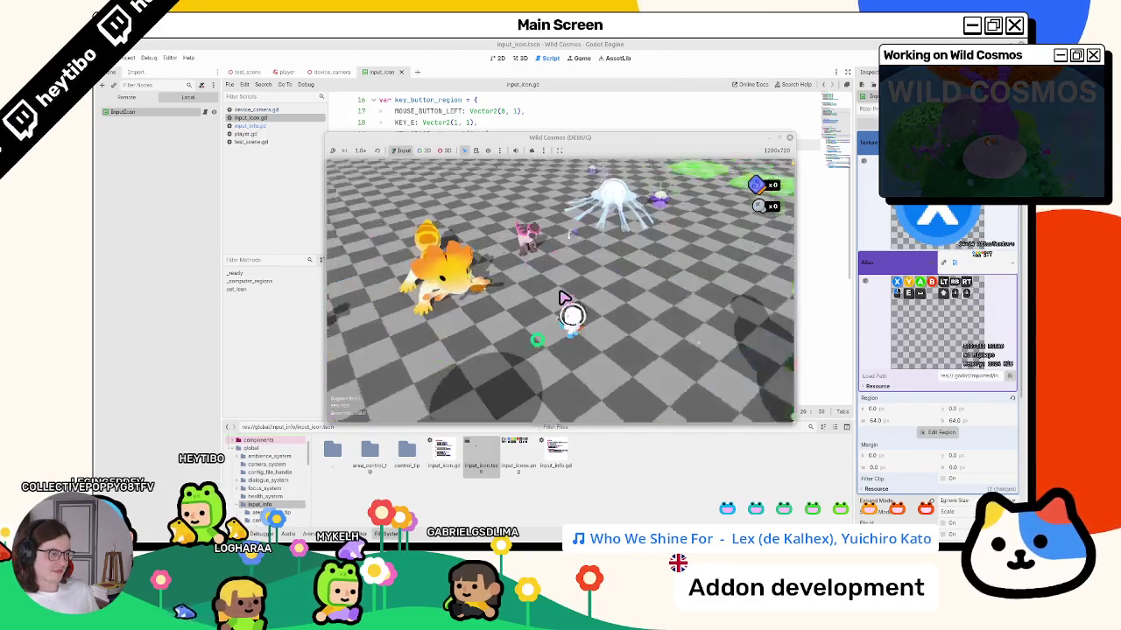
key("m")
left_click(789, 137)
left_click(533, 168)
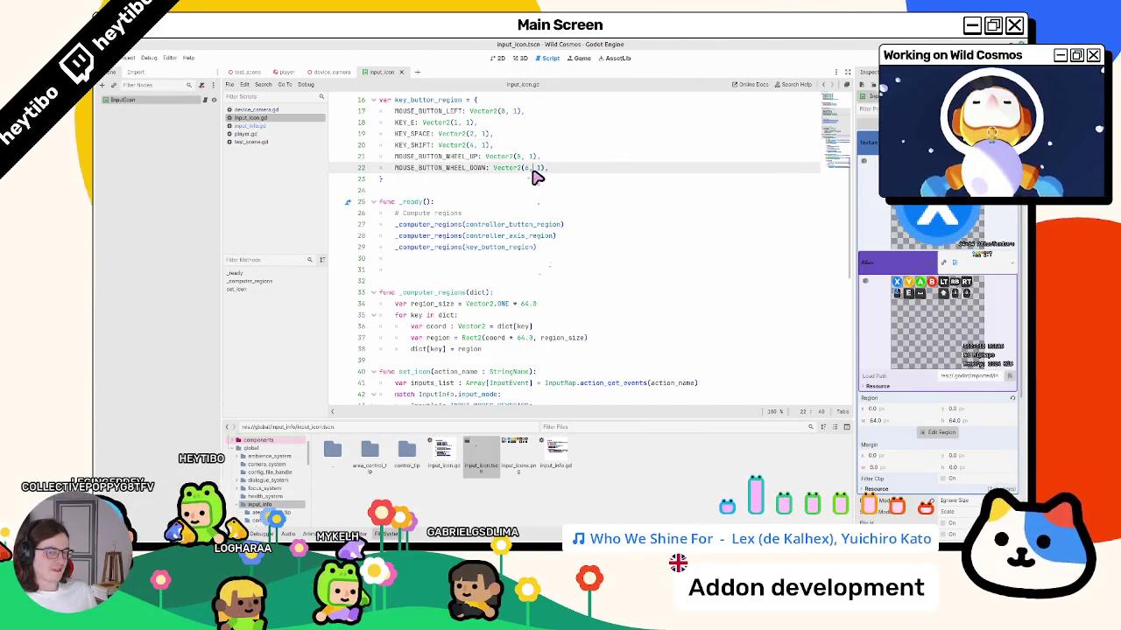
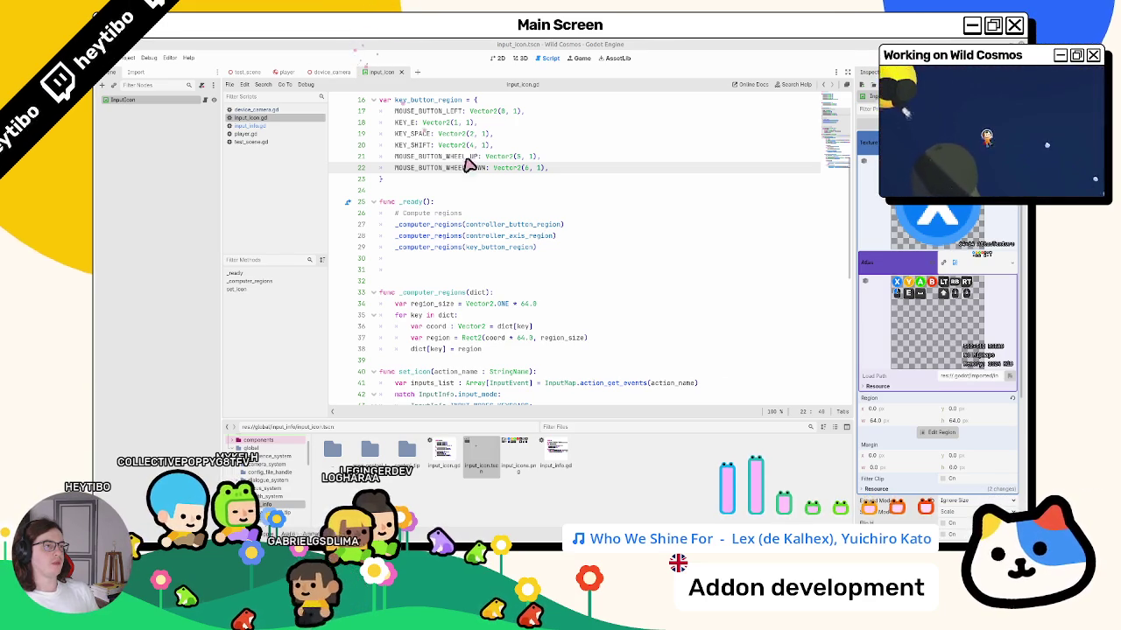
Search the Asset Library for 'input mapping', then 'inputs'; neither returns results.
left_click(613, 57)
type("input mappi")
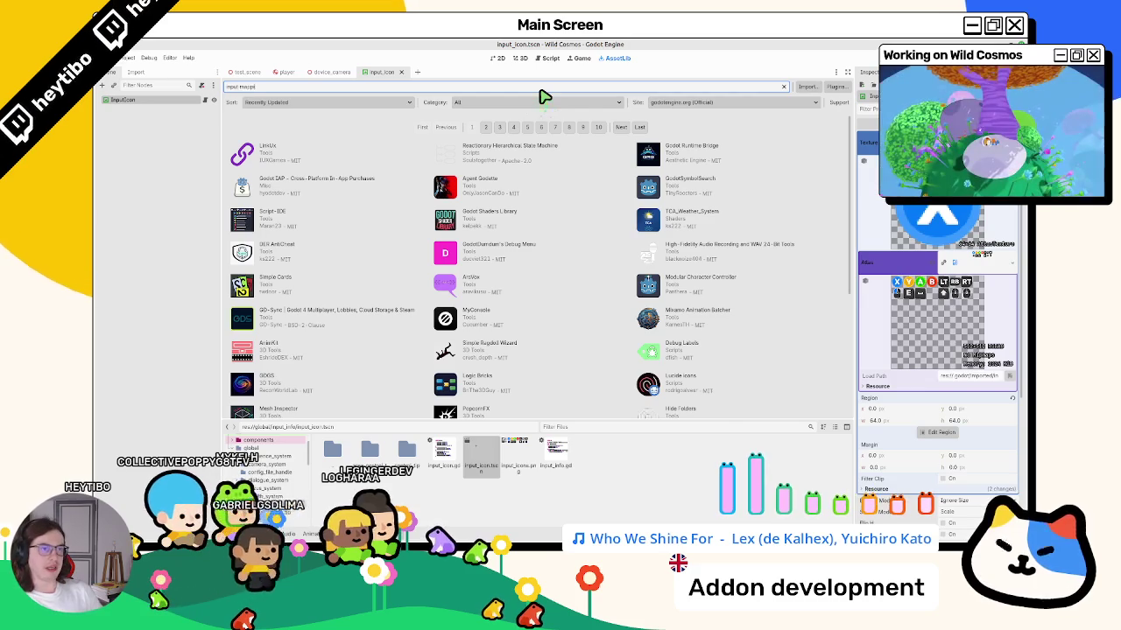
type("ng")
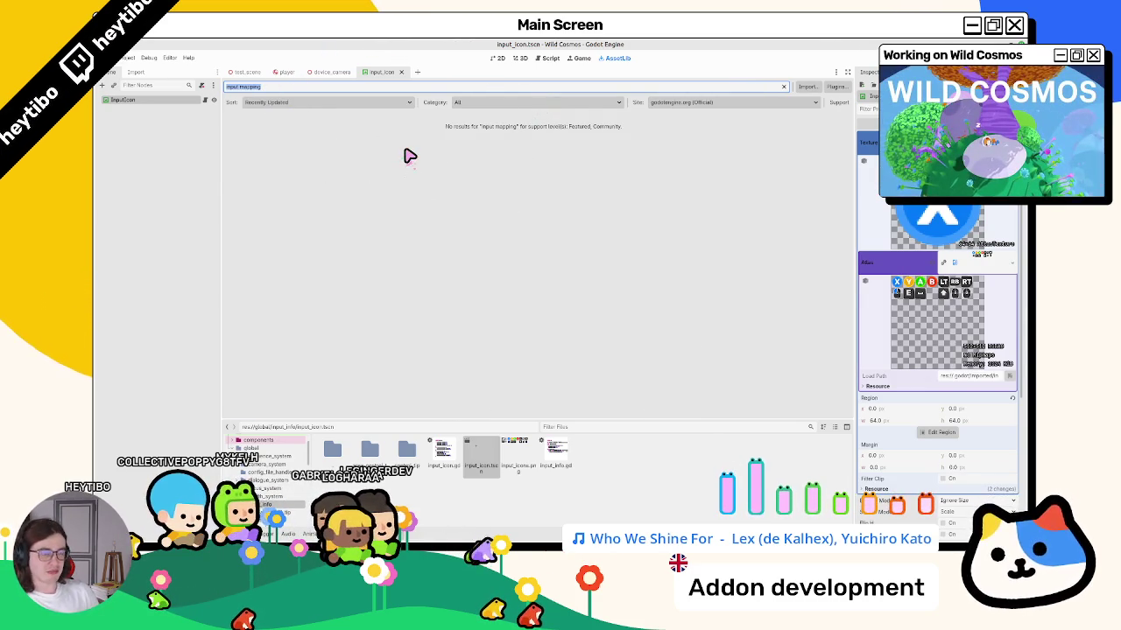
double_click(252, 88)
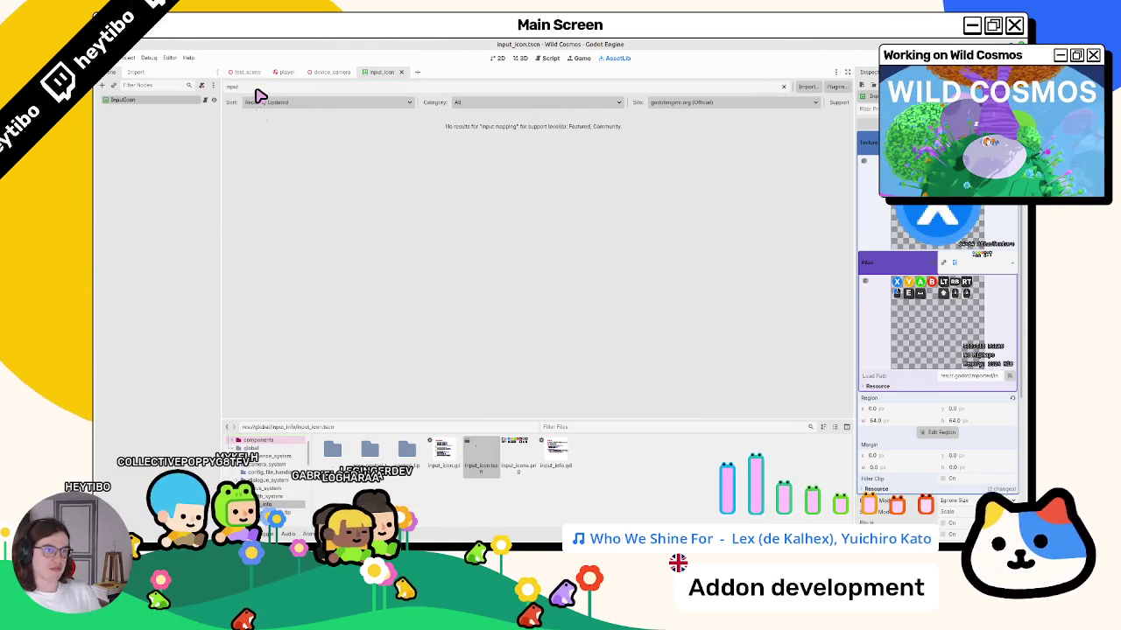
type("s")
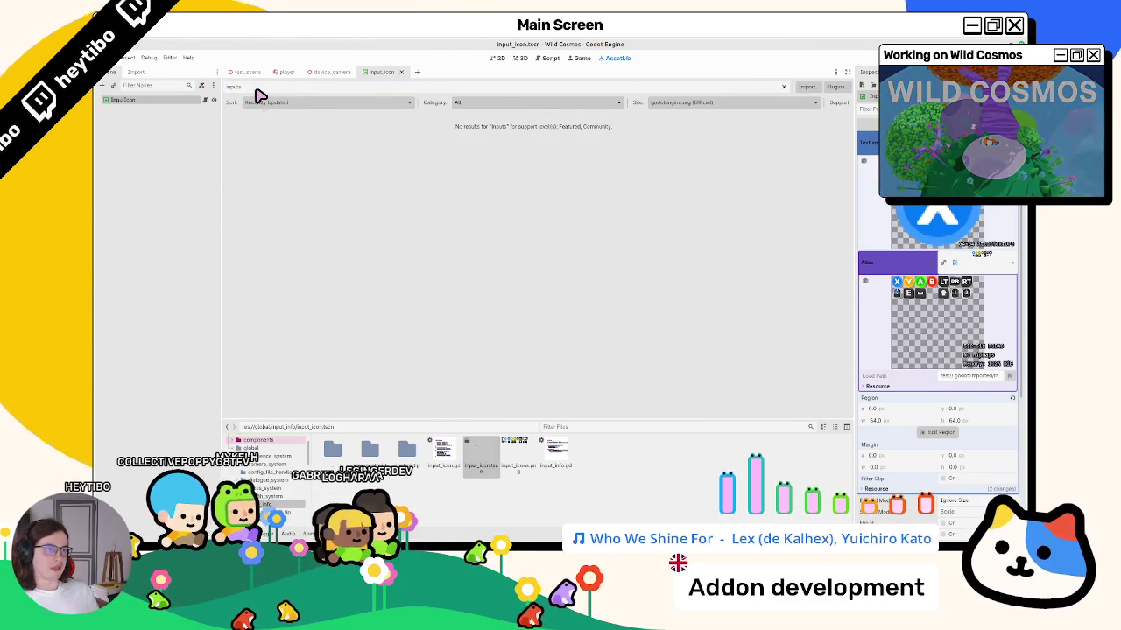
double_click(257, 90)
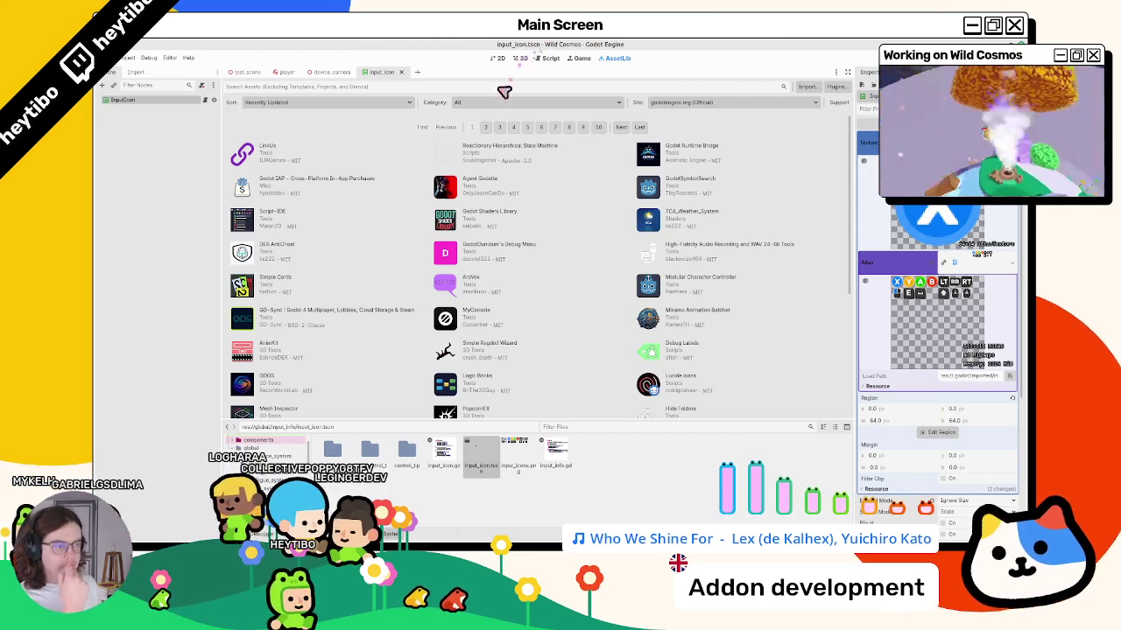
Clear the asset search and return to the input_icon.tscn 3D workspace.
left_click(518, 58)
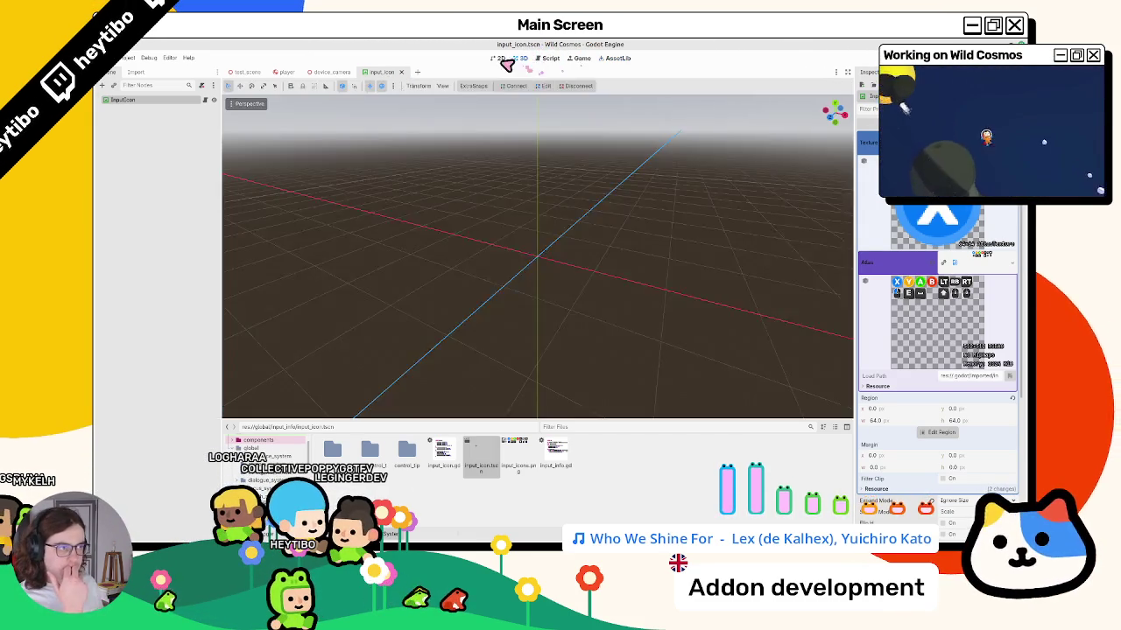
Return to input_icon.gd and remove the blank line after line 29.
left_click(540, 58)
left_click(519, 57)
left_click(539, 58)
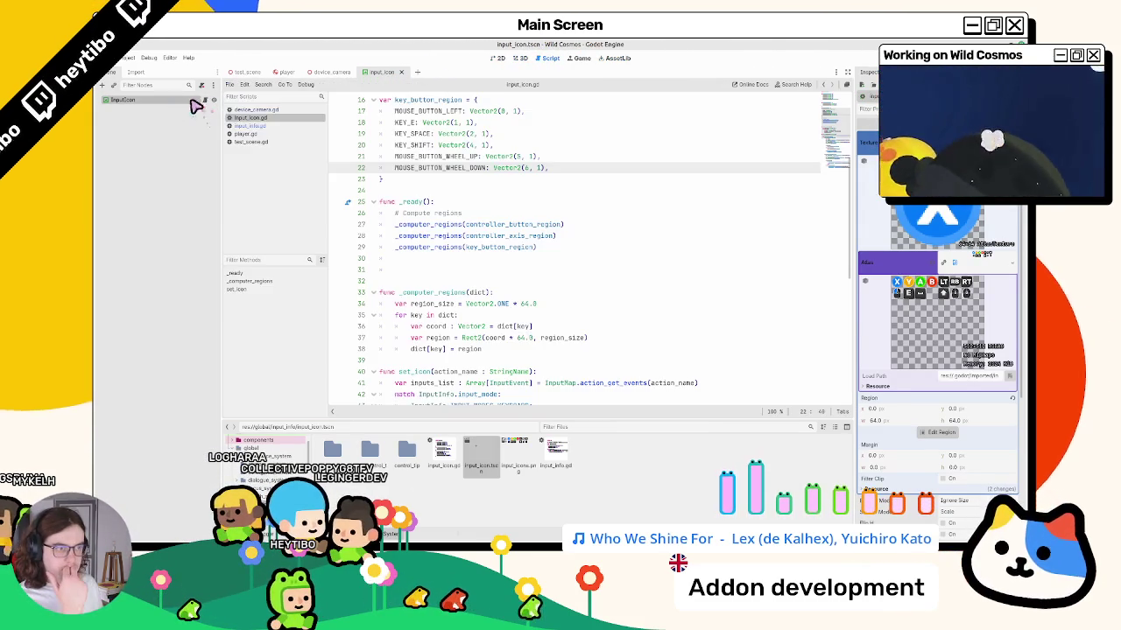
left_click(553, 281)
double_click(427, 248)
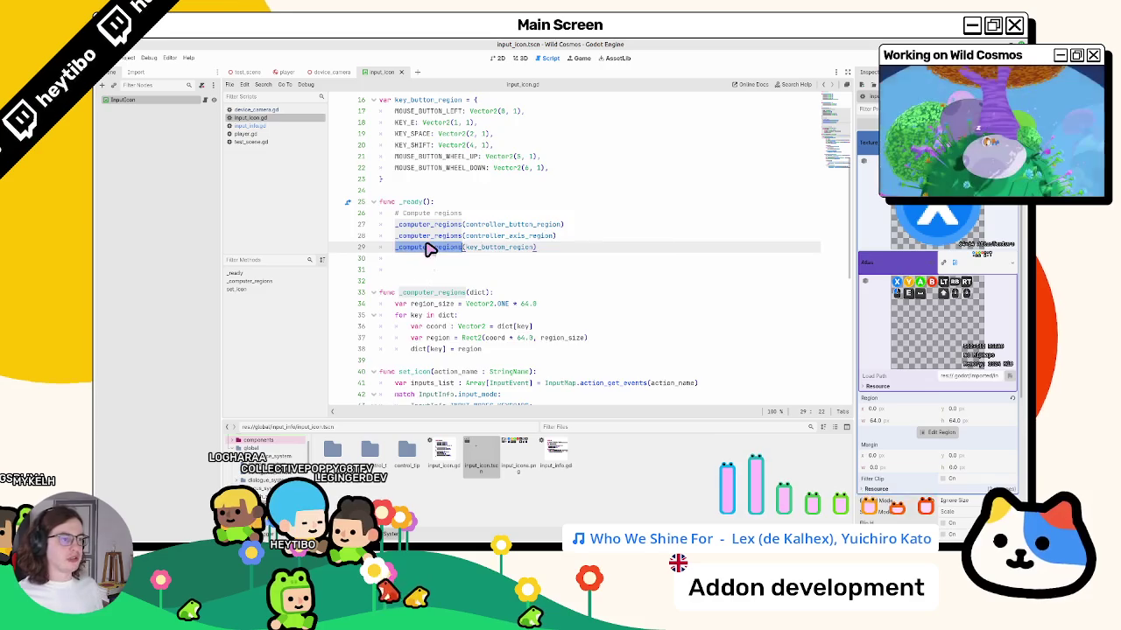
scroll(429, 252, "up", 5)
scroll(430, 253, "down", 5)
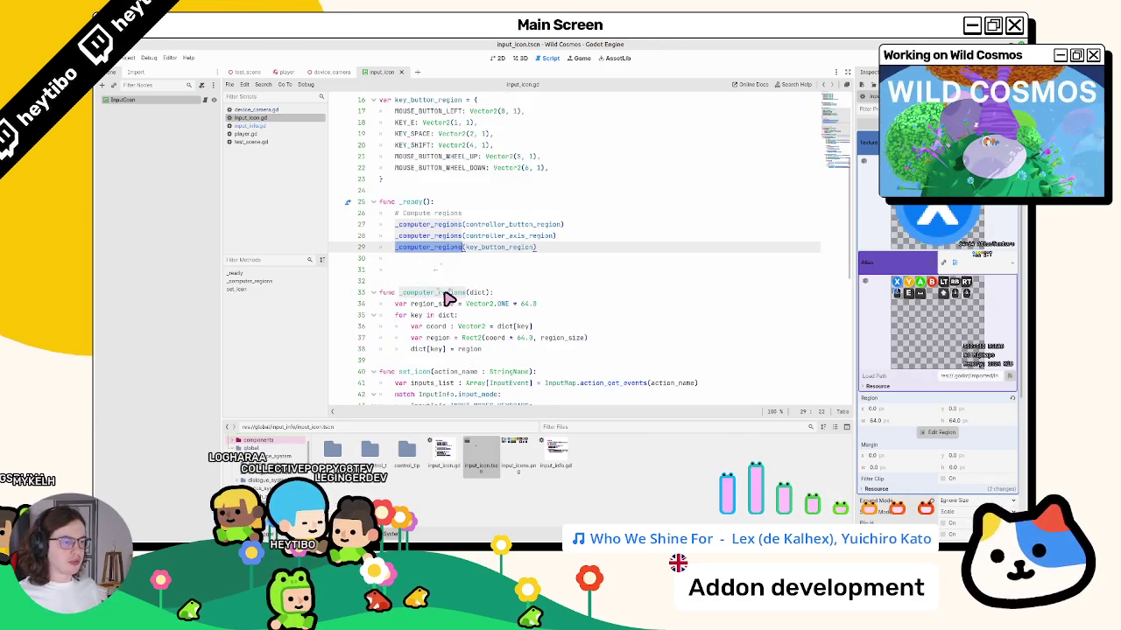
scroll(441, 304, "down", 3)
scroll(433, 298, "up", 4)
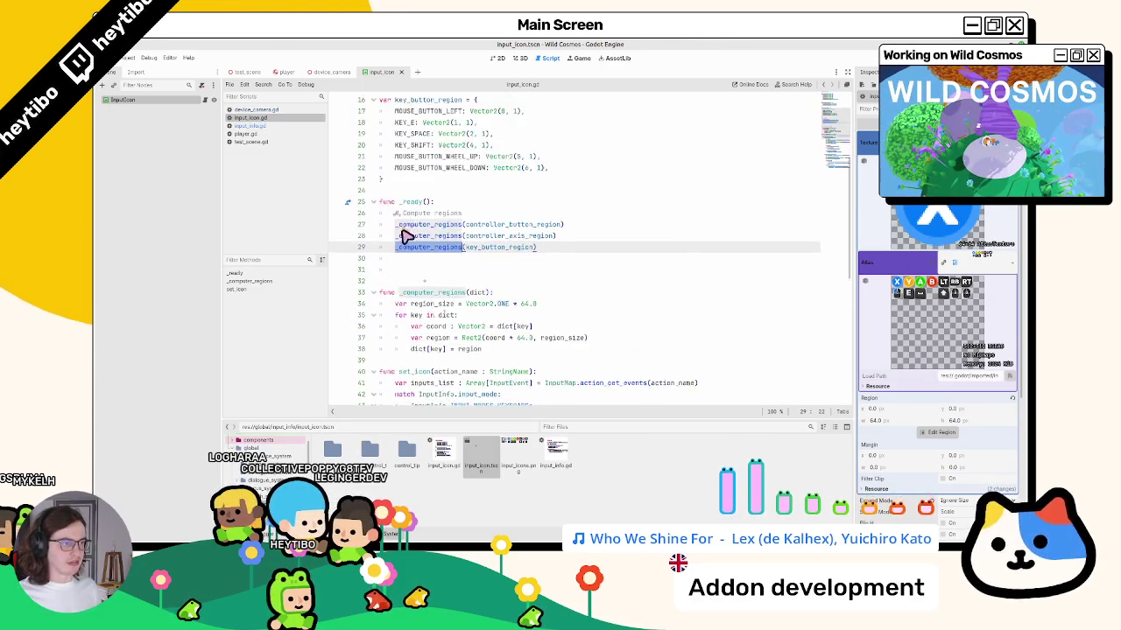
left_click(404, 292)
key("BackSpace")
key("BackSpace")
key("BackSpace")
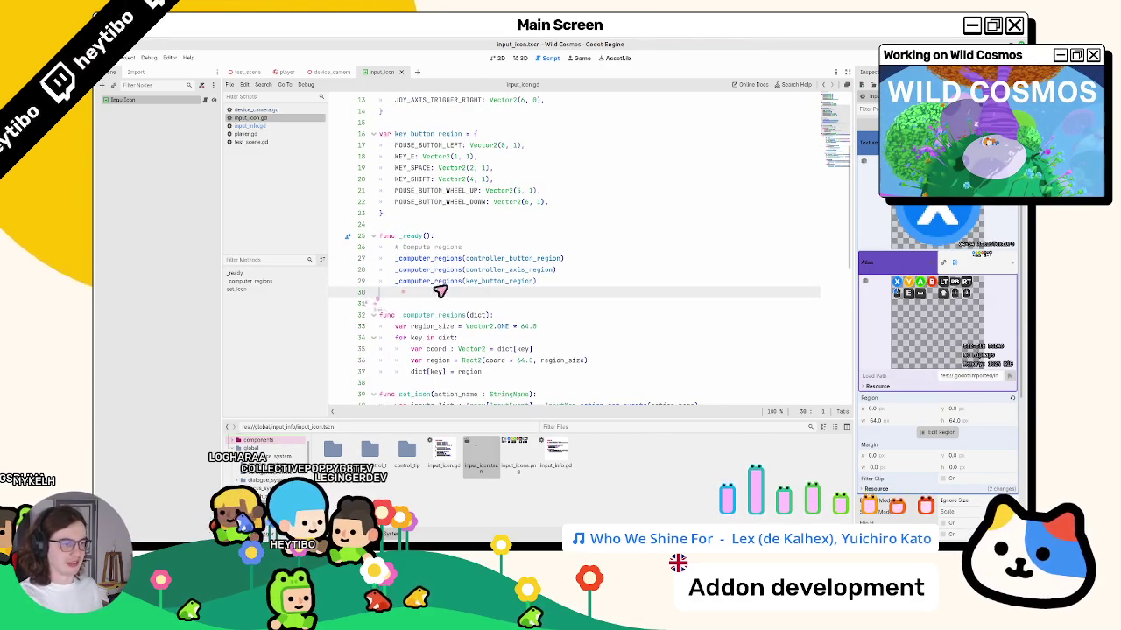
Rename _computer_regions to _compute_regions on lines 27–31 using multiple carets.
left_click(430, 305)
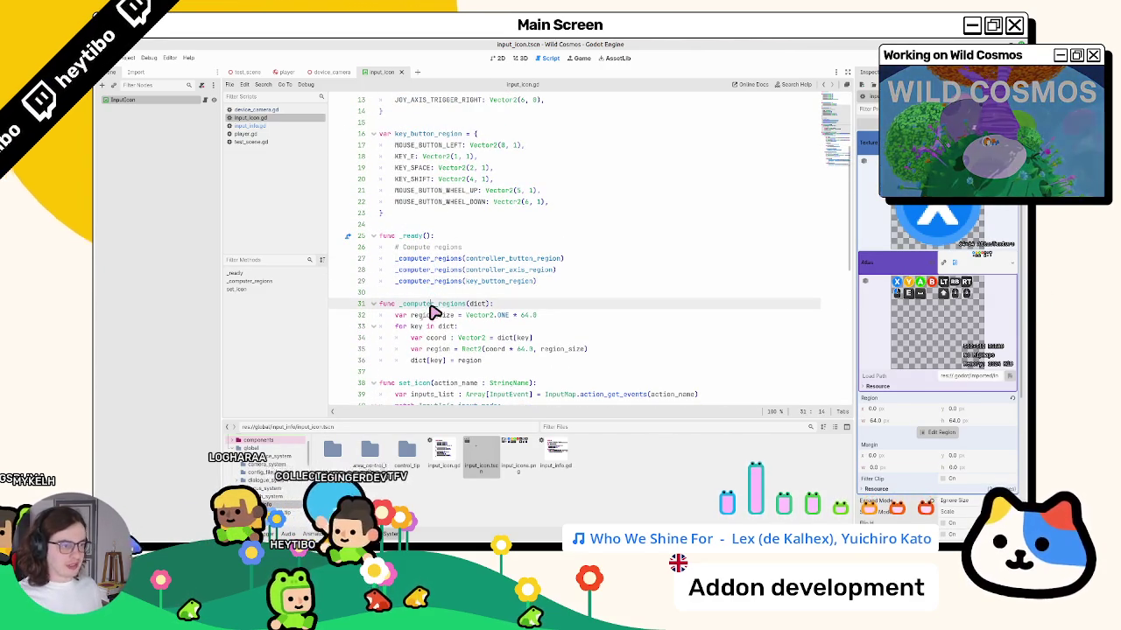
left_click(435, 281, "alt")
left_click(436, 270, "alt")
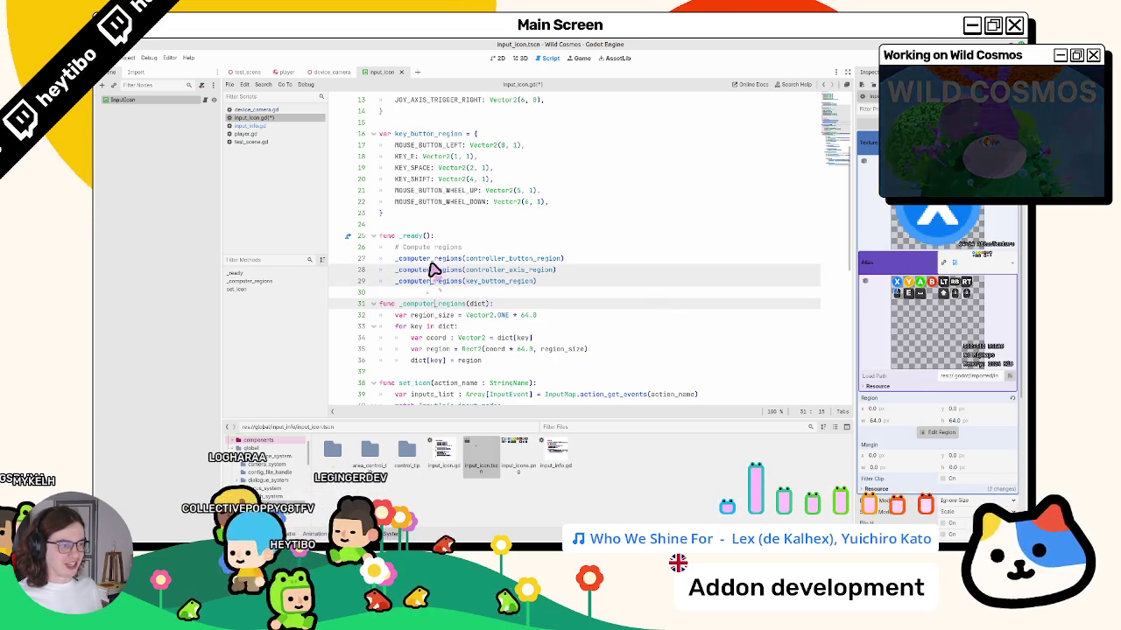
left_click(435, 259, "alt")
key("BackSpace")
Cut lines 3–37, the region dictionaries and _ready function, out of input_icon.gd.
scroll(437, 261, "up", 4)
double_click(435, 269)
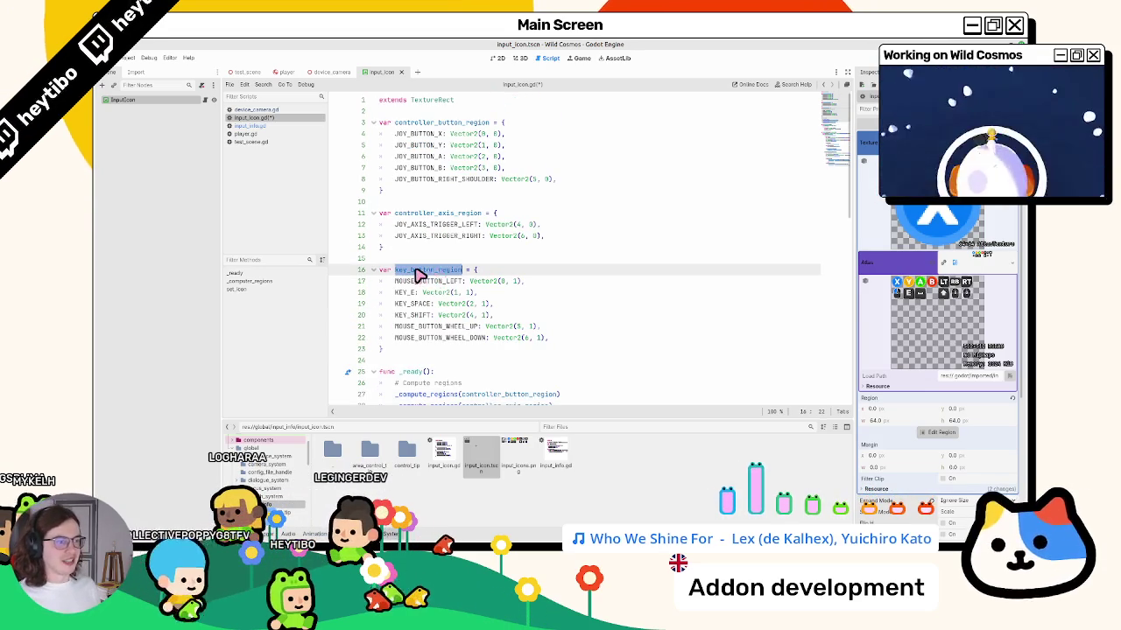
left_click(417, 123)
mouse_move(416, 123)
left_mouse_down()
mouse_move(499, 245)
mouse_move(499, 289)
left_mouse_up()
scroll(504, 294, "up", 5)
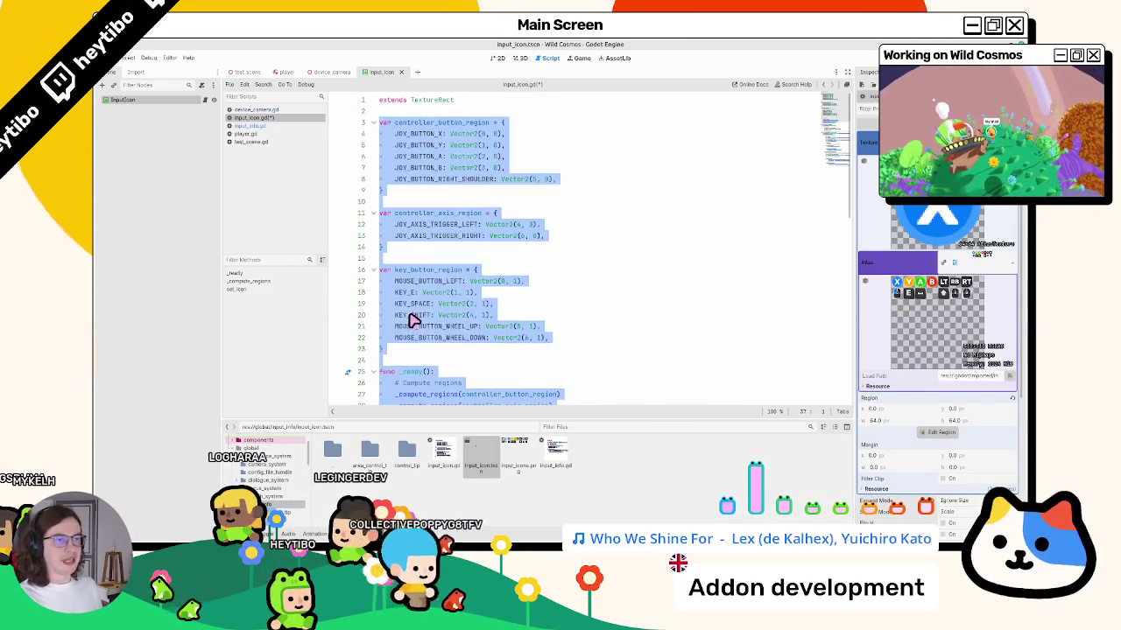
key("ctrl+x")
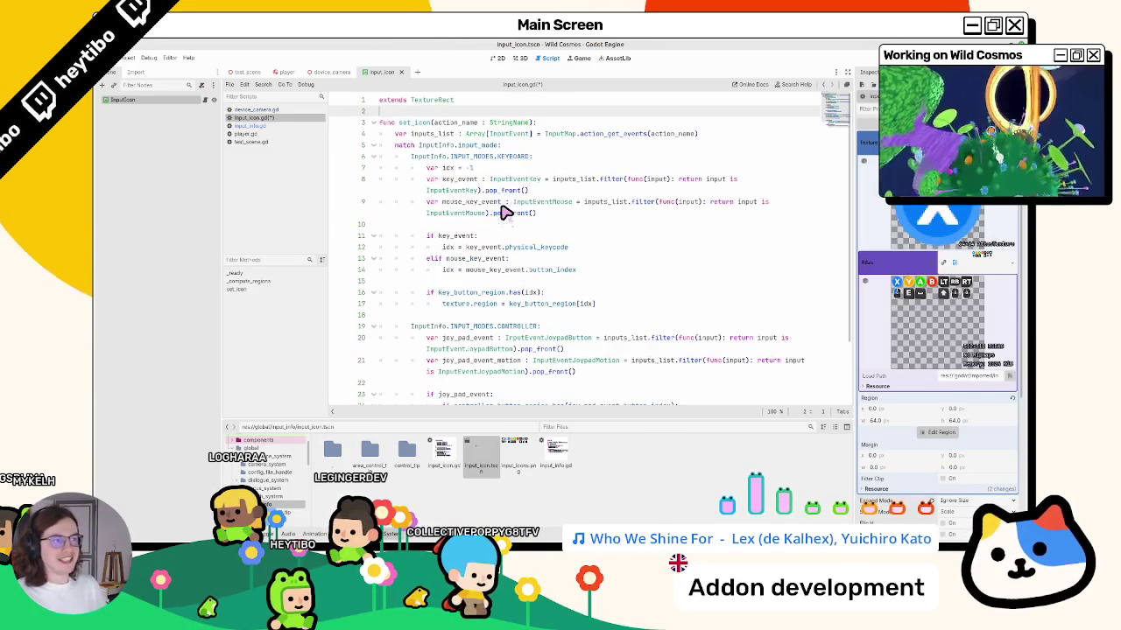
Paste the region code into input_info.gd and move the dictionaries under the input_mode variable.
left_click(296, 126)
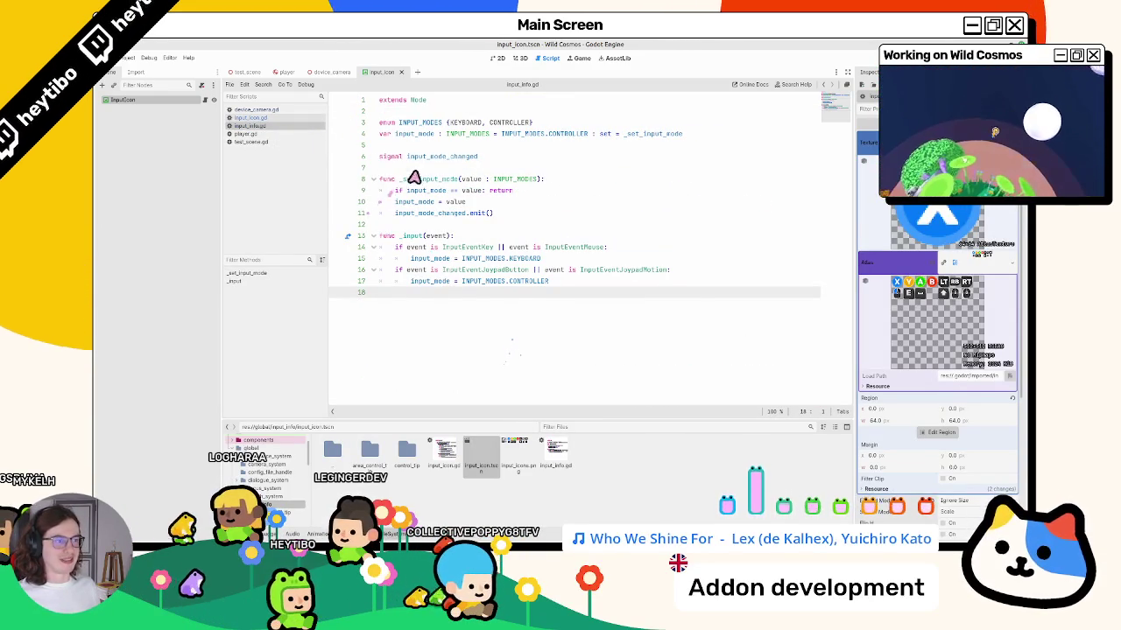
left_click(415, 171)
key("Return")
key("Return")
key("Up")
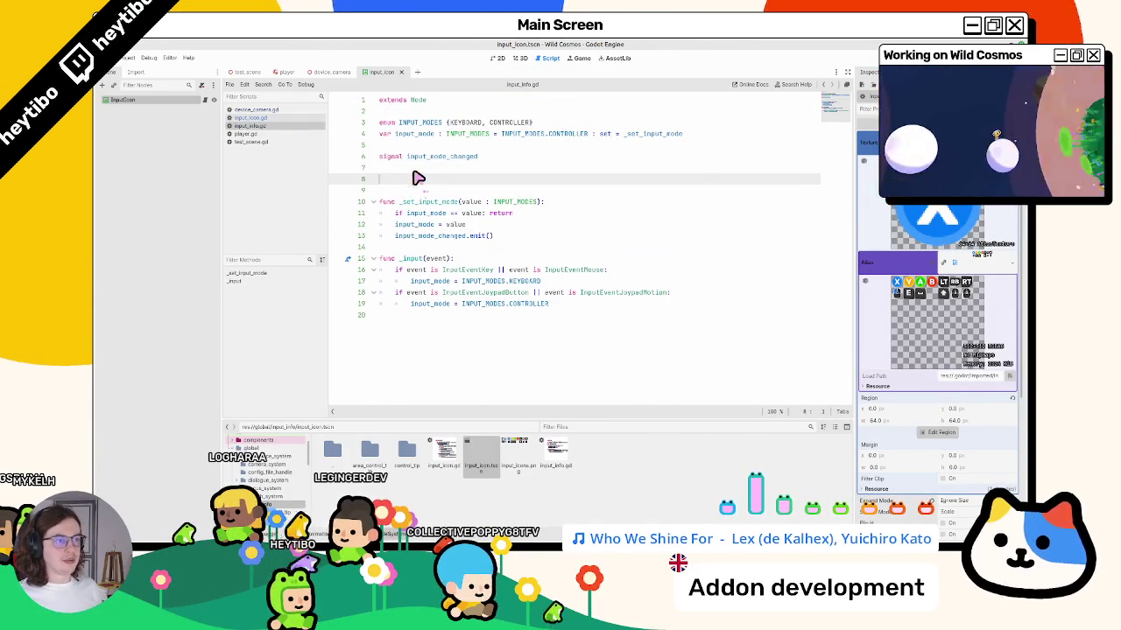
key("ctrl+v")
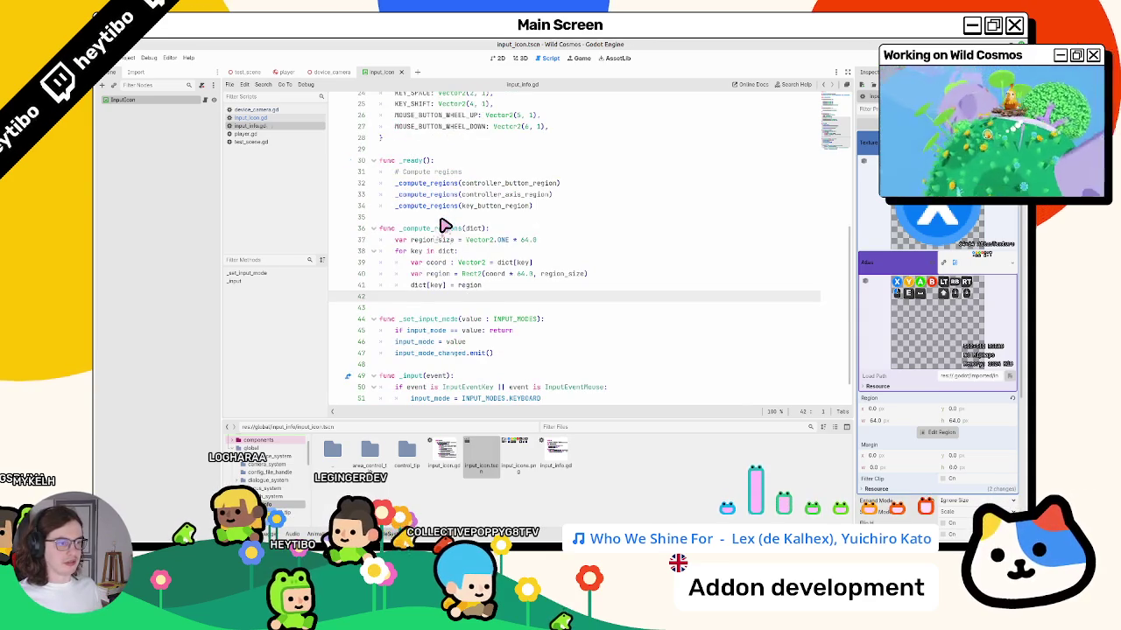
key("ctrl+z")
key("ctrl+z")
key("ctrl+z")
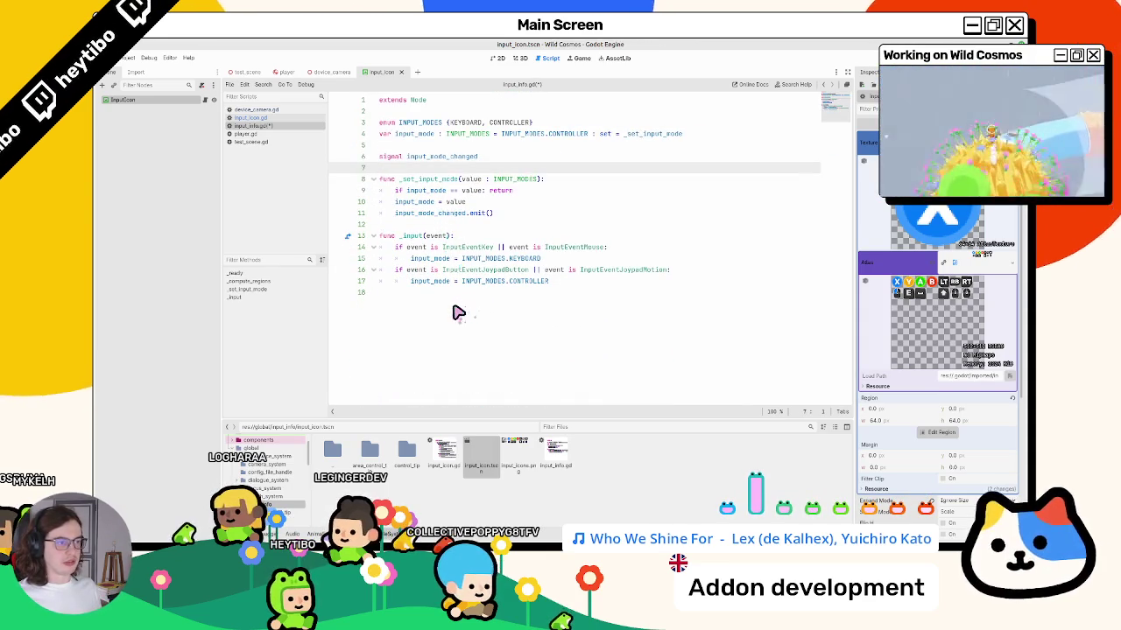
key("ctrl+y")
key("ctrl+y")
key("ctrl+y")
key("shift+Up")
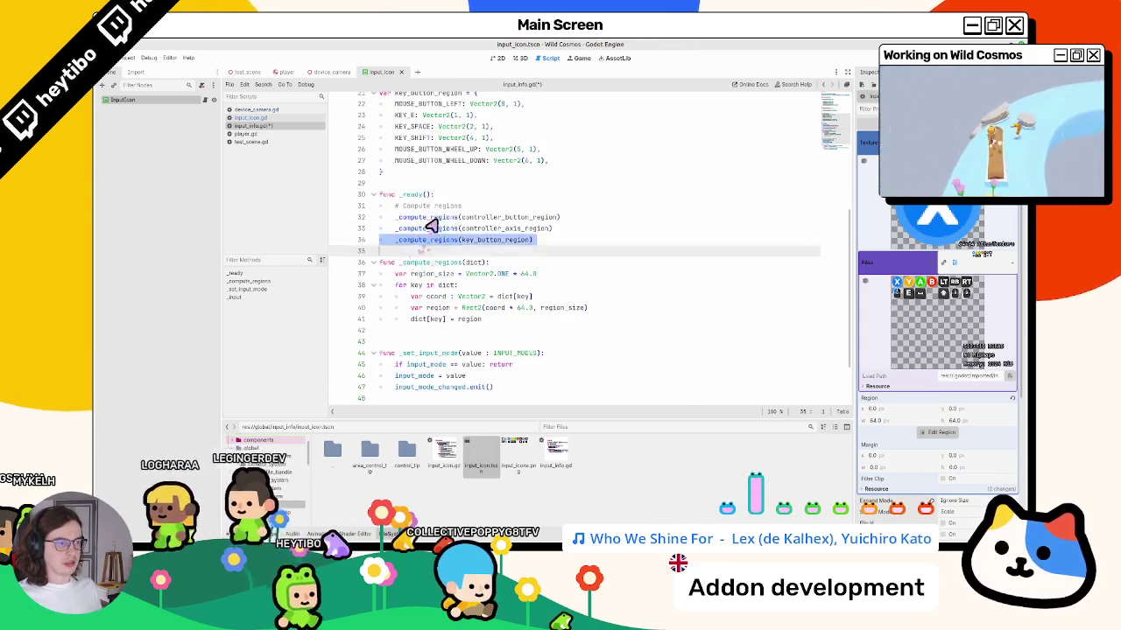
key("shift+Up")
key("shift+Up")
key("shift+Up")
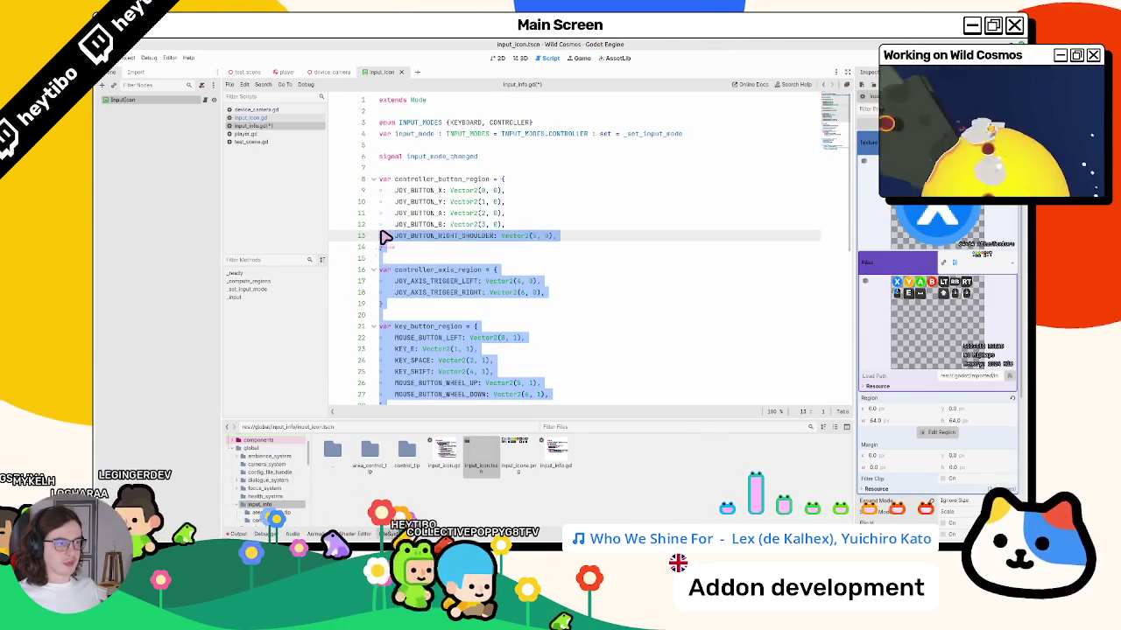
key("shift+Up")
key("shift+Up")
key("shift+Up")
key("ctrl+x")
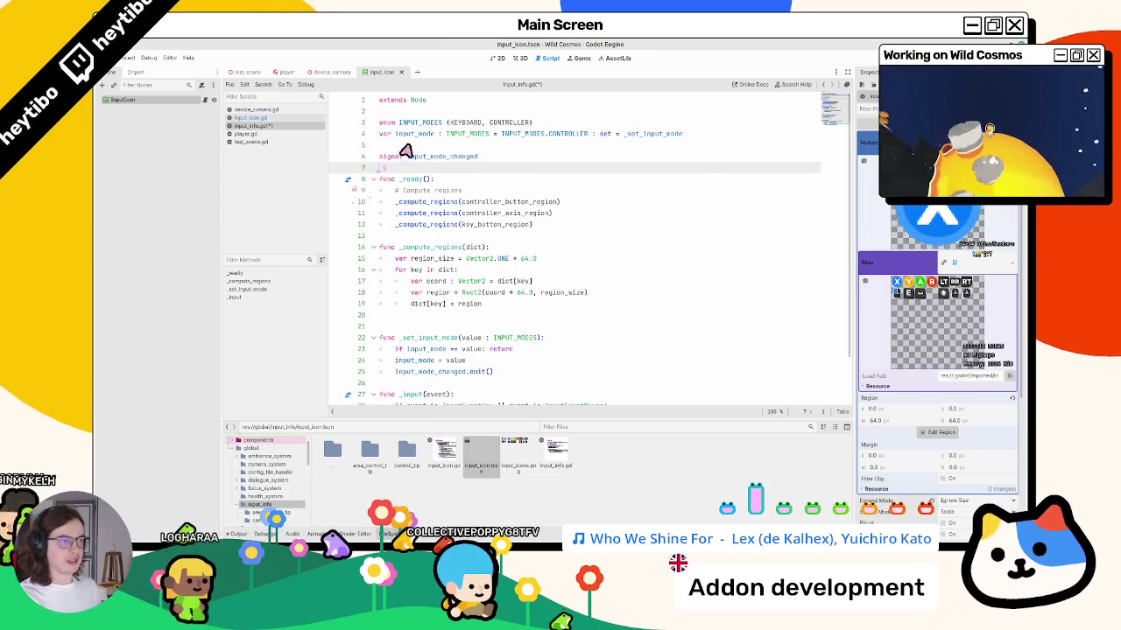
key("Up")
key("Up")
key("Return")
key("ctrl+v")
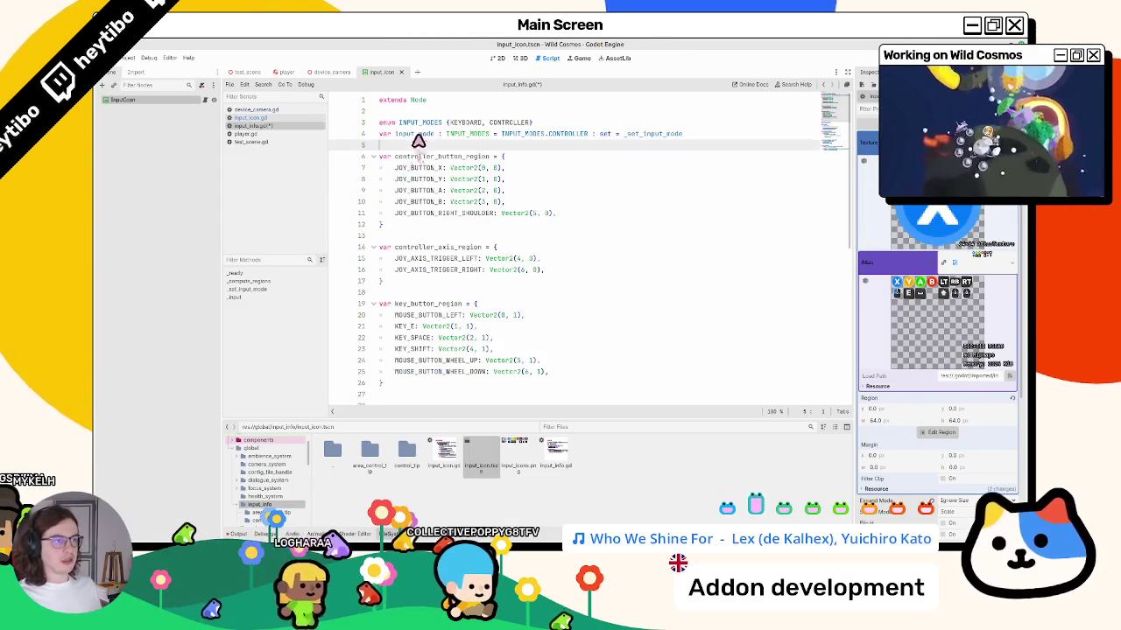
Place the INPUT_MODES enum definition at line 27.
double_click(412, 122)
scroll(447, 216, "down", 1)
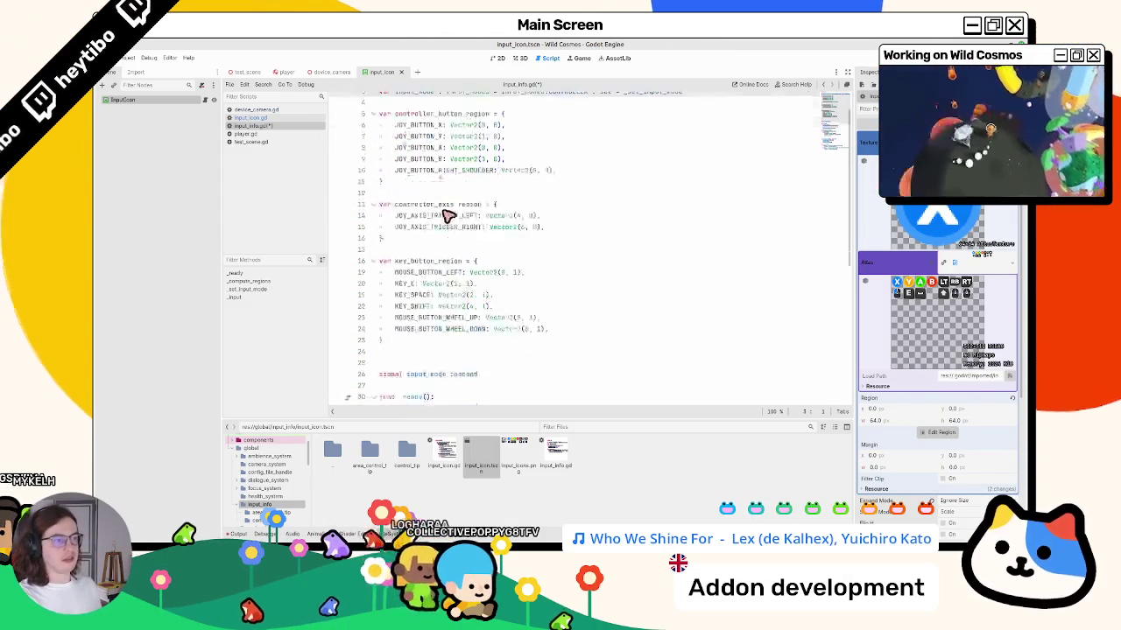
scroll(446, 217, "down", 8)
scroll(413, 213, "up", 2)
left_click(413, 166)
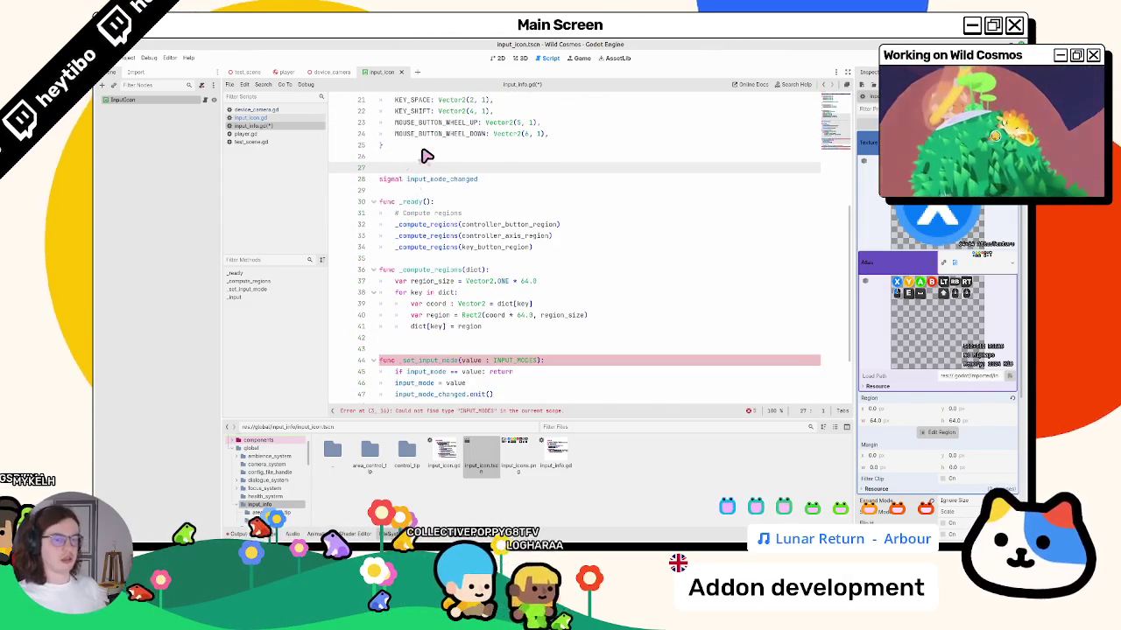
key("ctrl+v")
Delete the extra blank line above the _set_input_mode setter.
scroll(477, 210, "down", 2)
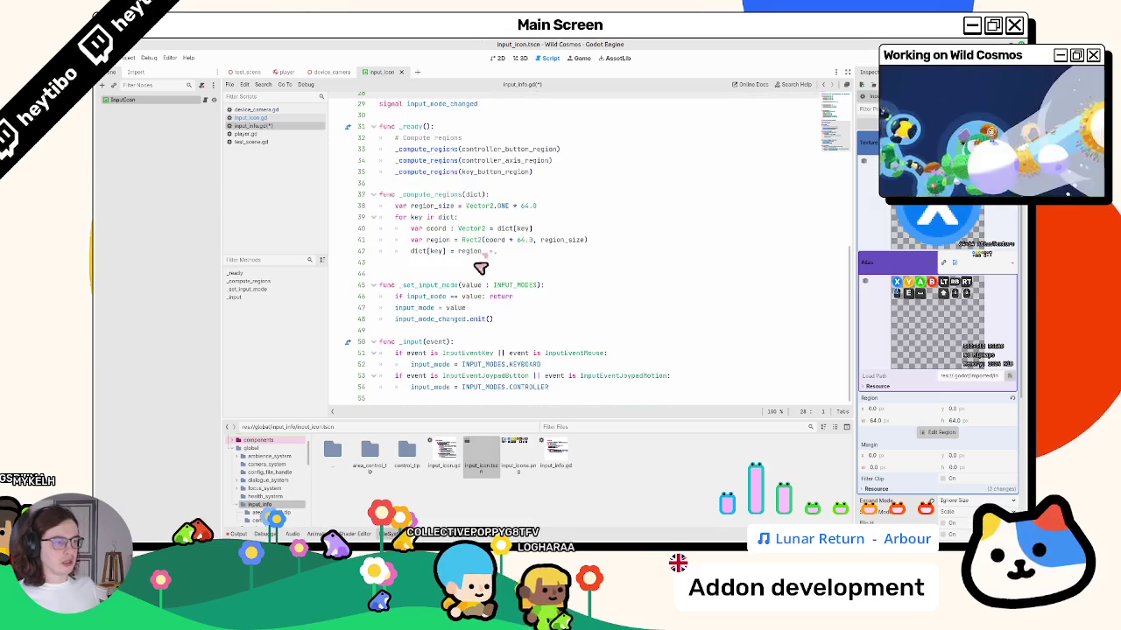
left_click(467, 289)
double_click(515, 285)
double_click(431, 286)
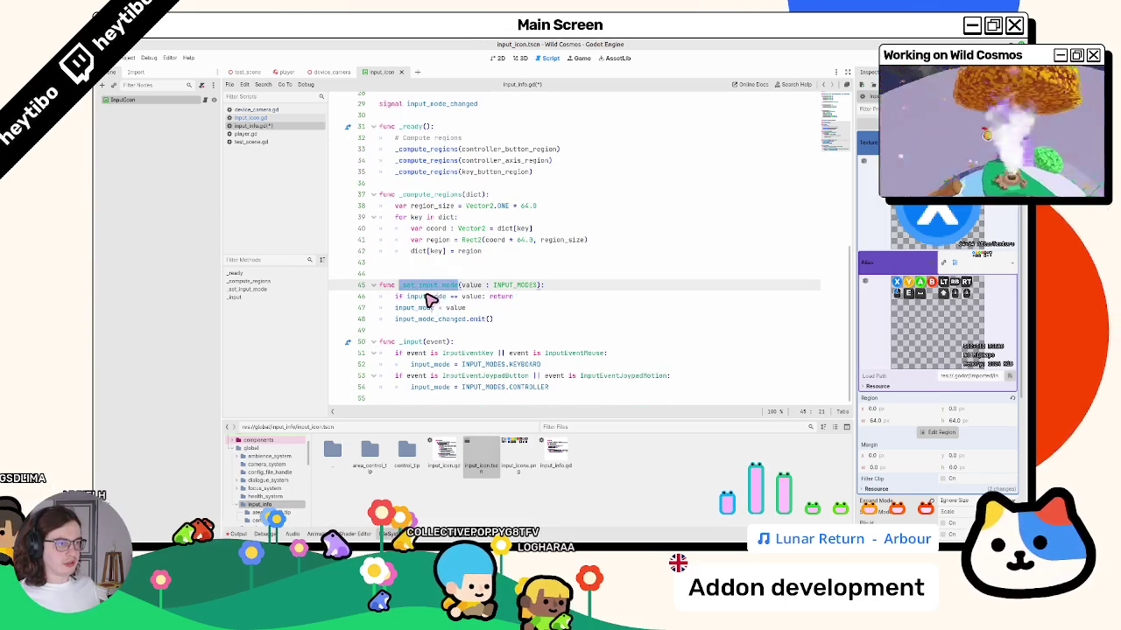
left_click_drag(378, 126, 425, 180)
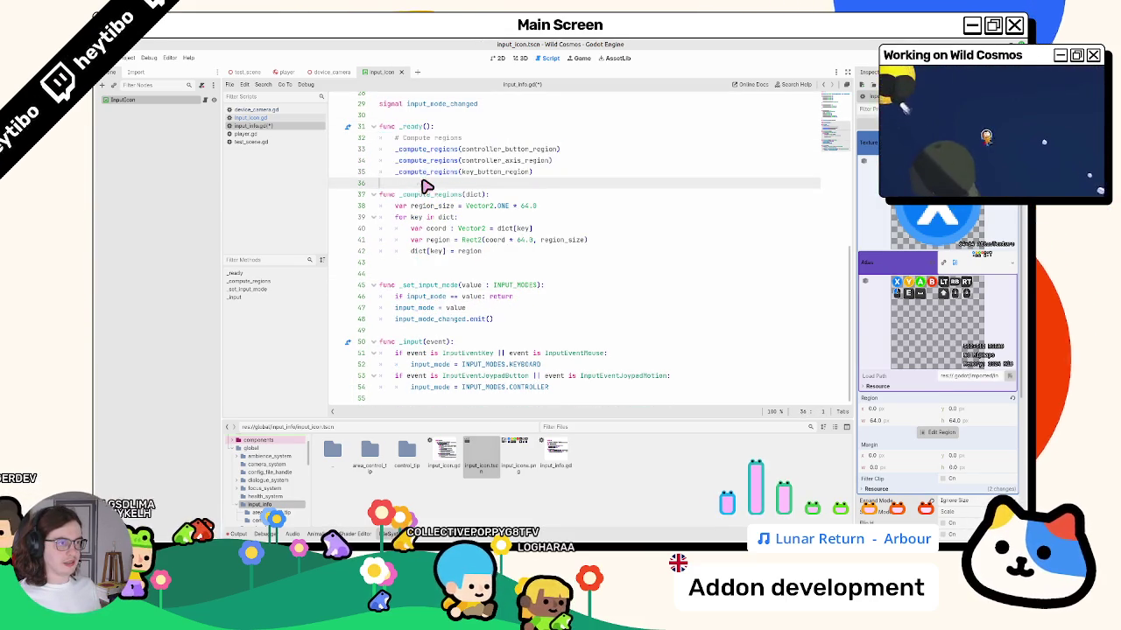
left_click(408, 273)
key("BackSpace")
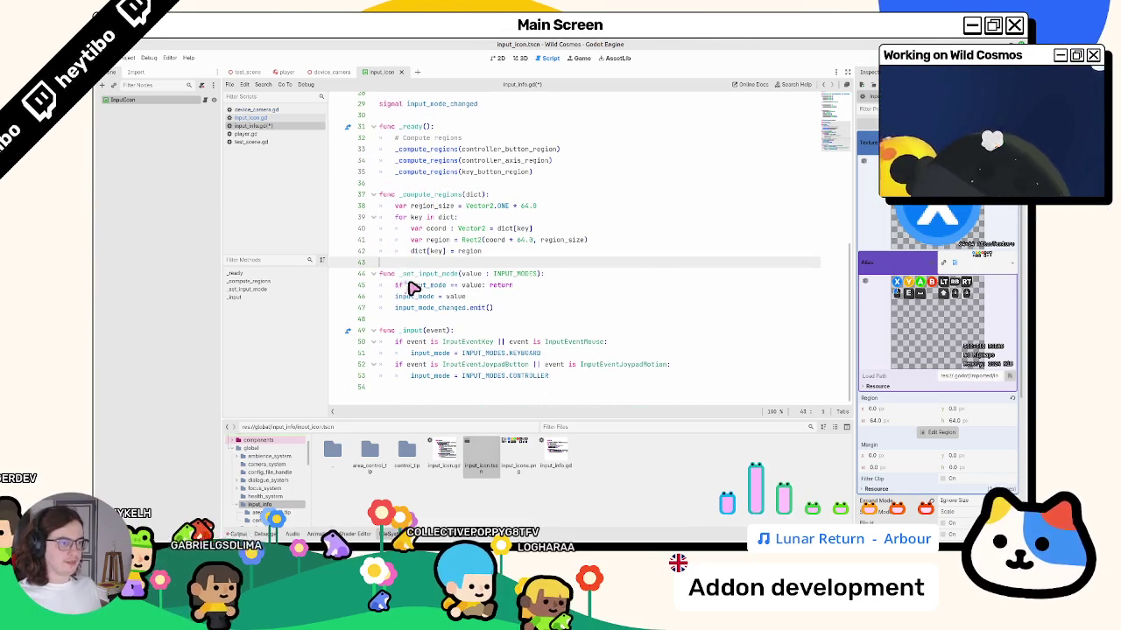
Use Find to check every use of _set_input_mode and input_mode.
double_click(419, 275)
double_click(412, 330)
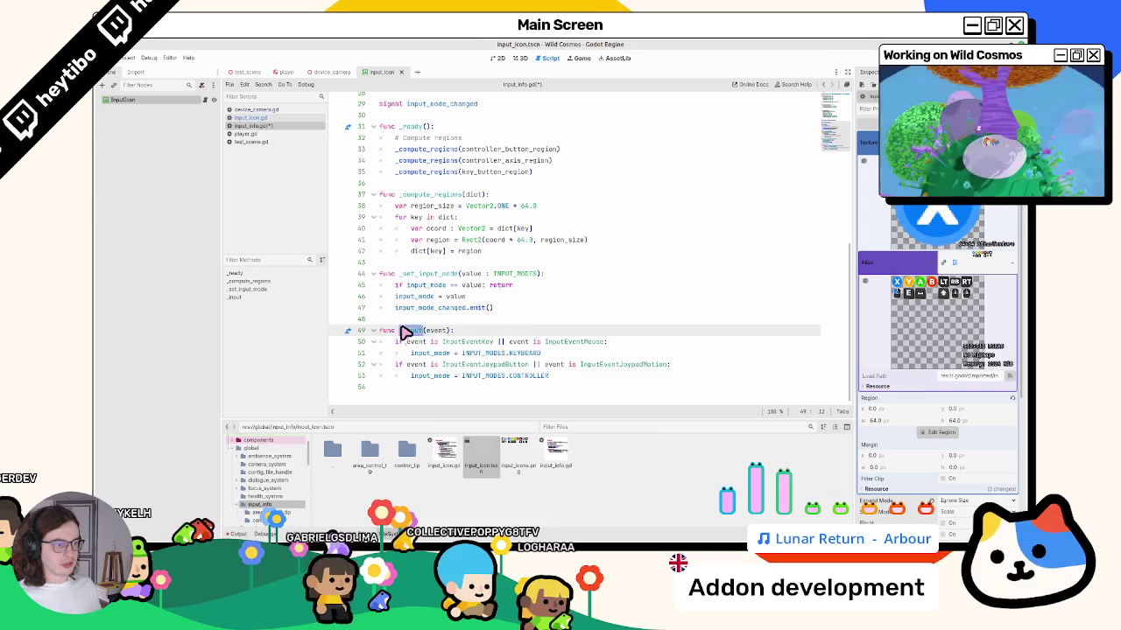
double_click(428, 275)
key("ctrl+f")
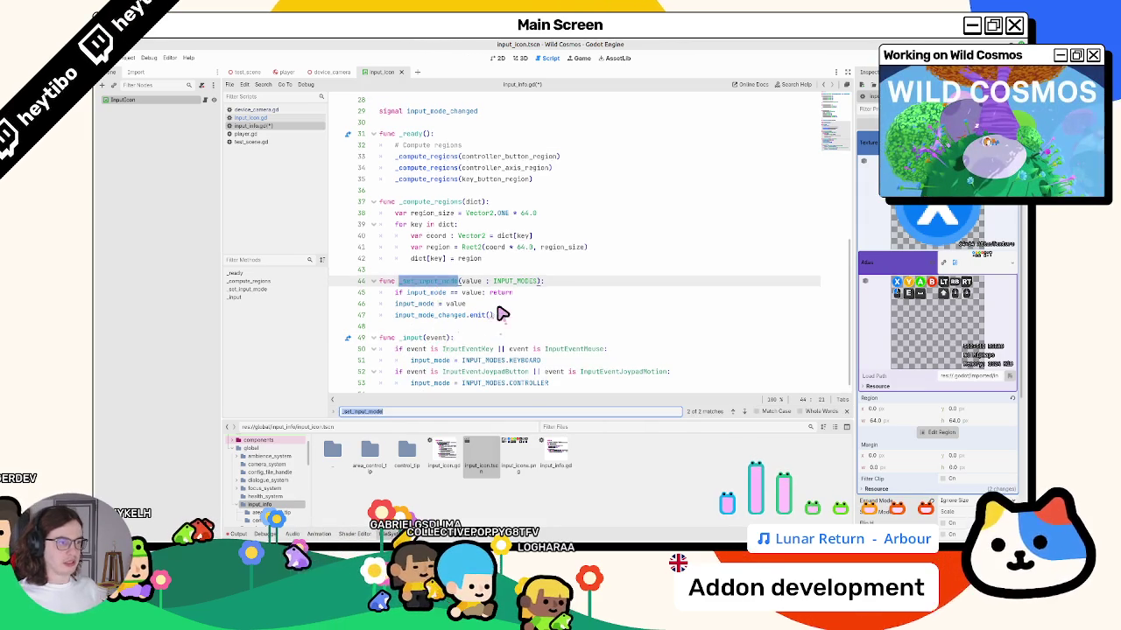
key("Return")
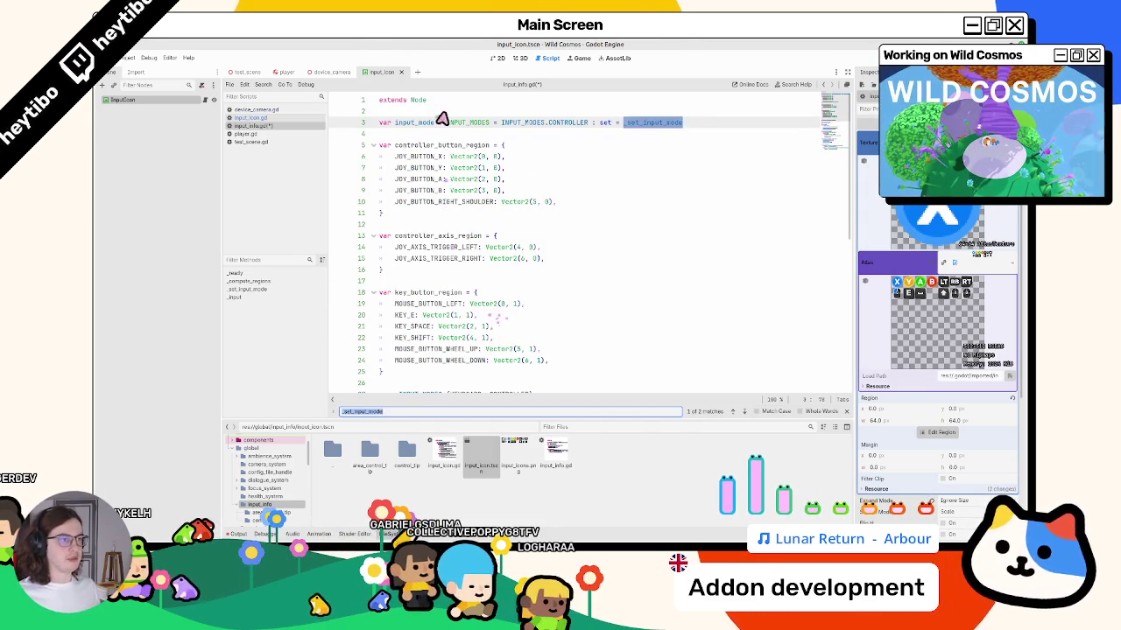
key("Escape")
double_click(415, 122)
key("ctrl+f")
key("Return")
key("Return")
key("Return")
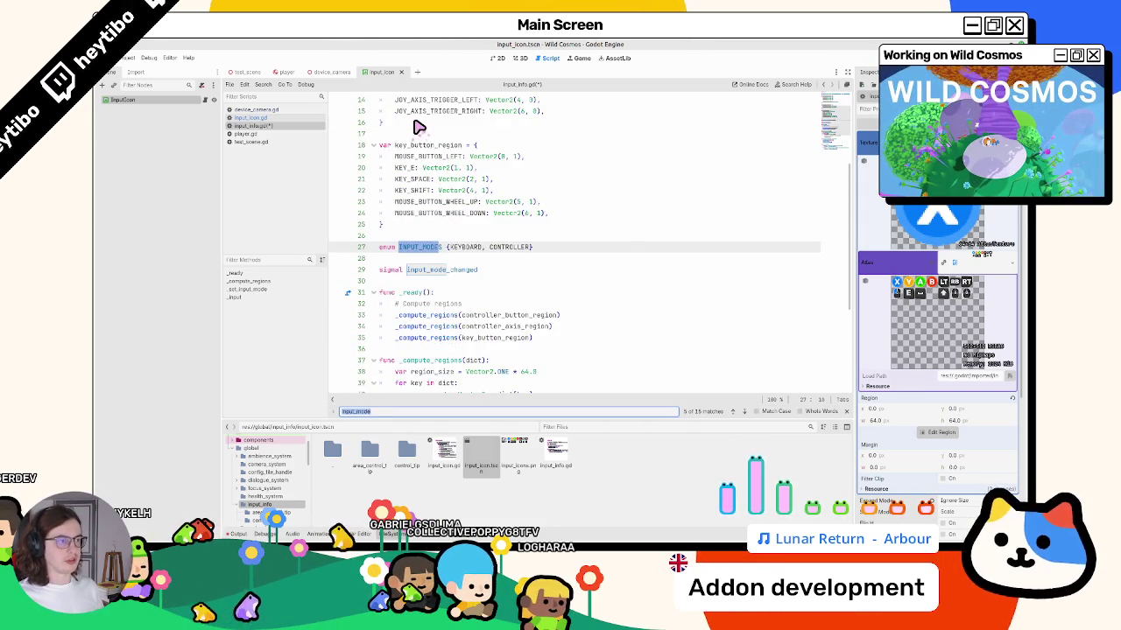
key("Return")
key("Return")
key("Return")
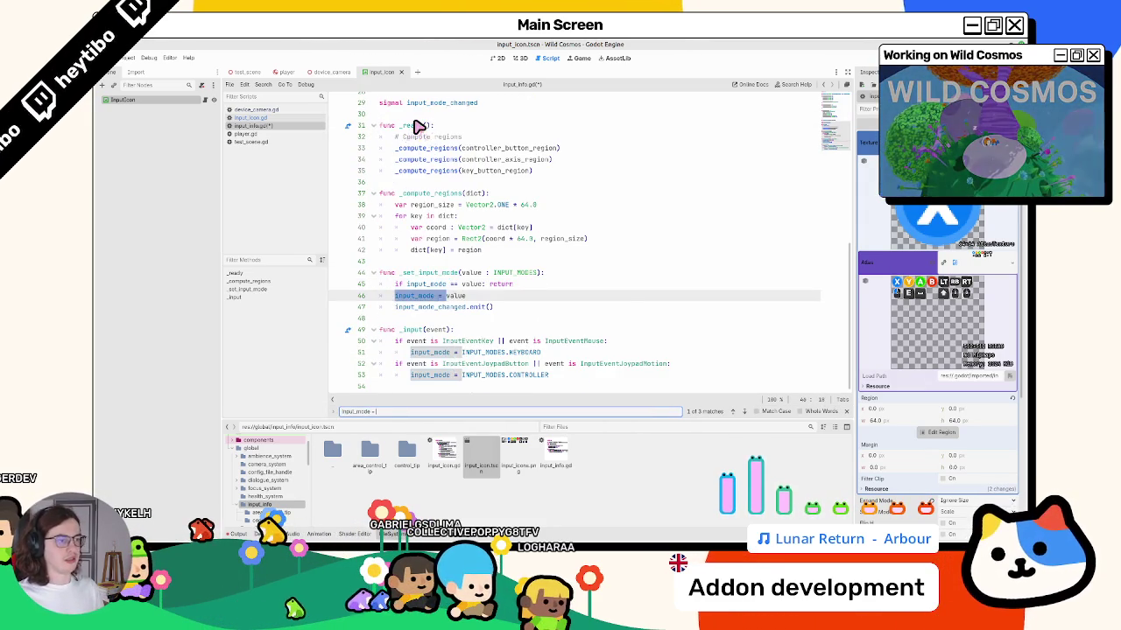
key("Escape")
Add a blank line after line 51 and save input_info.gd.
left_click_drag(467, 318, 446, 308)
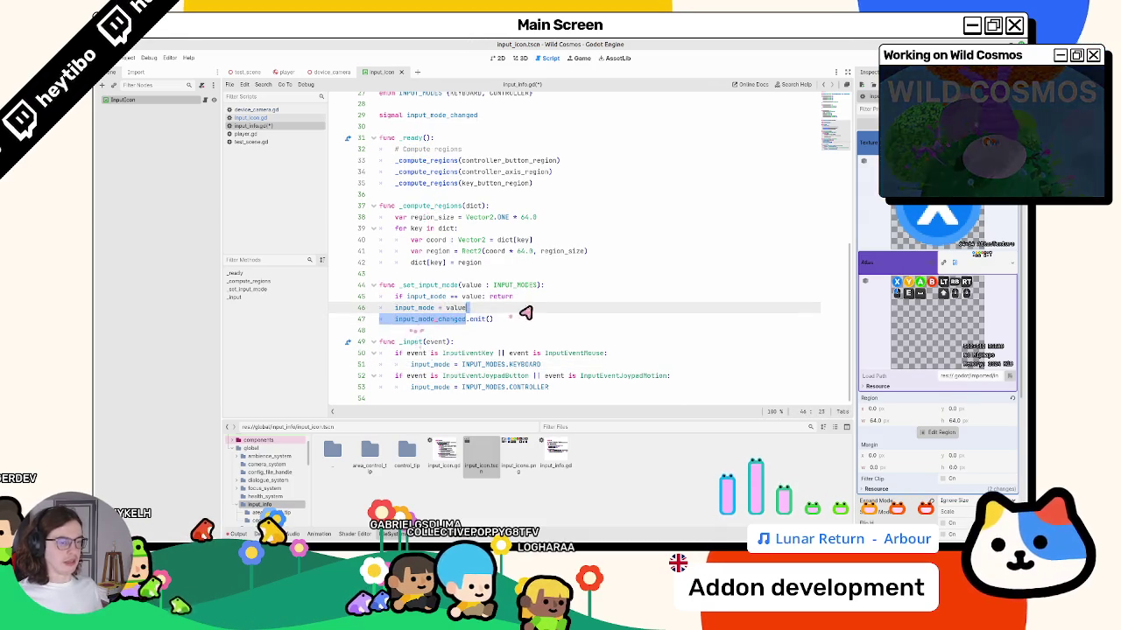
left_click_drag(532, 324, 414, 289)
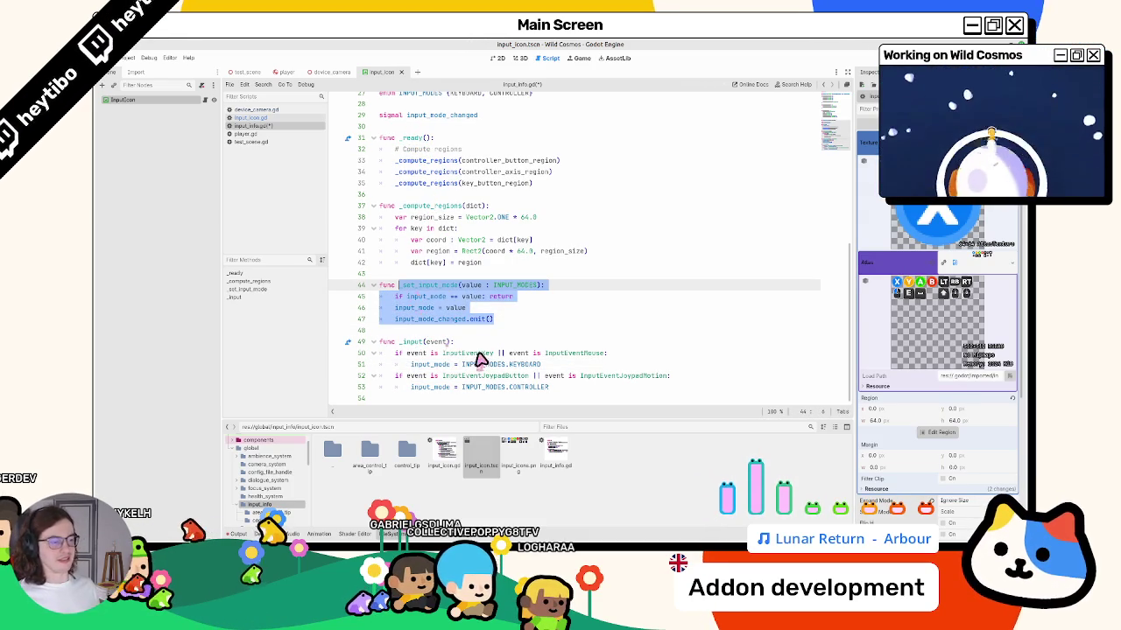
left_click(563, 366)
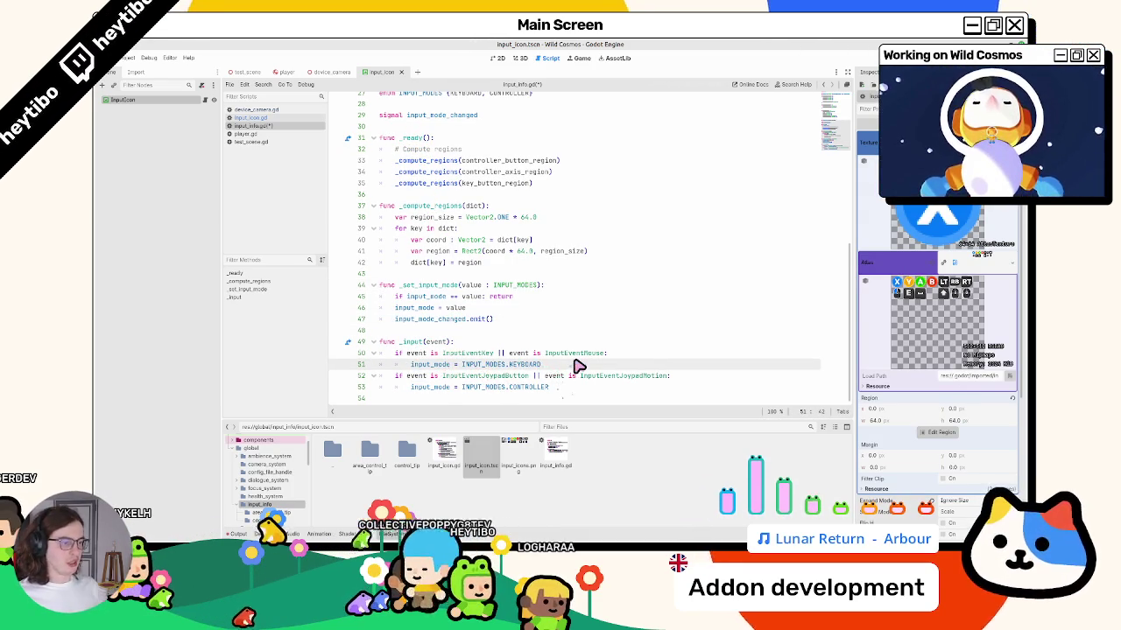
key("Return")
key("ctrl+s")
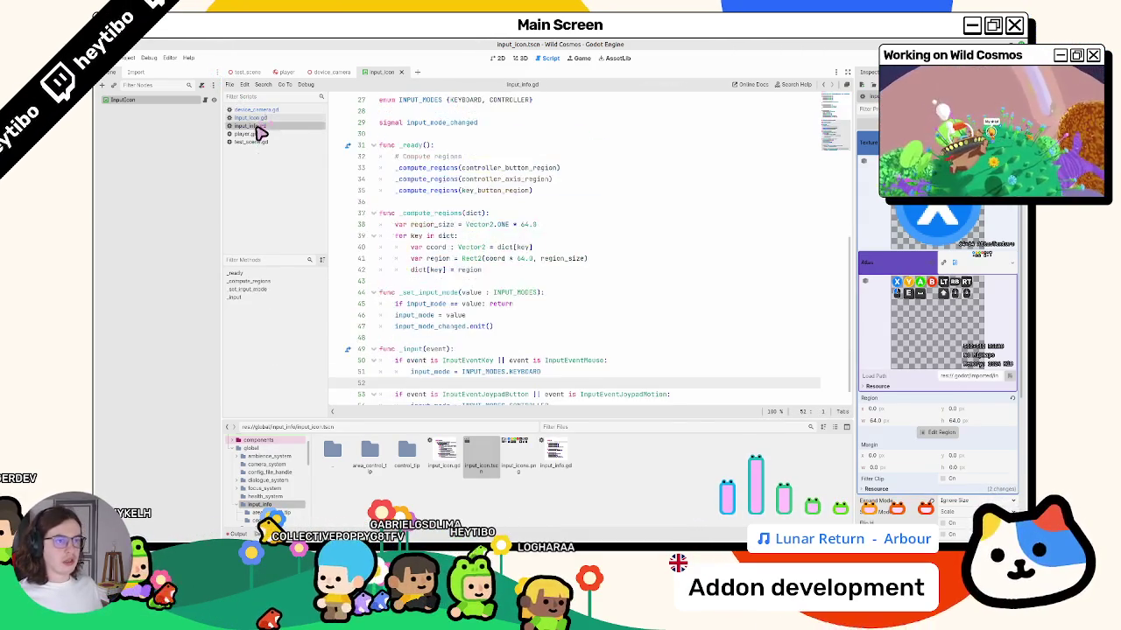
Switch to the input_icon.gd script.
left_click(251, 118)
scroll(490, 297, "down", 2)
scroll(473, 308, "up", 2)
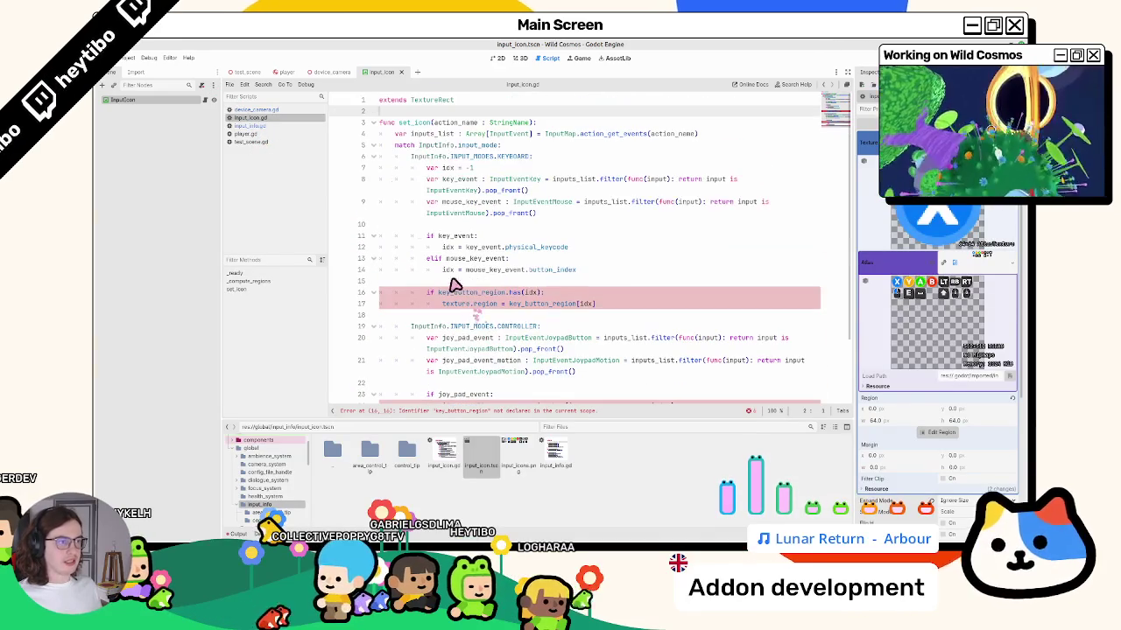
Remove the set_icon function through the end of file from input_icon.gd.
triple_click(427, 125)
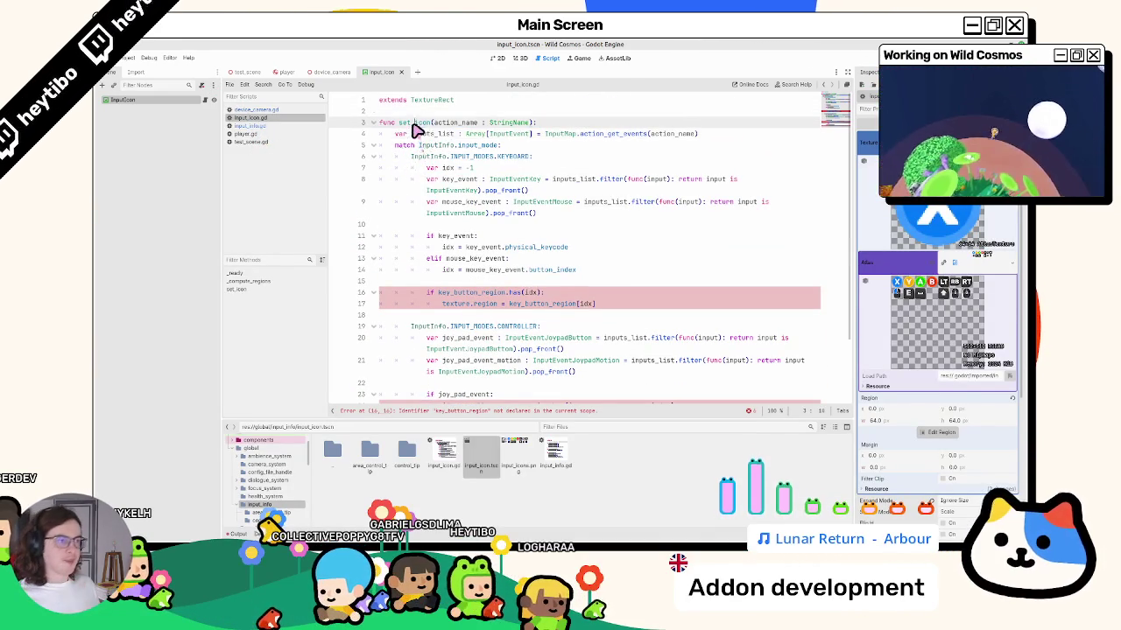
key("ctrl+shift+End")
key("BackSpace")
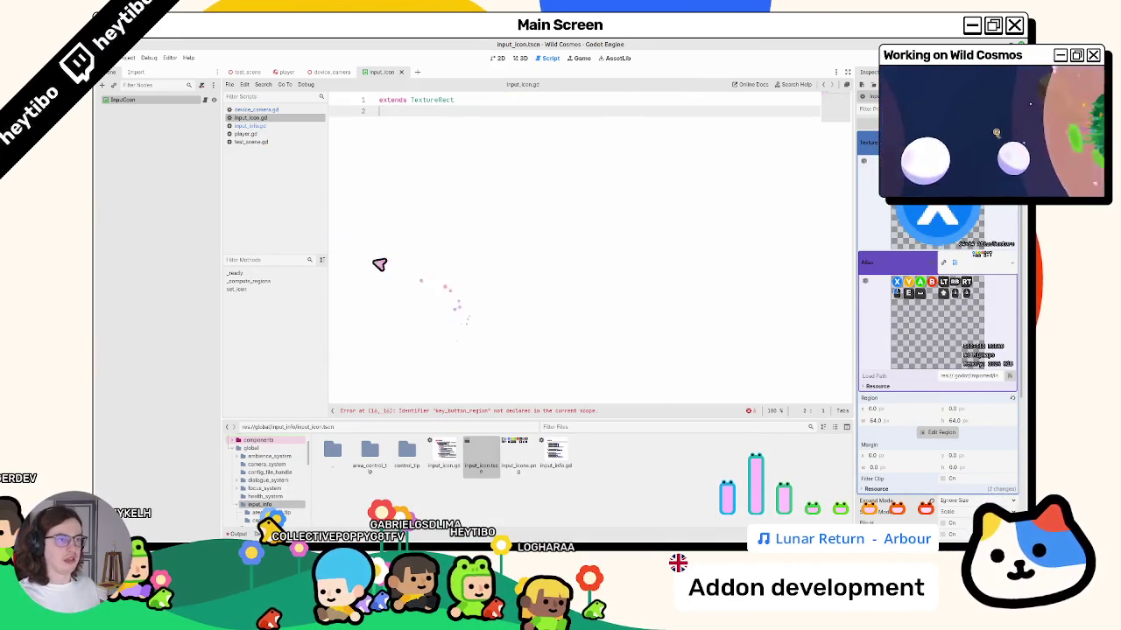
Paste set_icon into input_info.gd and begin renaming it to get_icon with a -> return arrow.
left_click(256, 127)
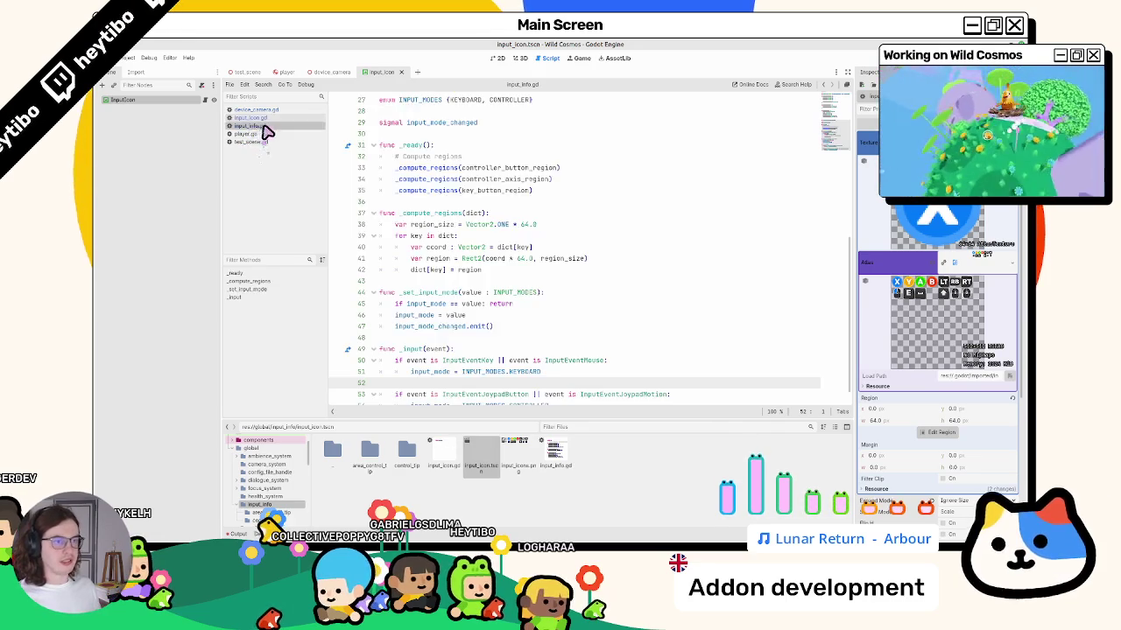
key("ctrl+v")
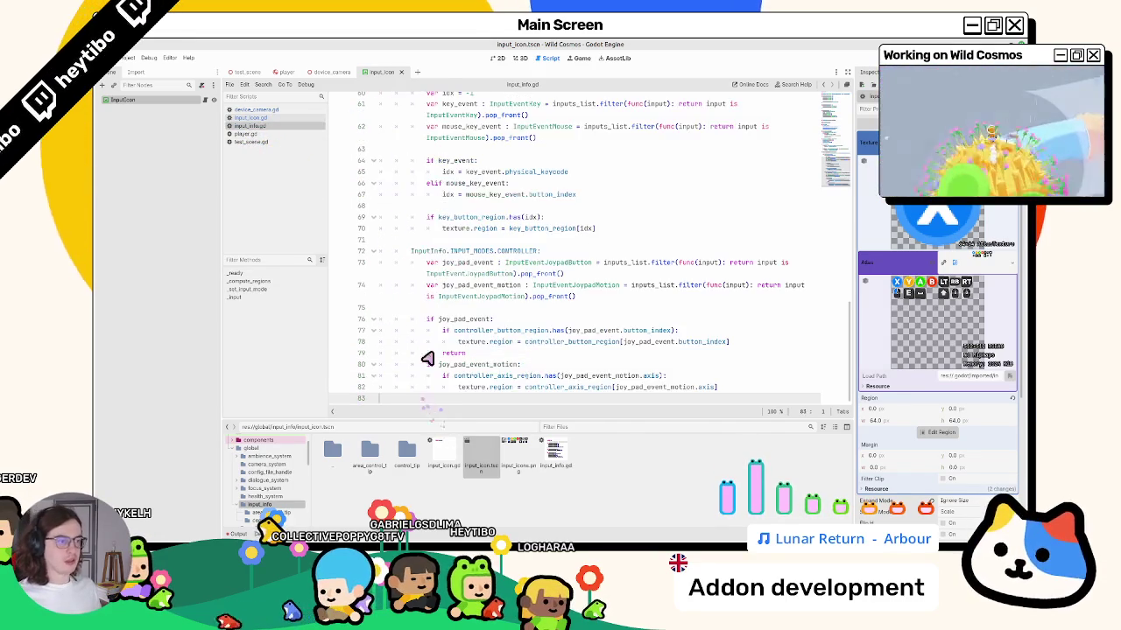
scroll(421, 343, "up", 5)
double_click(415, 326)
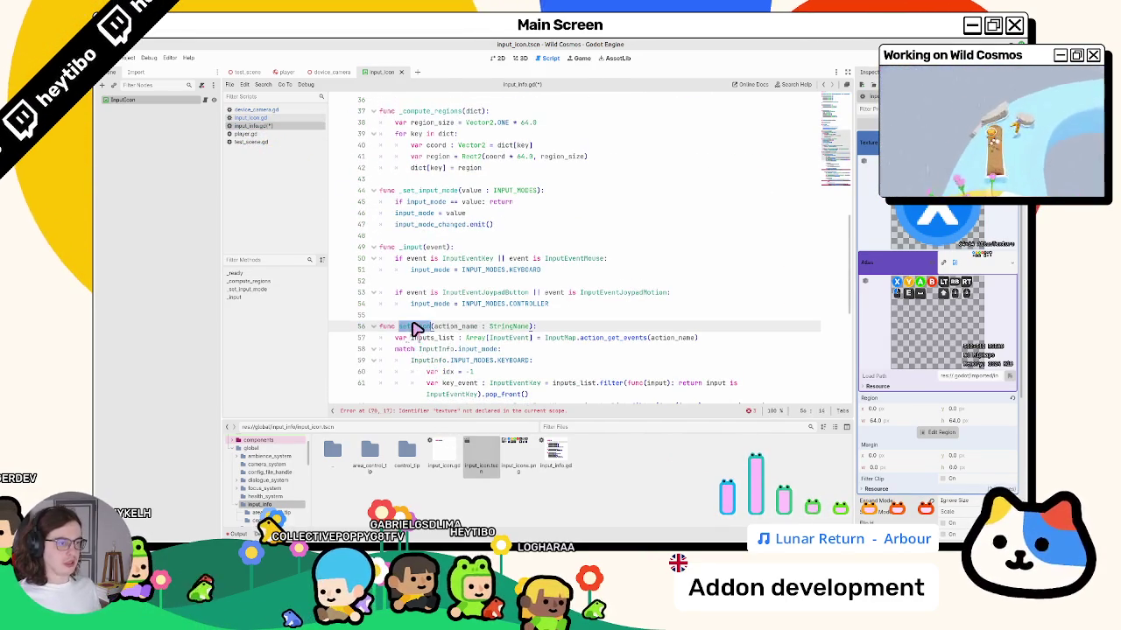
type("put")
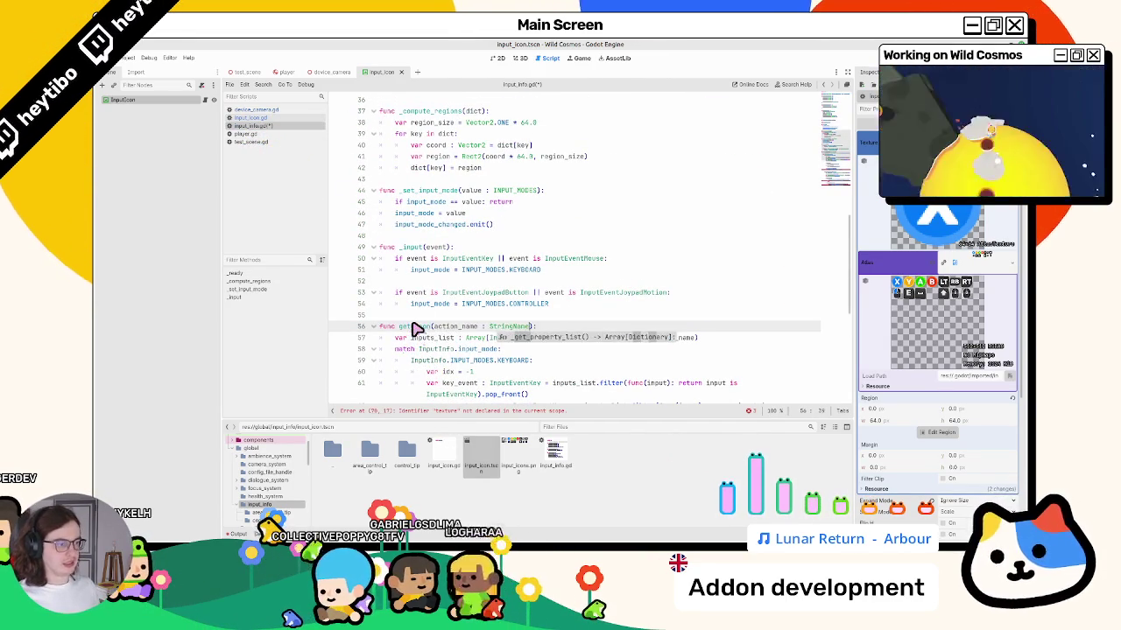
type(" -")
type(":")
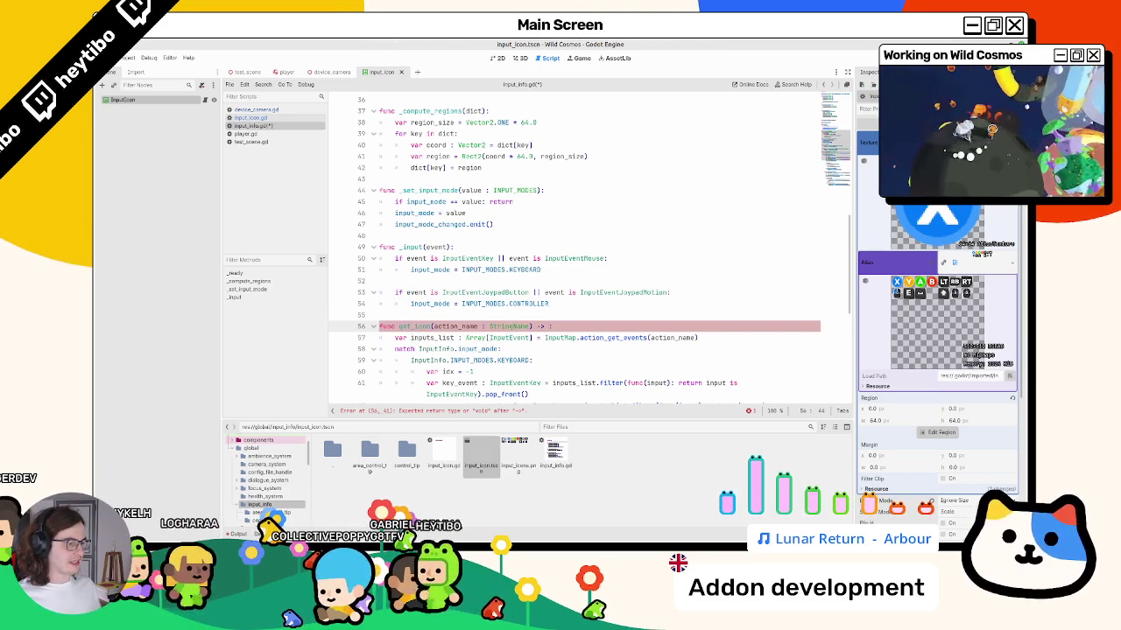
Review the texture.region assignments on lines 70 and 82.
scroll(474, 282, "down", 8)
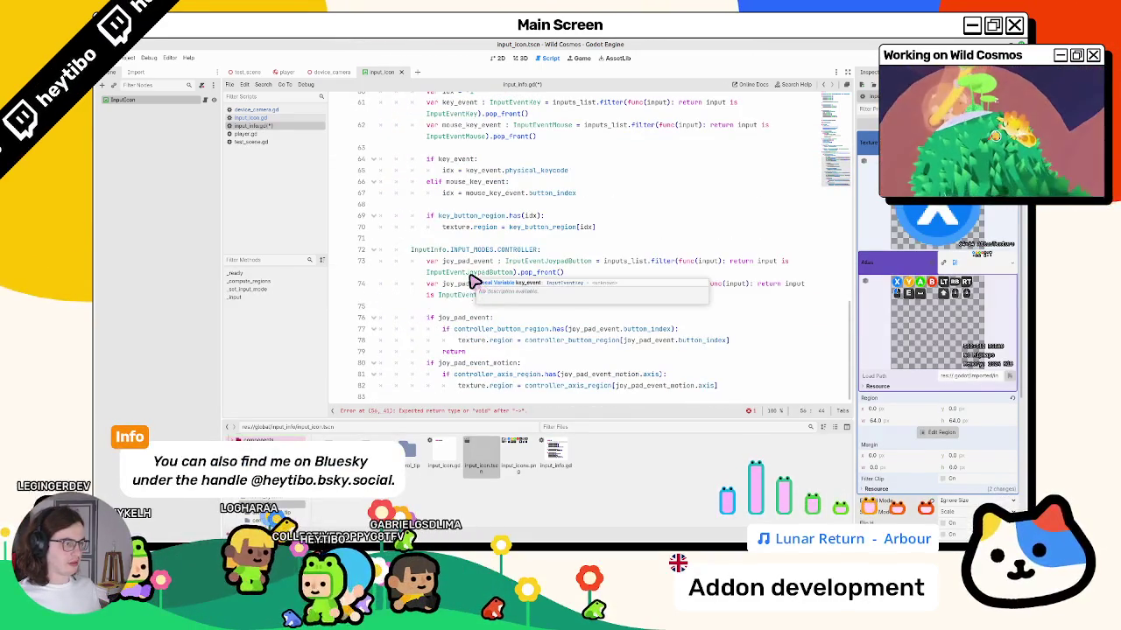
left_click_drag(457, 387, 515, 390)
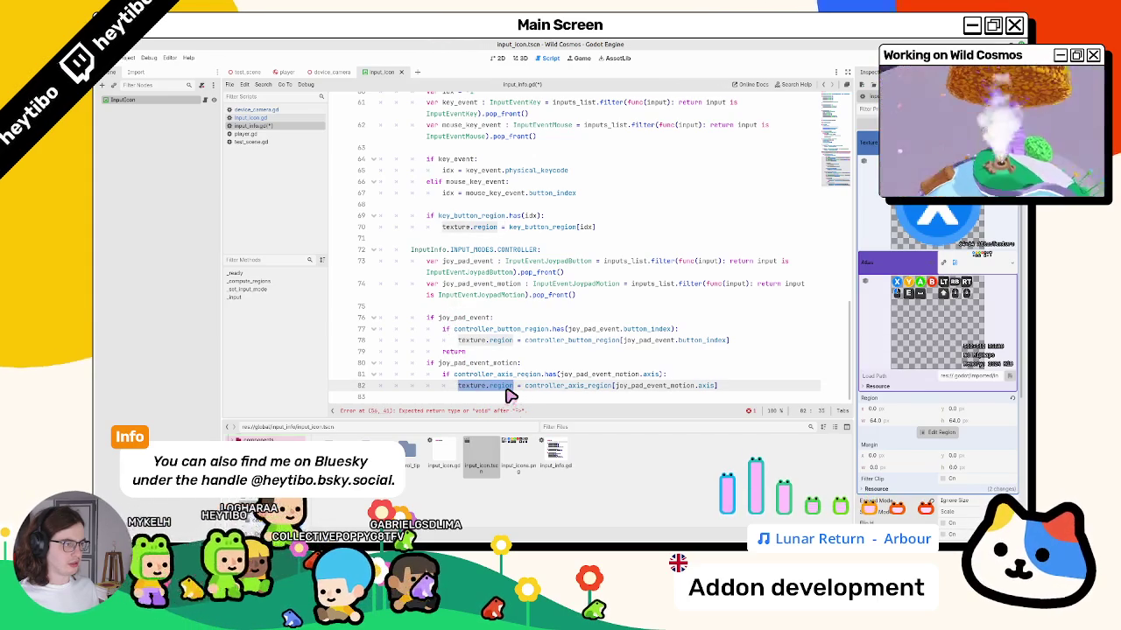
left_click_drag(497, 227, 443, 230)
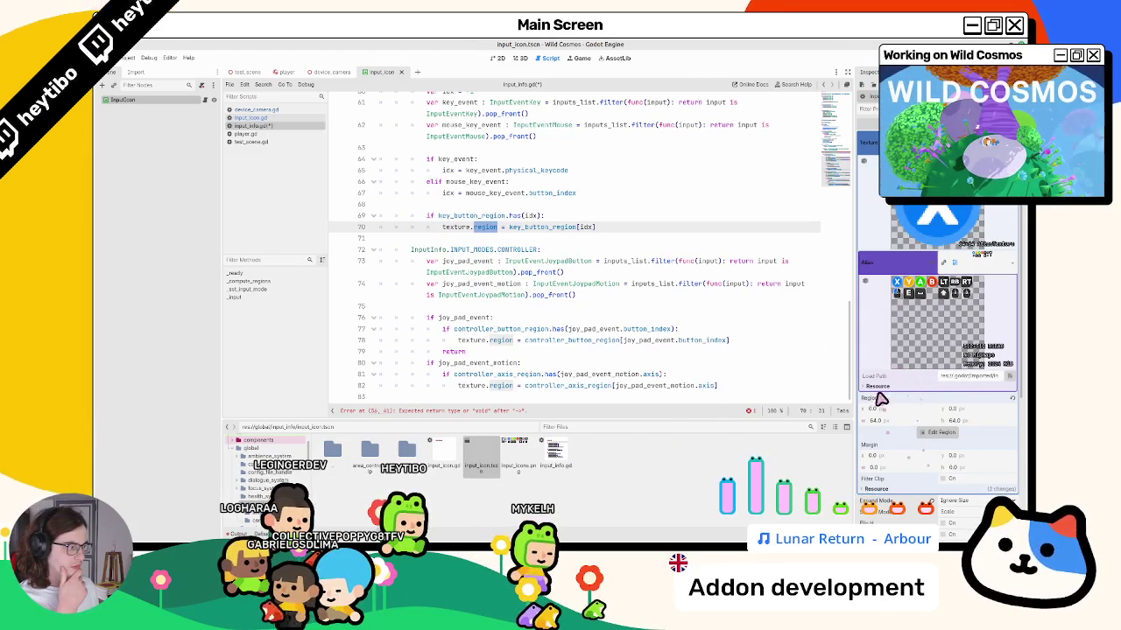
Expand the AtlasTexture's Resource section in the Inspector to show Local to Scene and Path.
left_click(937, 214)
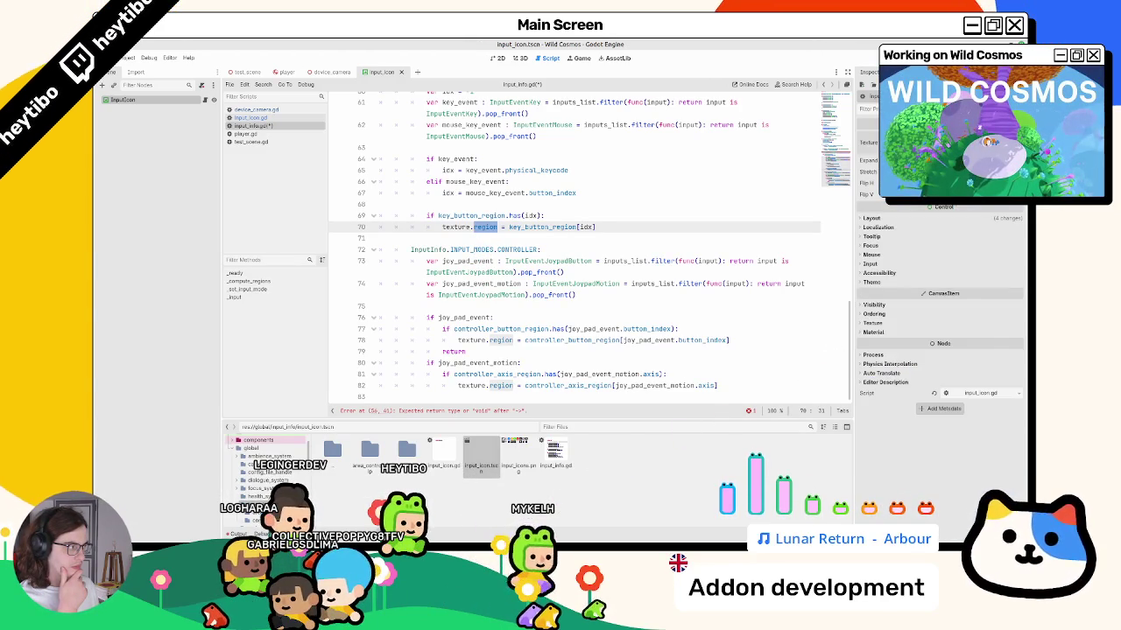
left_click(937, 143)
left_click(992, 273)
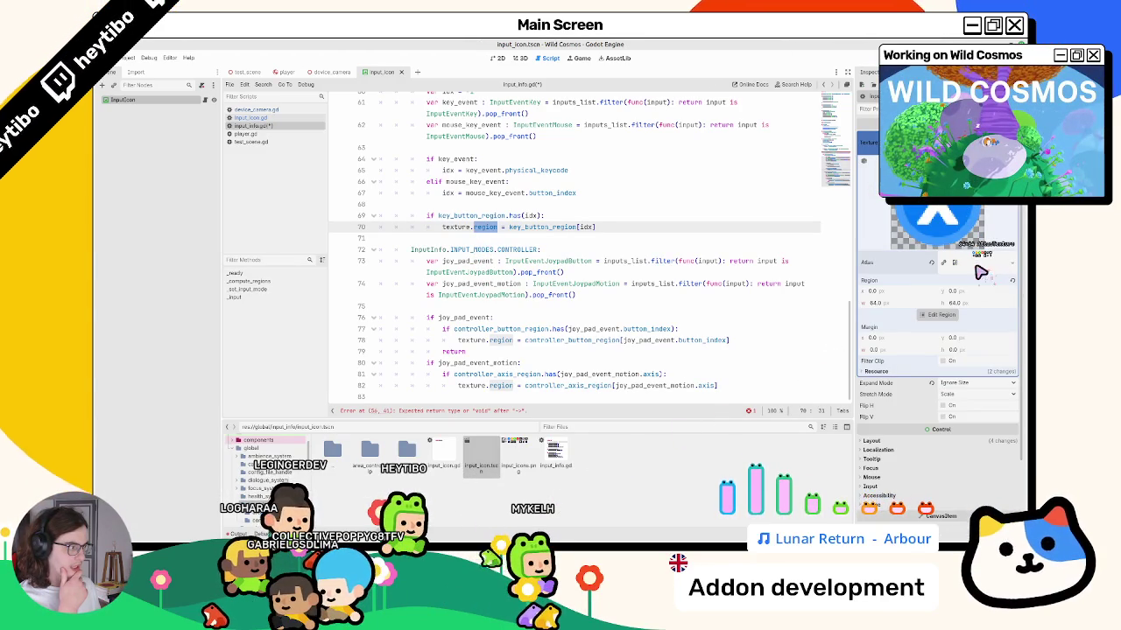
left_click(879, 372)
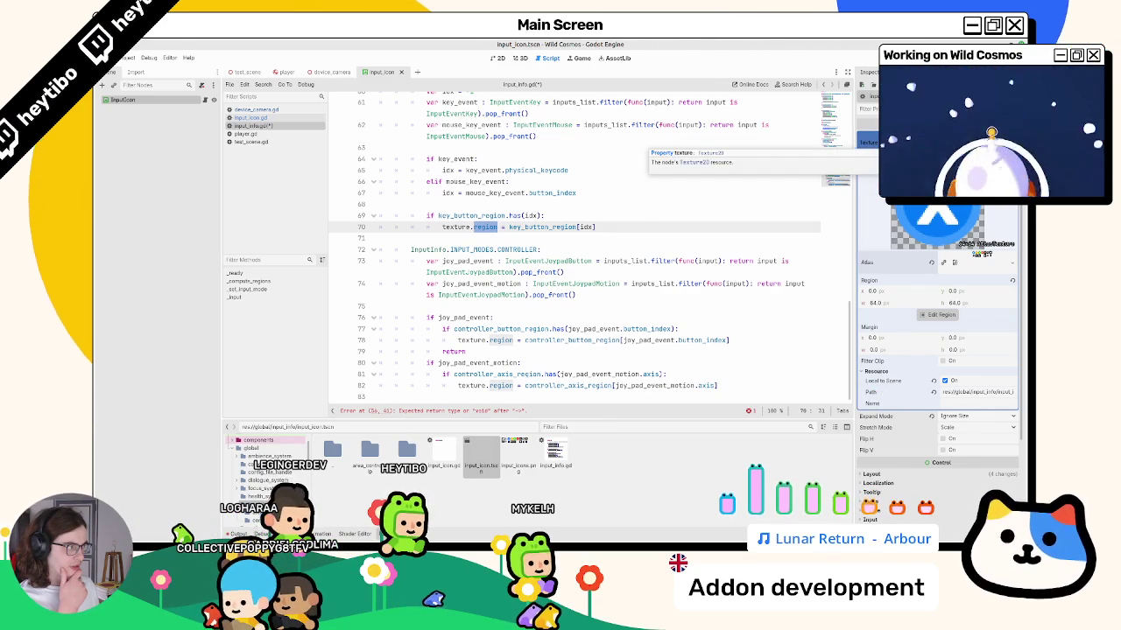
Jump to key_button_region's definition and inspect the Rect2 used to build regions.
scroll(549, 239, "up", 4)
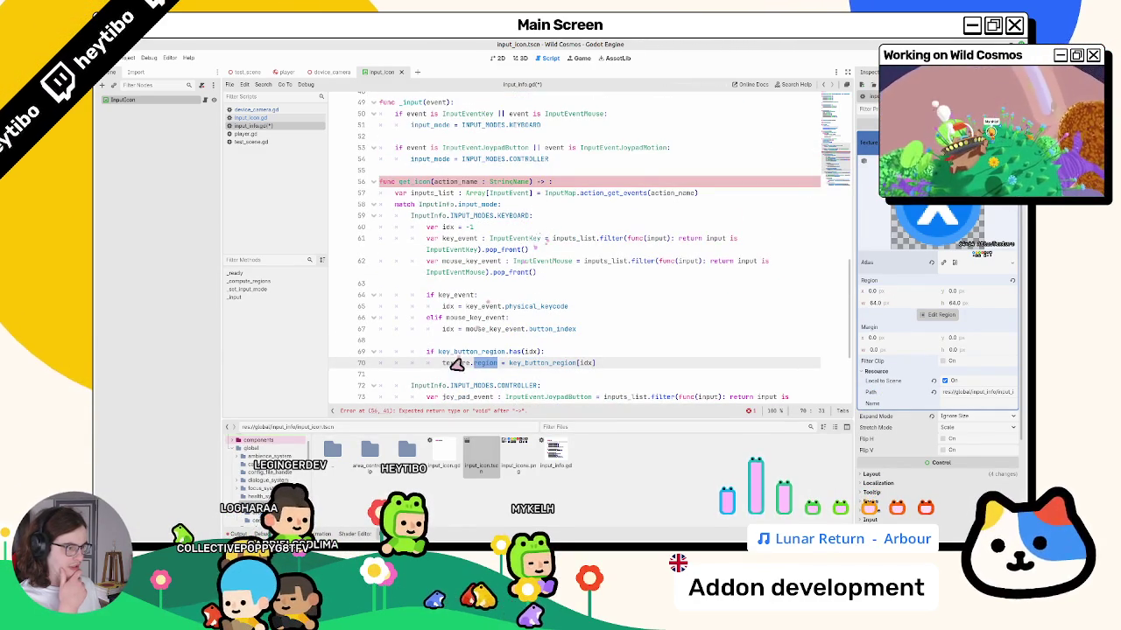
double_click(575, 362)
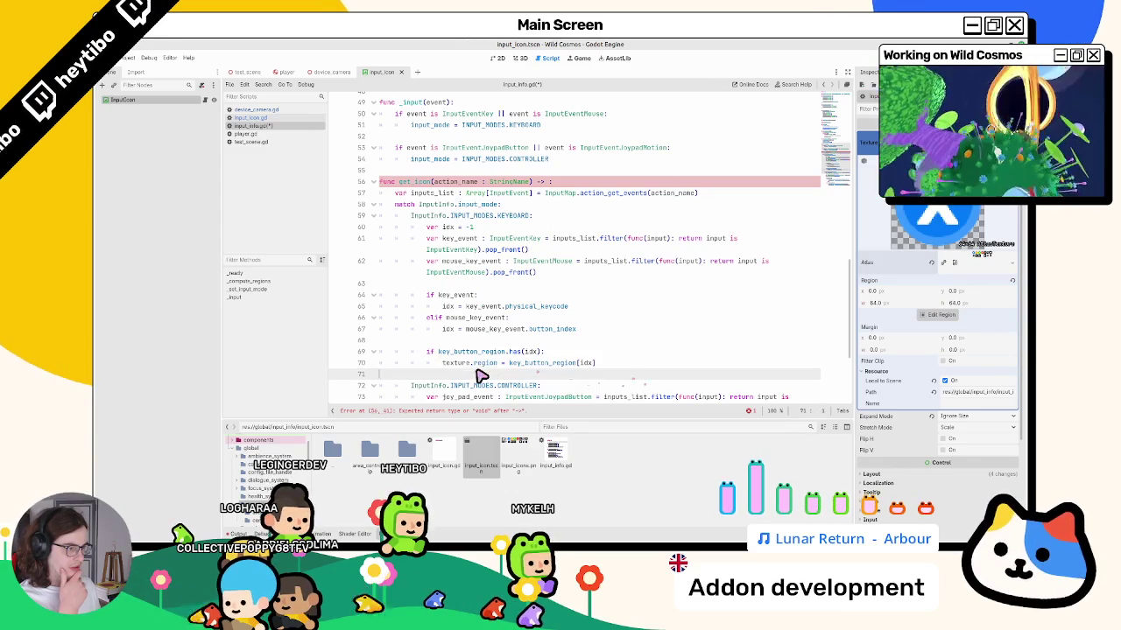
left_click(568, 366, "ctrl")
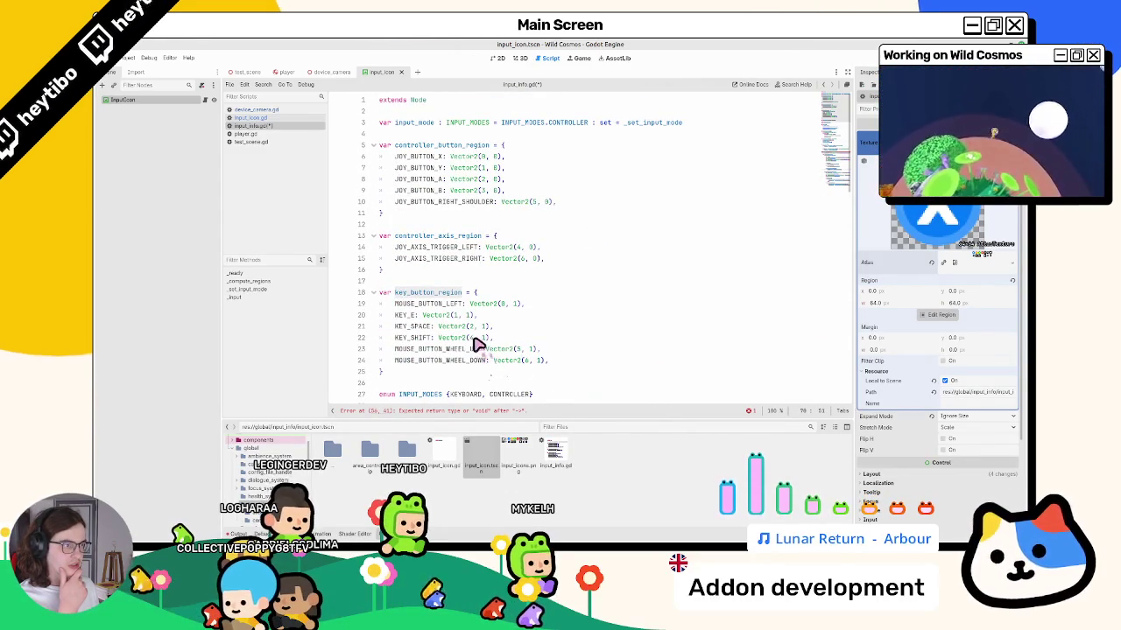
scroll(469, 335, "down", 1)
scroll(466, 334, "down", 6)
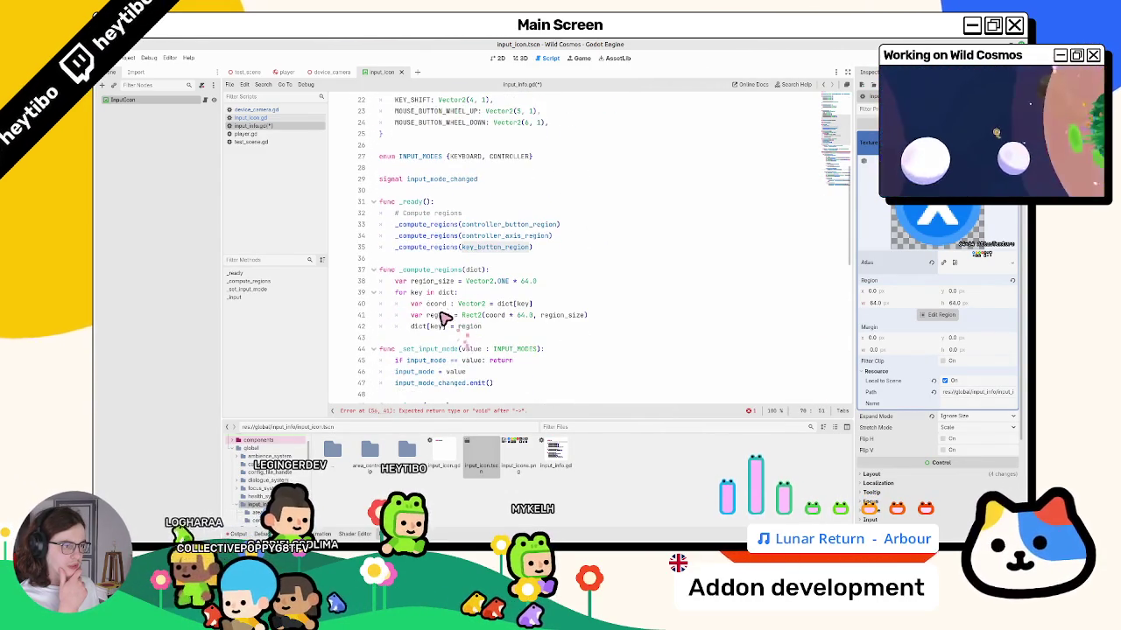
double_click(469, 316)
scroll(475, 318, "down", 6)
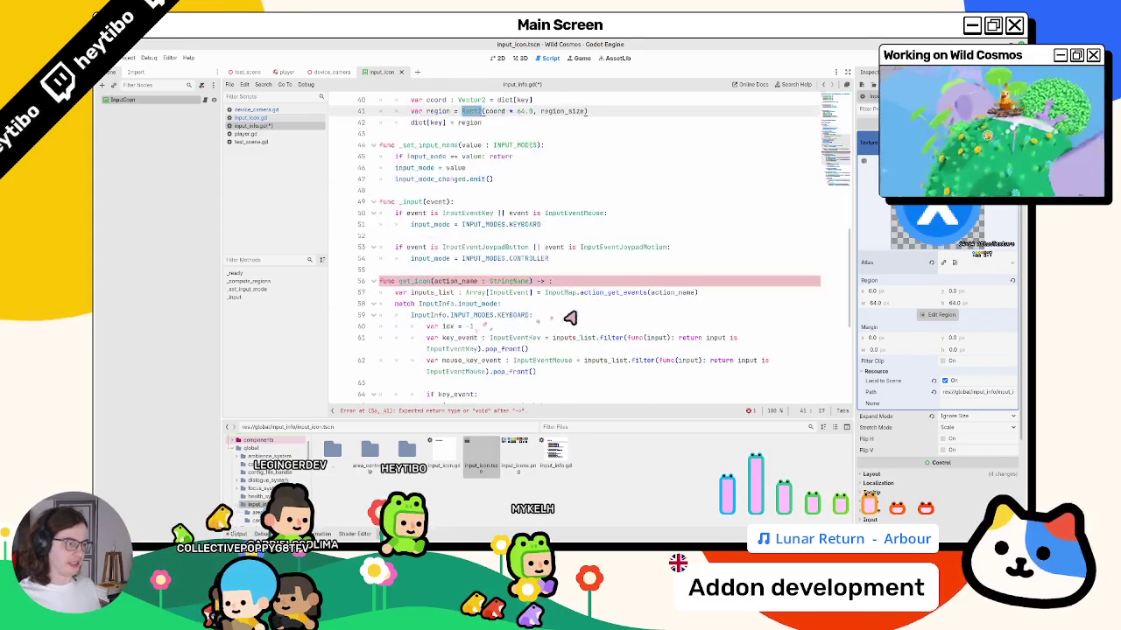
Make line 70 return key_button_region[idx] instead of setting texture.region.
left_click(545, 287)
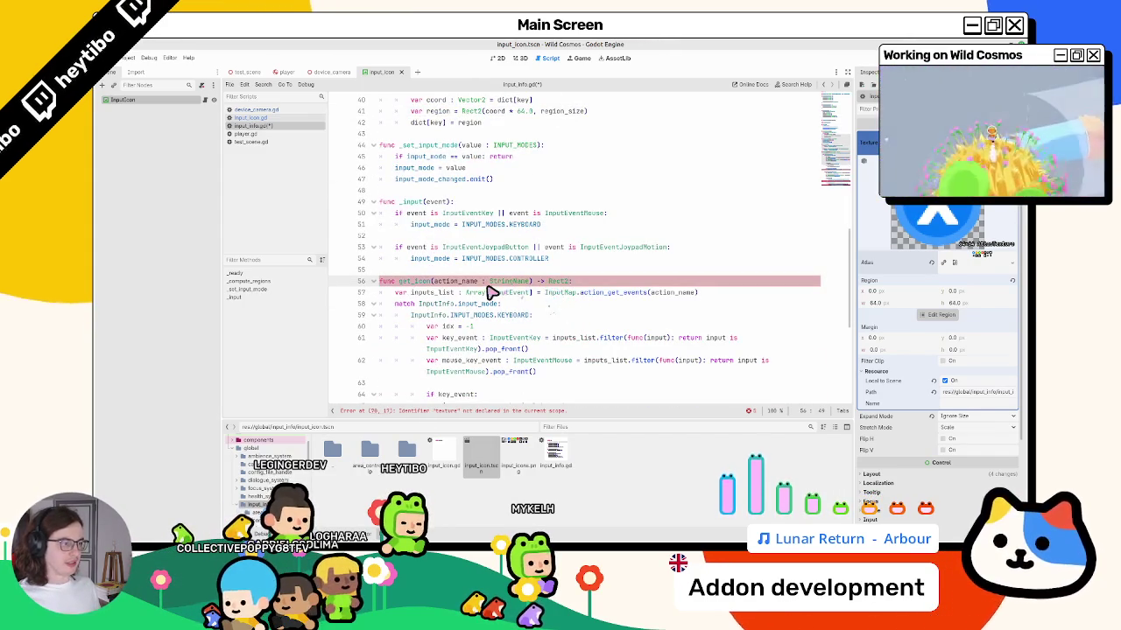
scroll(490, 290, "up", 10)
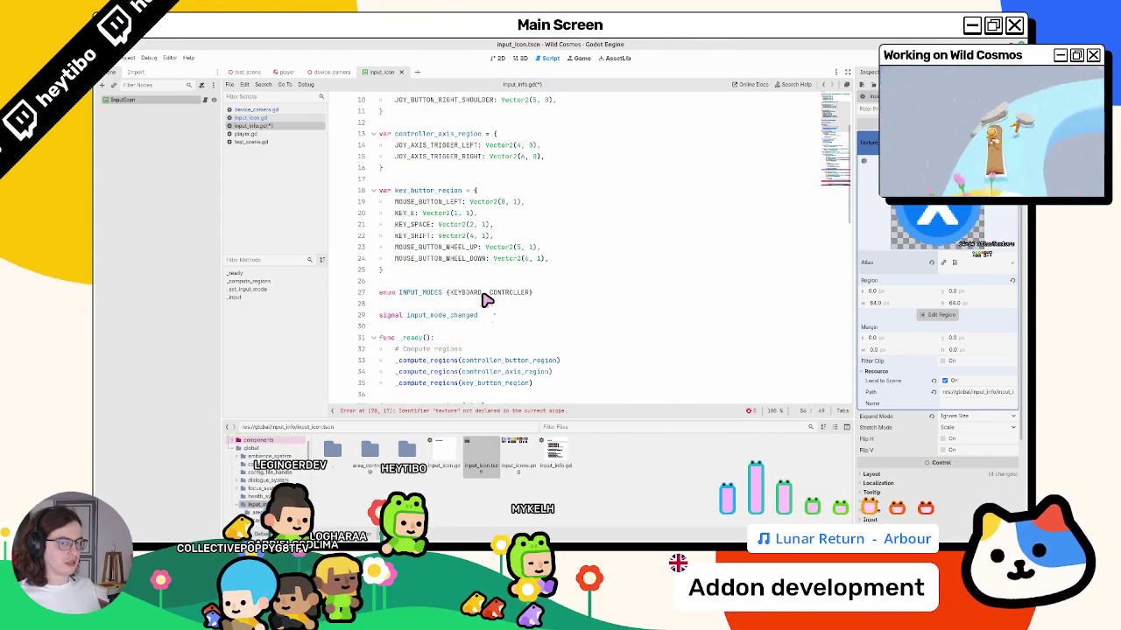
scroll(487, 301, "down", 6)
scroll(487, 301, "down", 8)
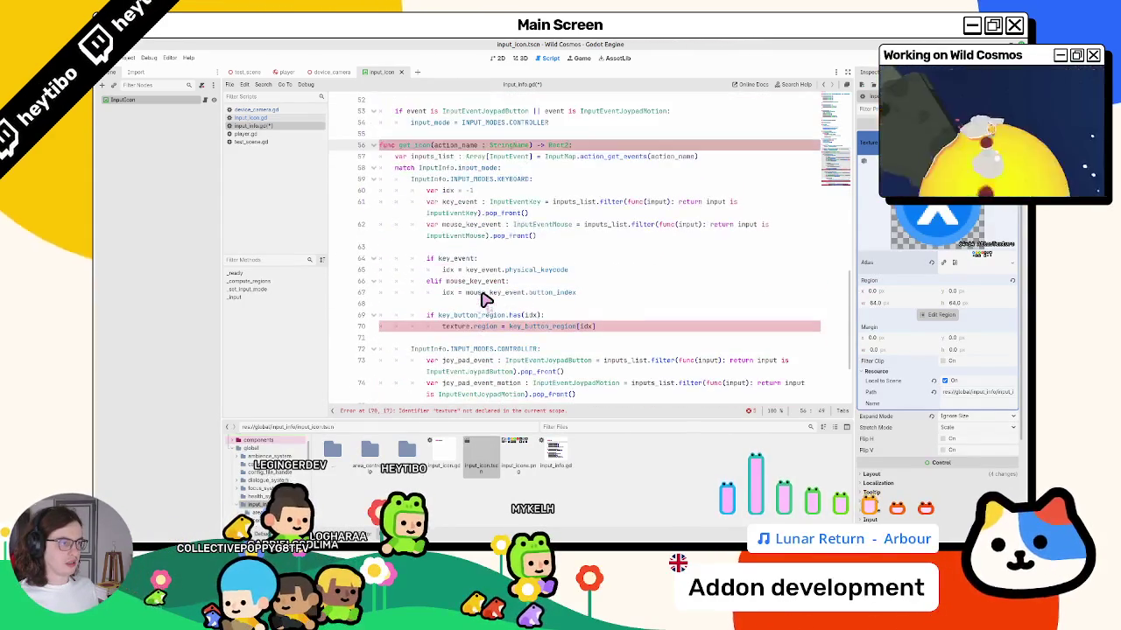
scroll(484, 299, "down", 3)
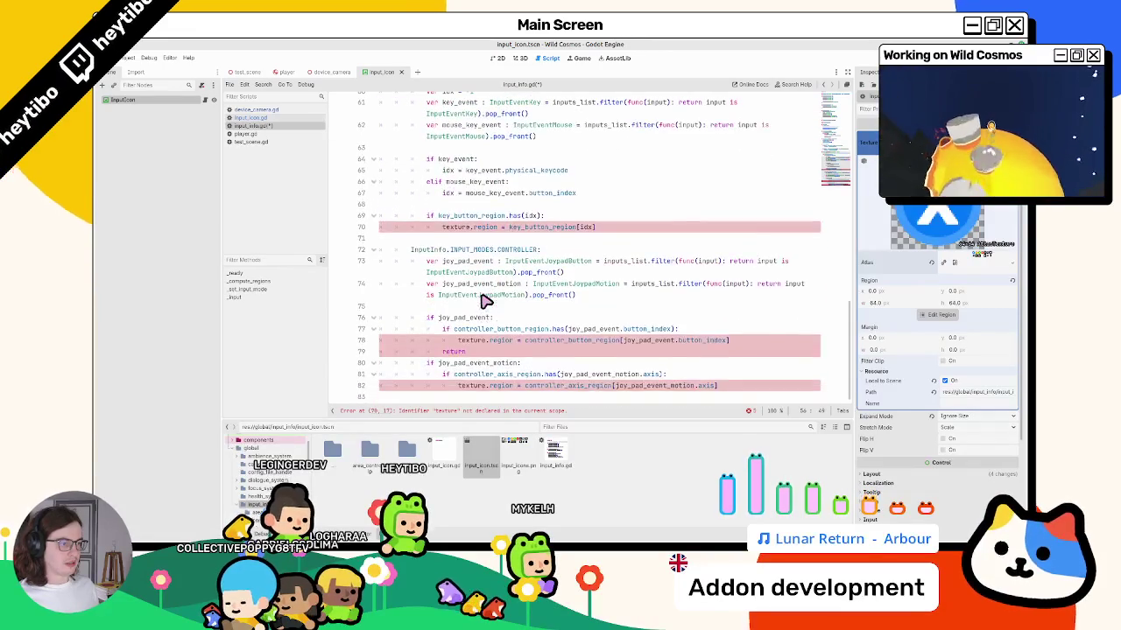
double_click(459, 352)
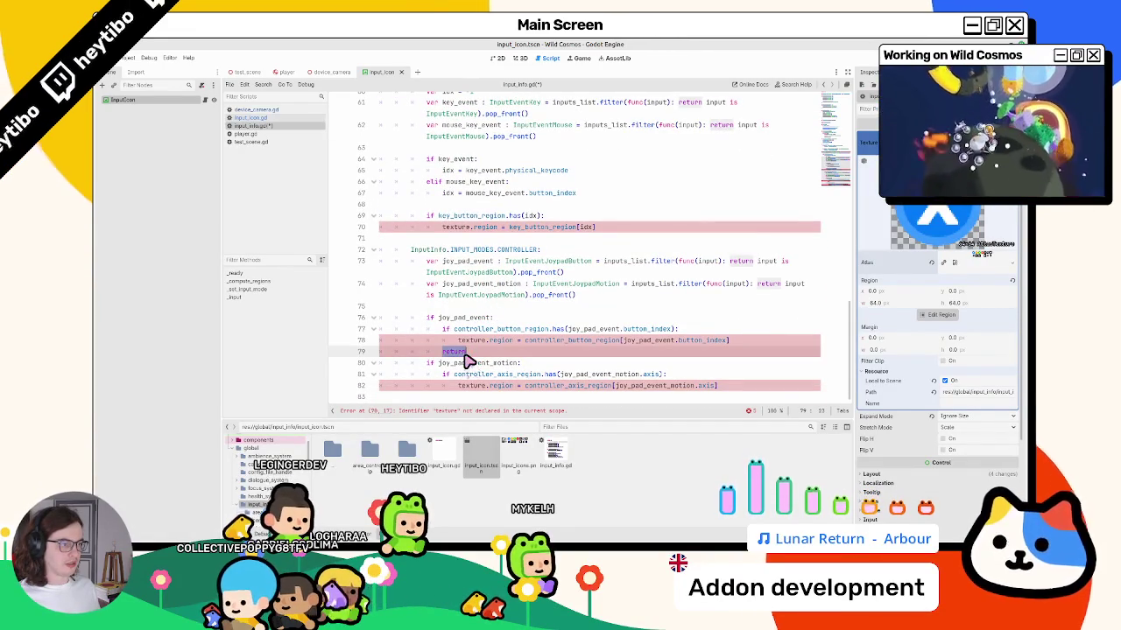
double_click(456, 228)
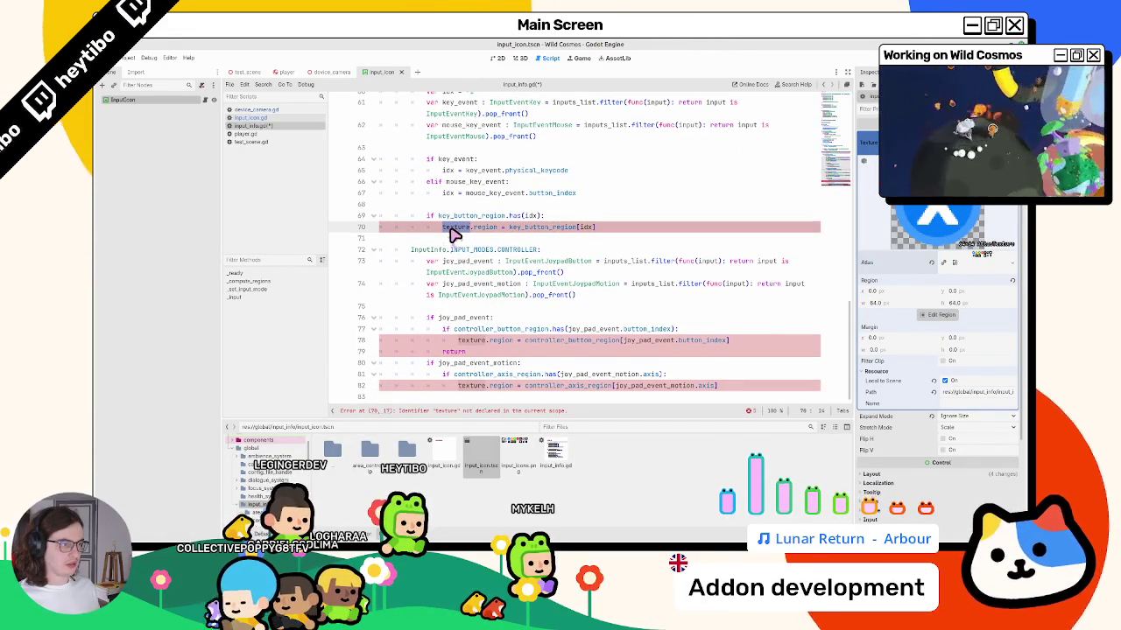
double_click(543, 228)
key("End")
key("shift+Home")
type("return")
key("Delete")
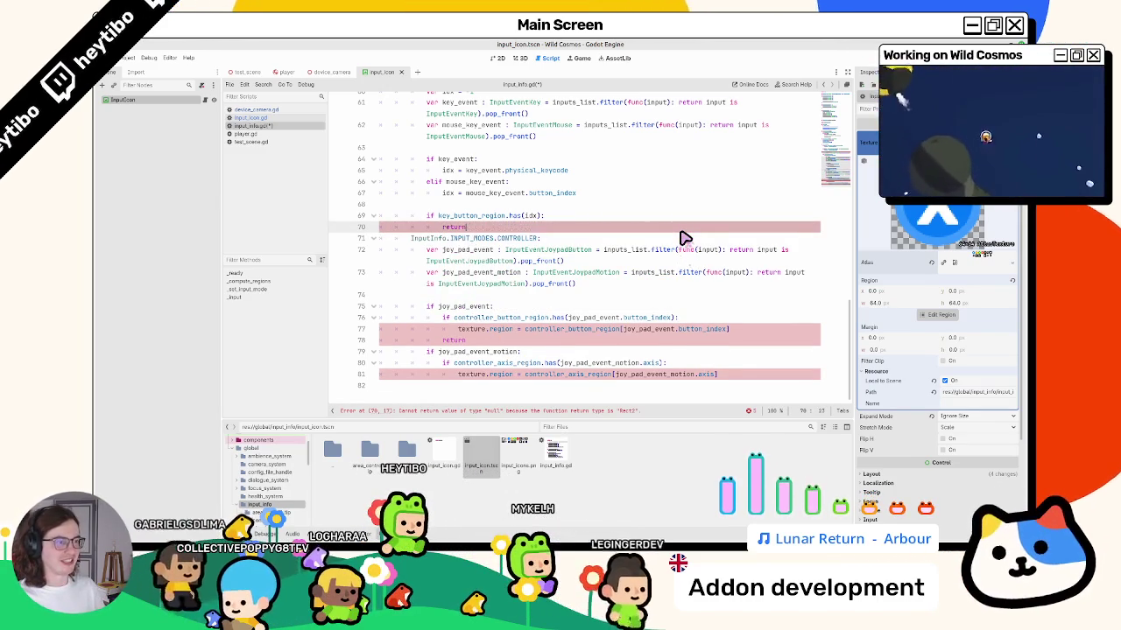
type("key_button_region[idx]")
key("Return")
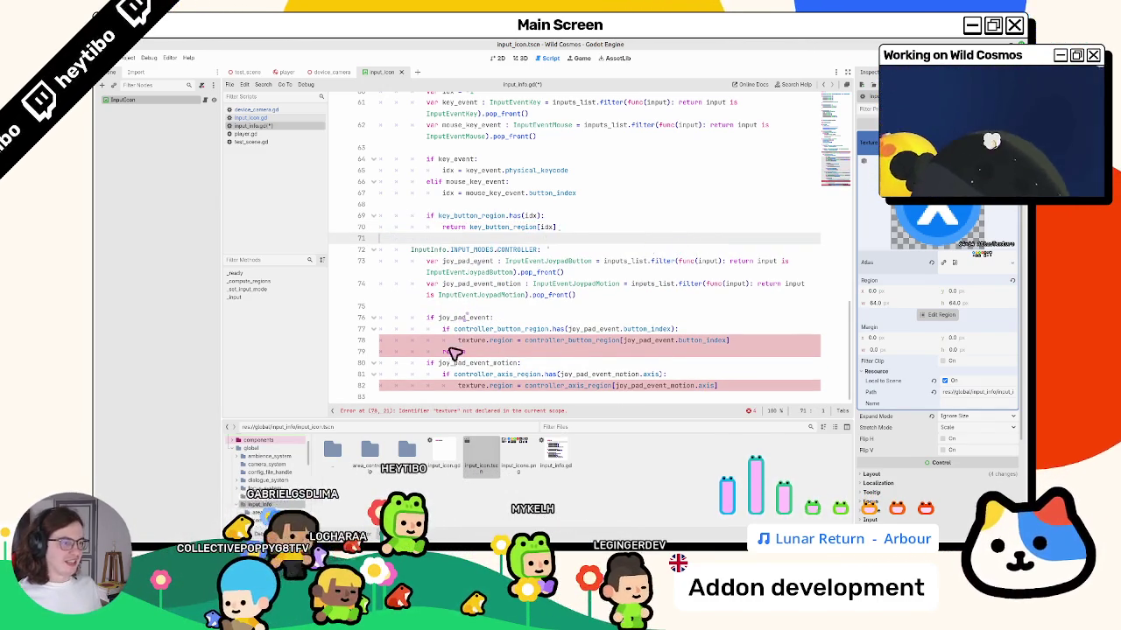
Turn line 78 into a return of the controller_button_region lookup and delete the separate return.
double_click(554, 342)
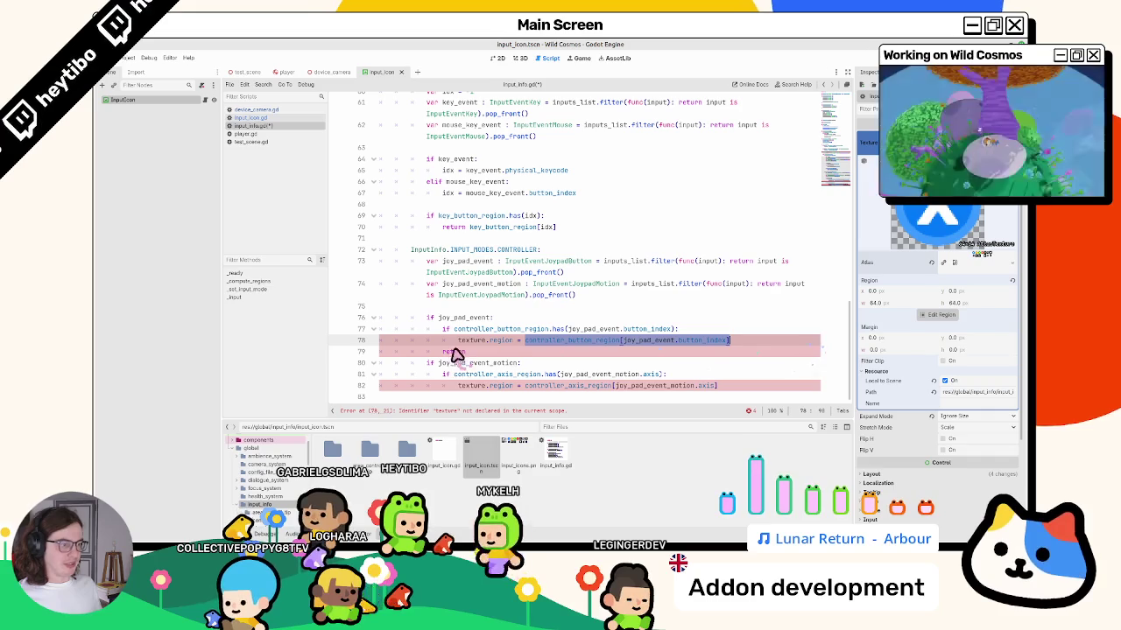
left_click(467, 344)
key("Down")
key("ctrl+shift+k")
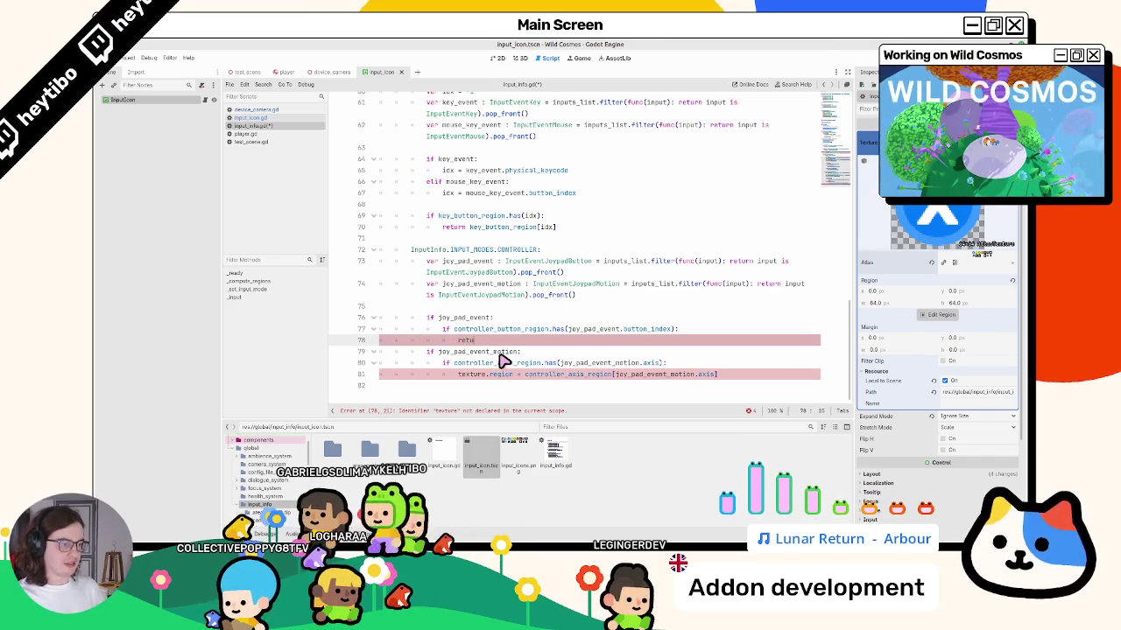
key("Up")
key("ctrl+shift+Right")
key("ctrl+shift+Right")
key("ctrl+shift+Right")
type("return controller_button_region[joy_pad_event.button_index")
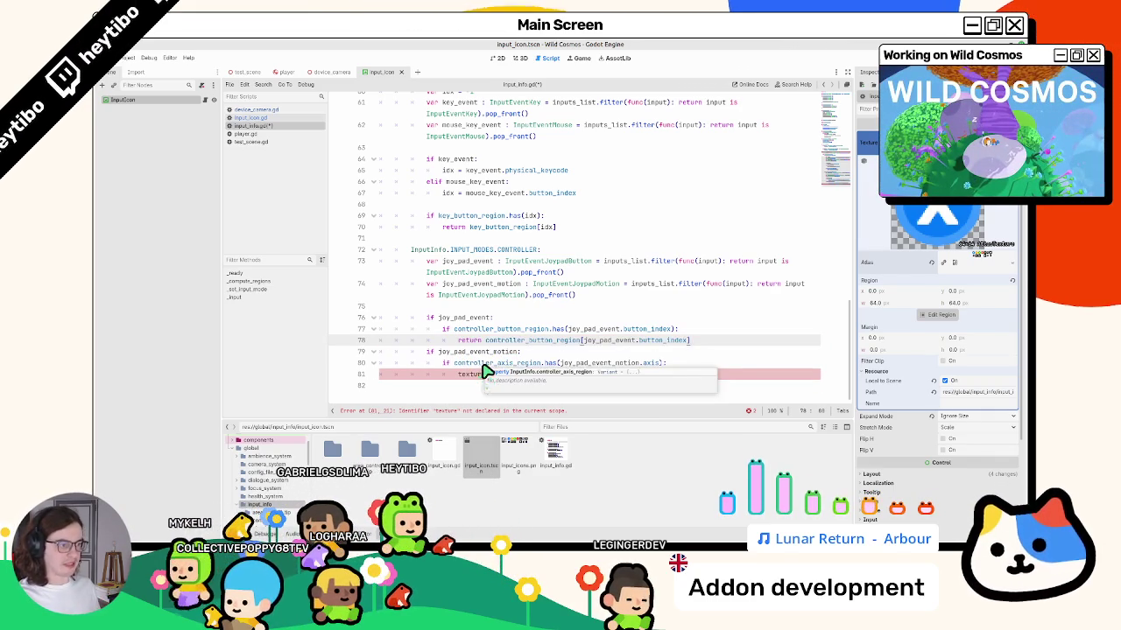
key("Return")
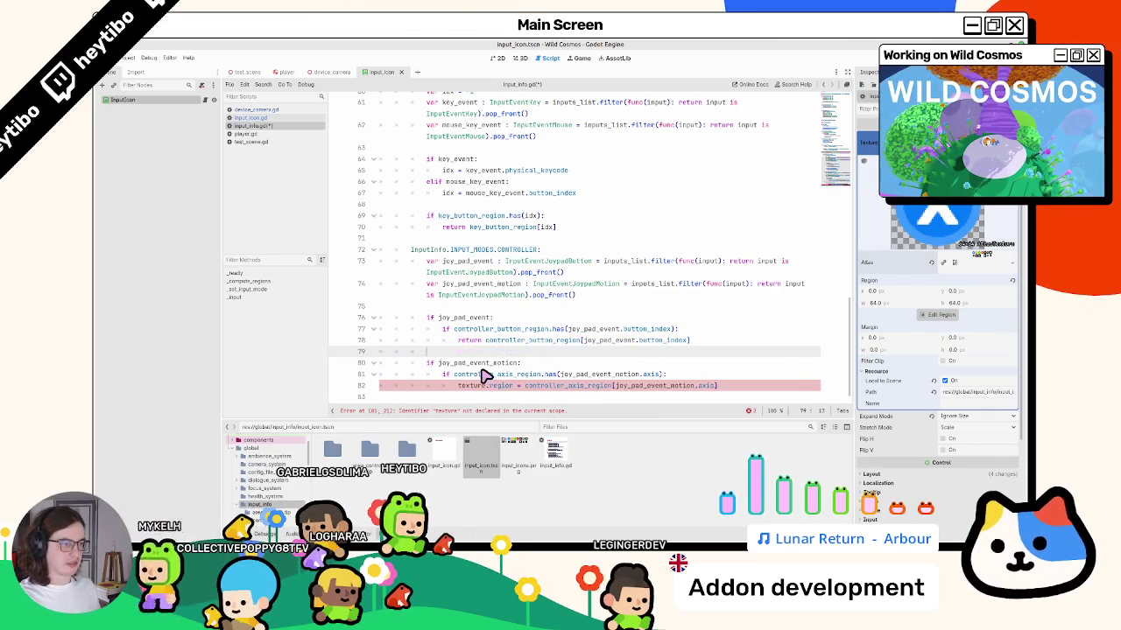
Make line 82 return the controller_axis_region lookup, removing the leftover texture.region assignment.
left_click_drag(457, 387, 718, 386)
key("ctrl+c")
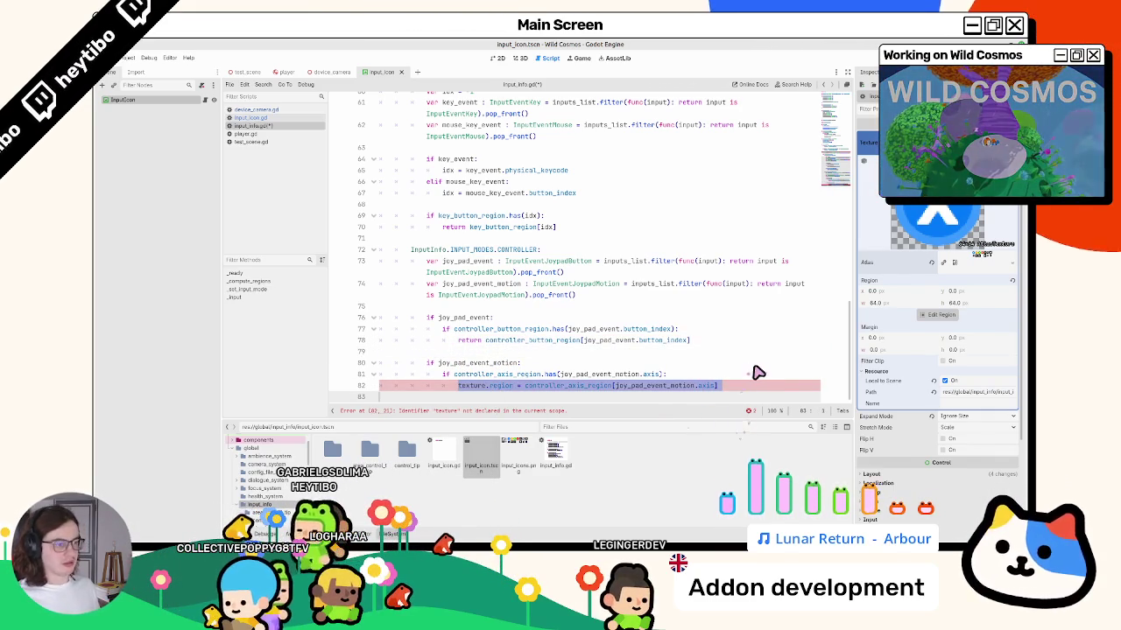
type("return")
key("ctrl+v")
key("Return")
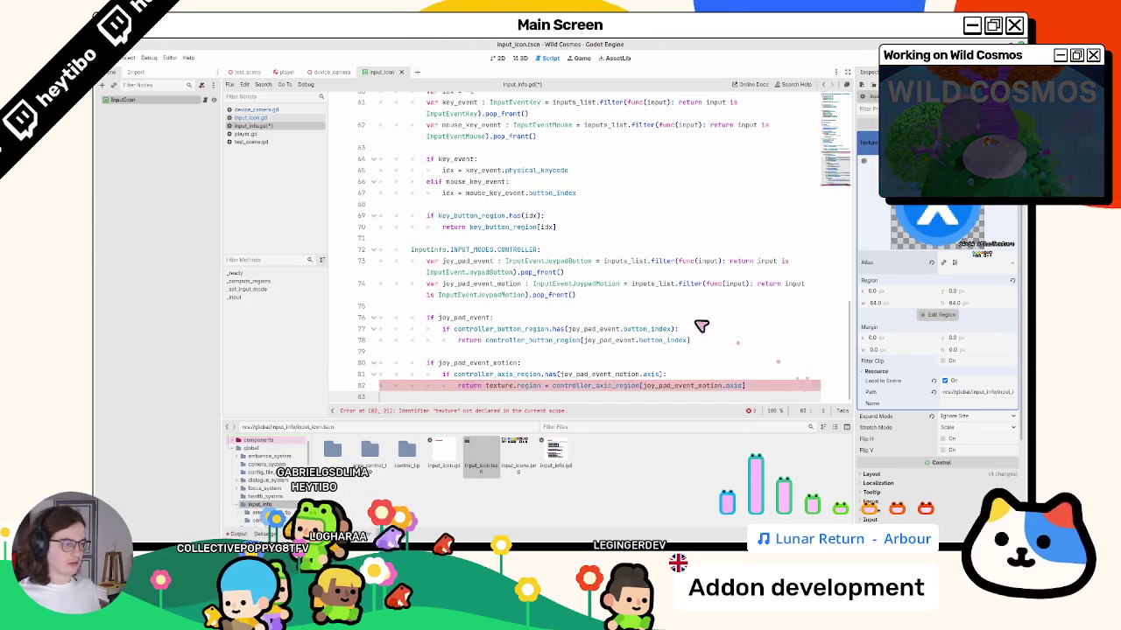
left_click(551, 386)
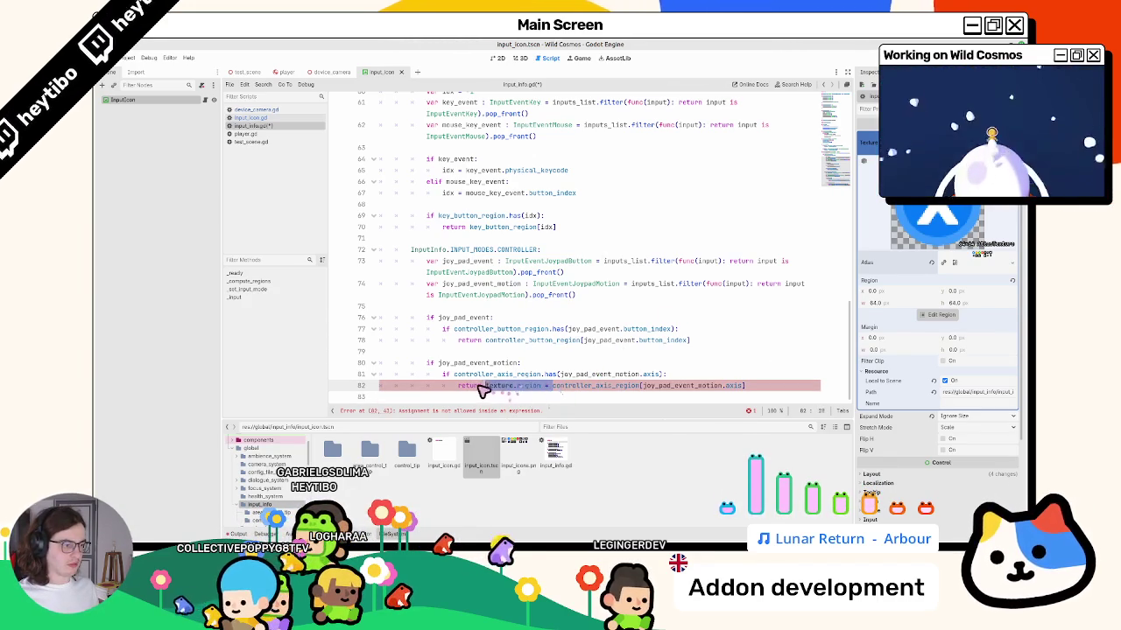
key("BackSpace")
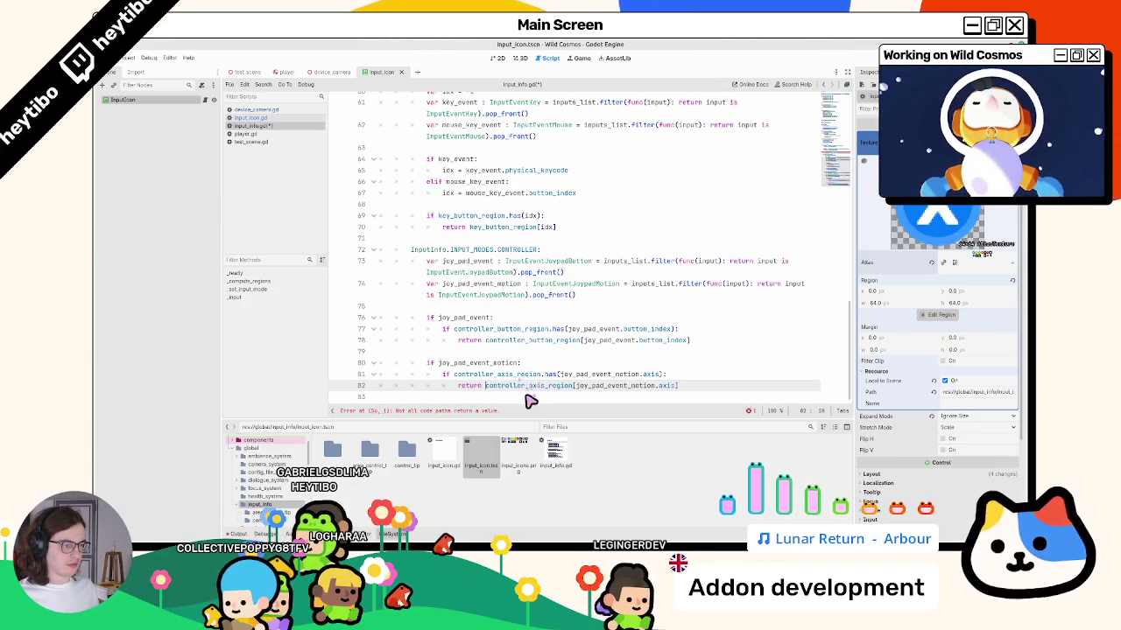
left_click(716, 387)
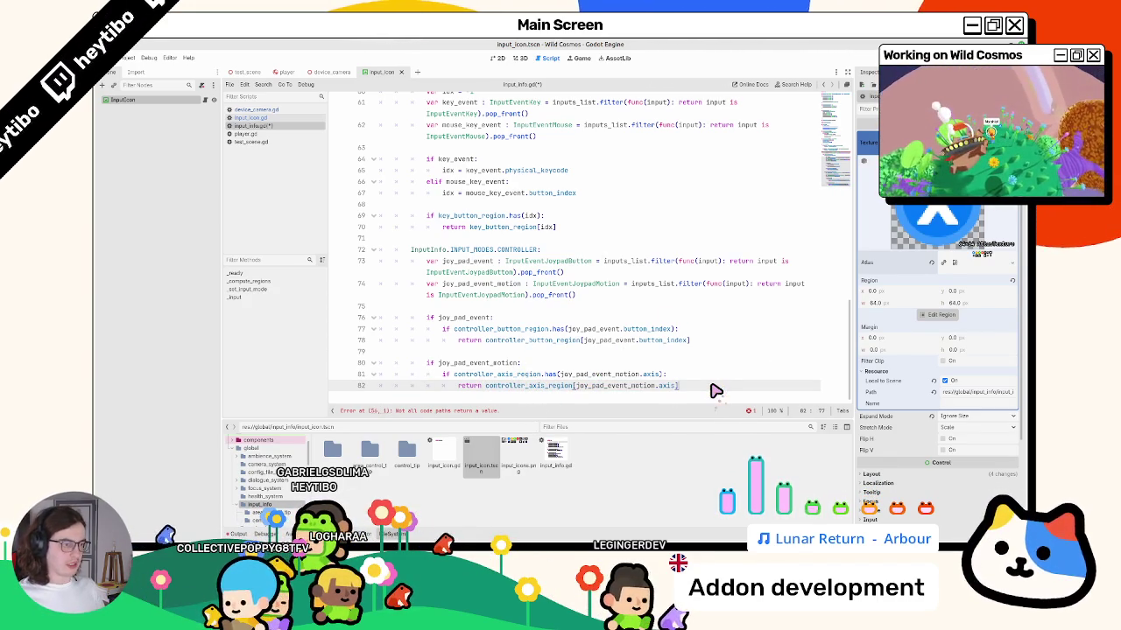
key("Return")
key("Return")
key("BackSpace")
key("BackSpace")
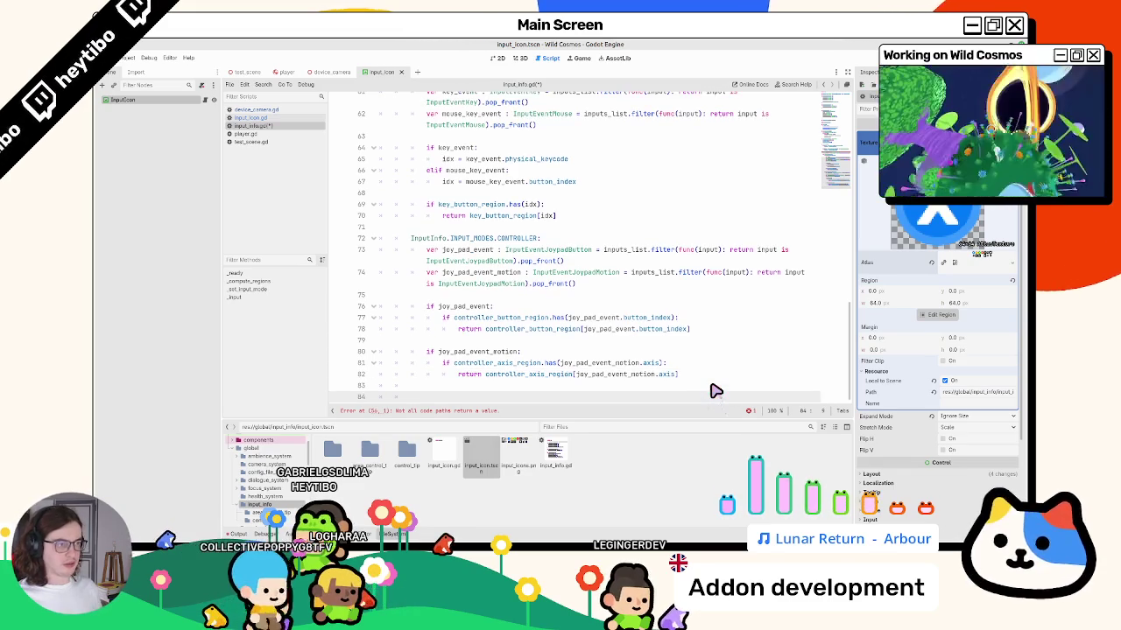
scroll(443, 268, "up", 6)
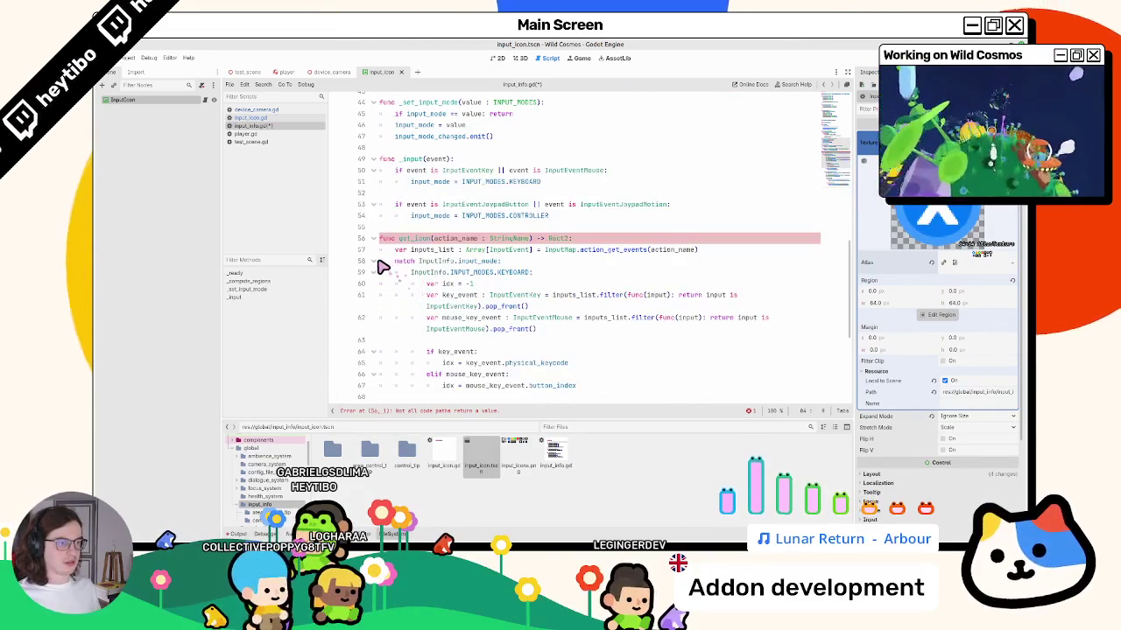
With the match block folded, append 'return Rect2(0.0, 0.0, 64.0, 64.0)' to get_icon, then unfold it.
left_click(374, 262)
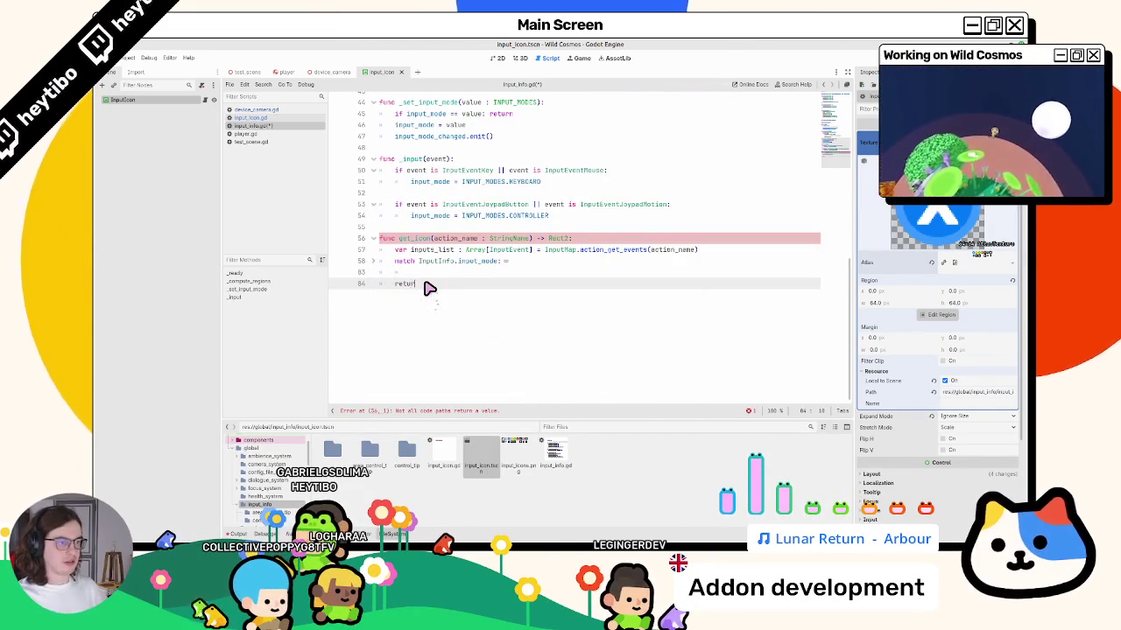
type("return r")
key("BackSpace")
type("n ")
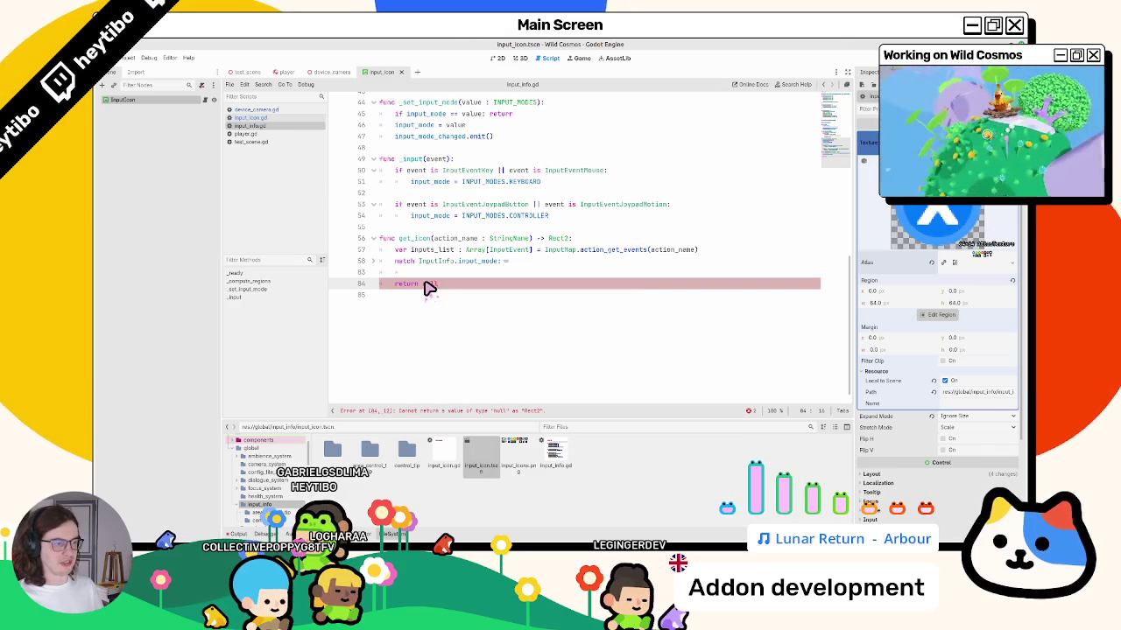
type("Rect")
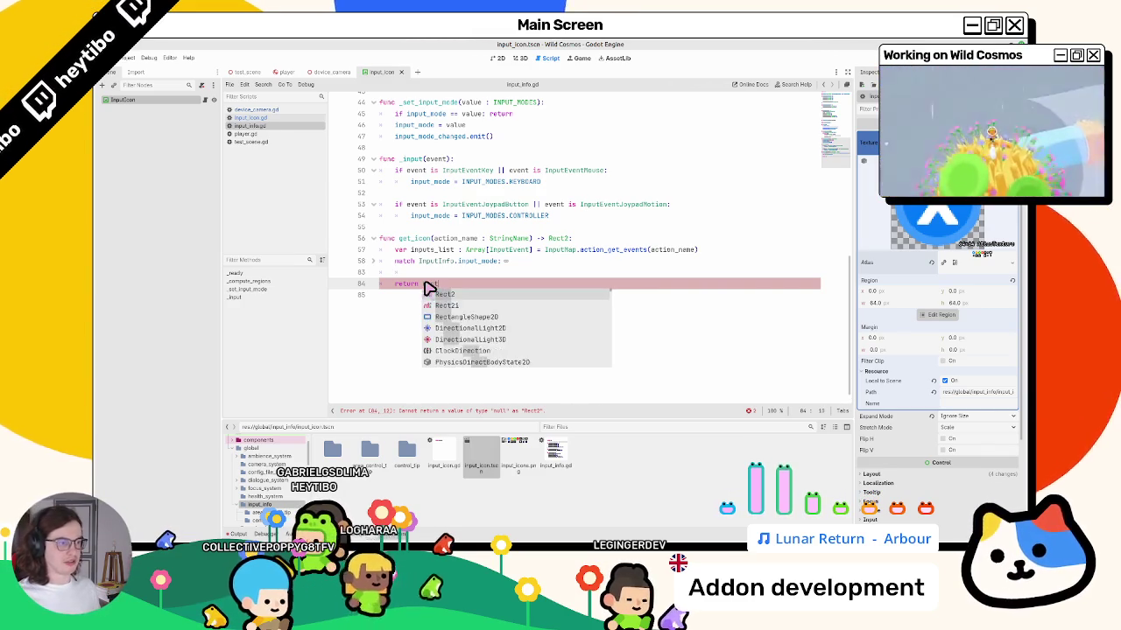
type("2(0.0, 0.0, ")
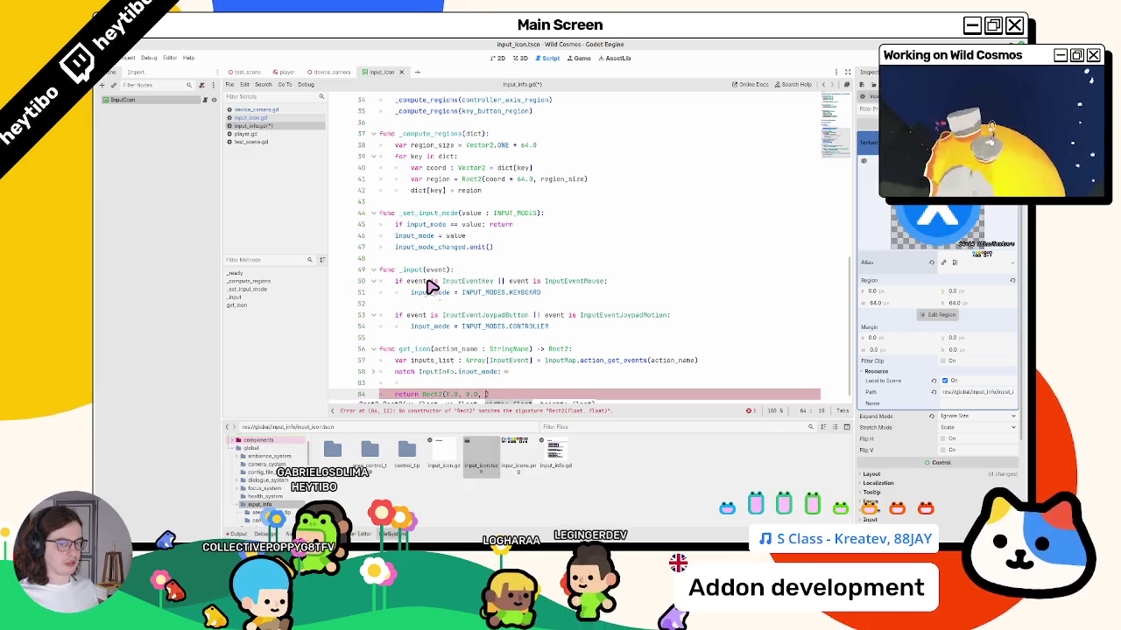
type("64.0, 64.")
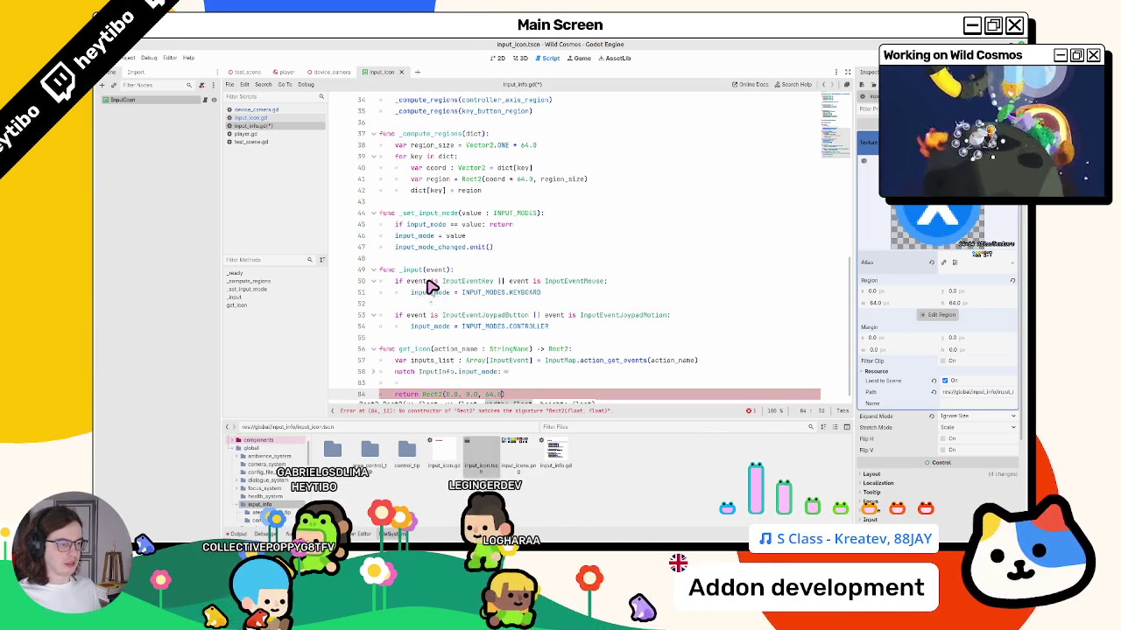
type("0")
key("Up")
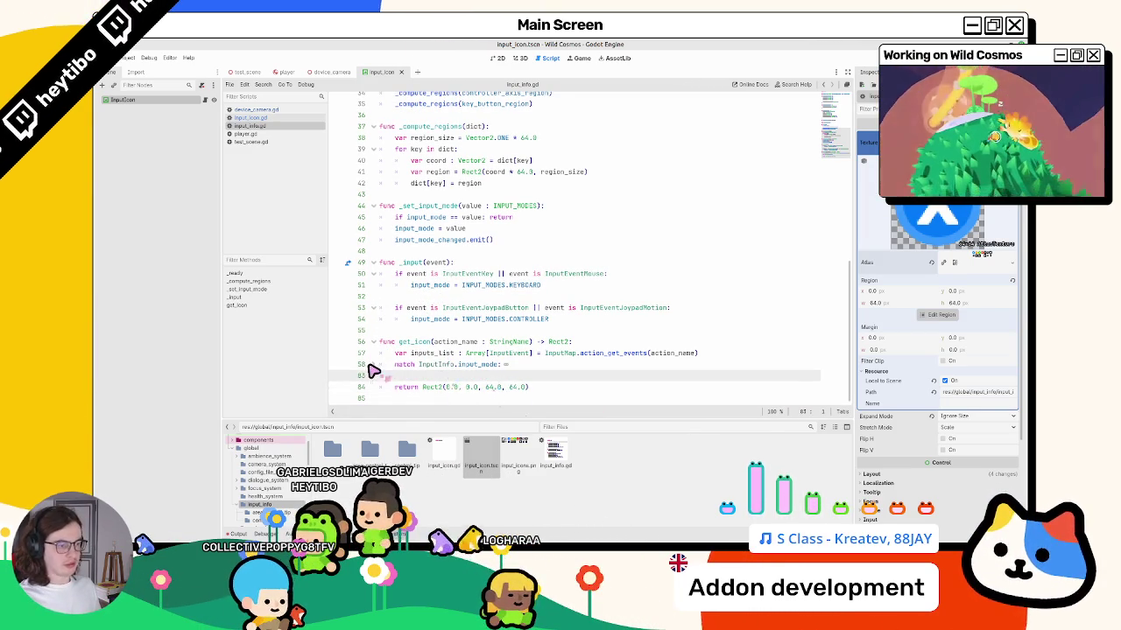
left_click(373, 364)
scroll(375, 367, "down", 3)
double_click(415, 239)
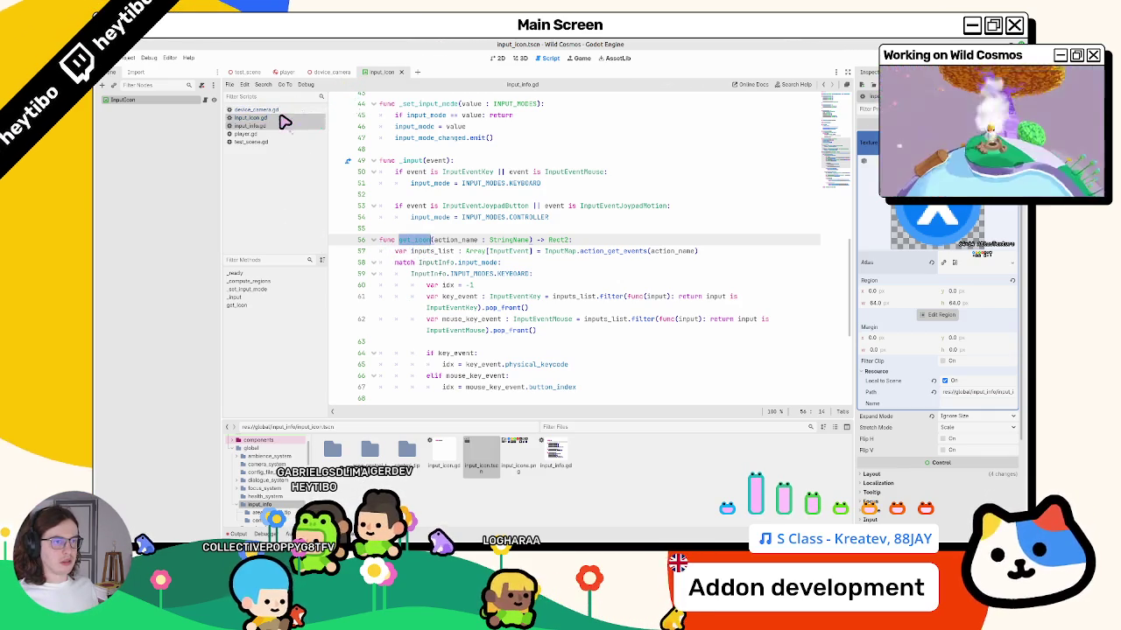
left_click(281, 117)
key("Return")
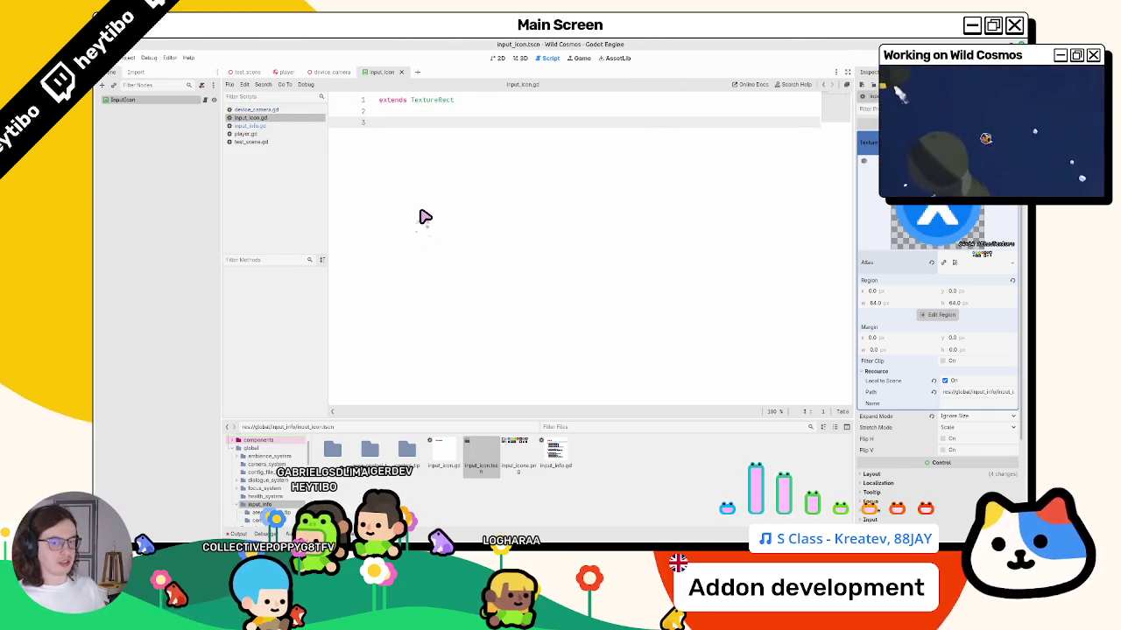
key("BackSpace")
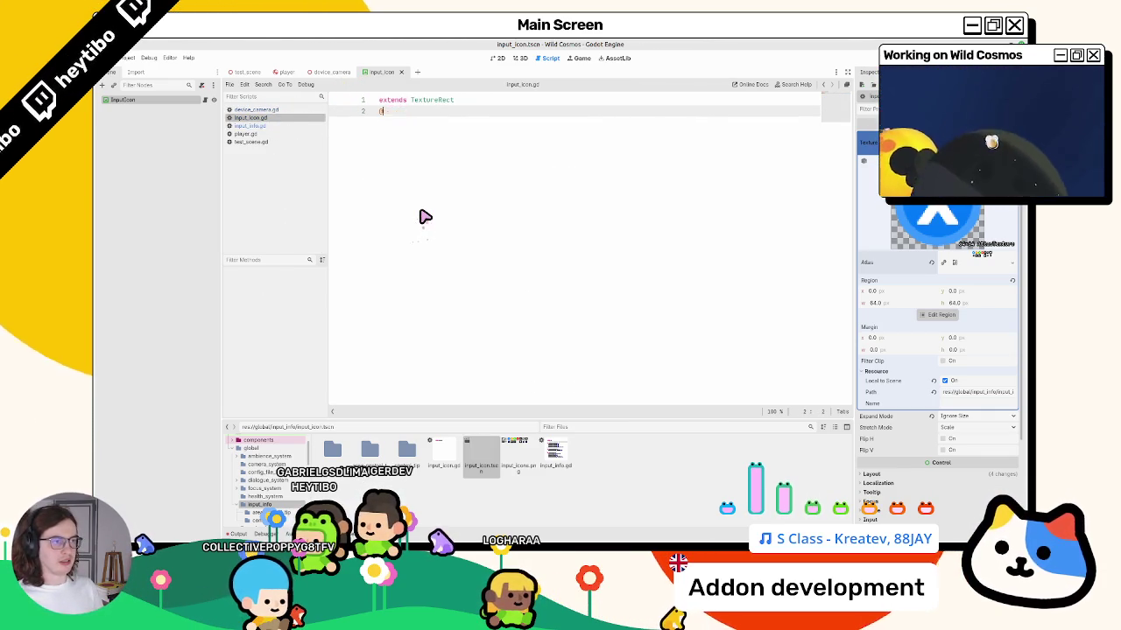
key("ctrl+z")
key("ctrl+z")
type("export var action: v")
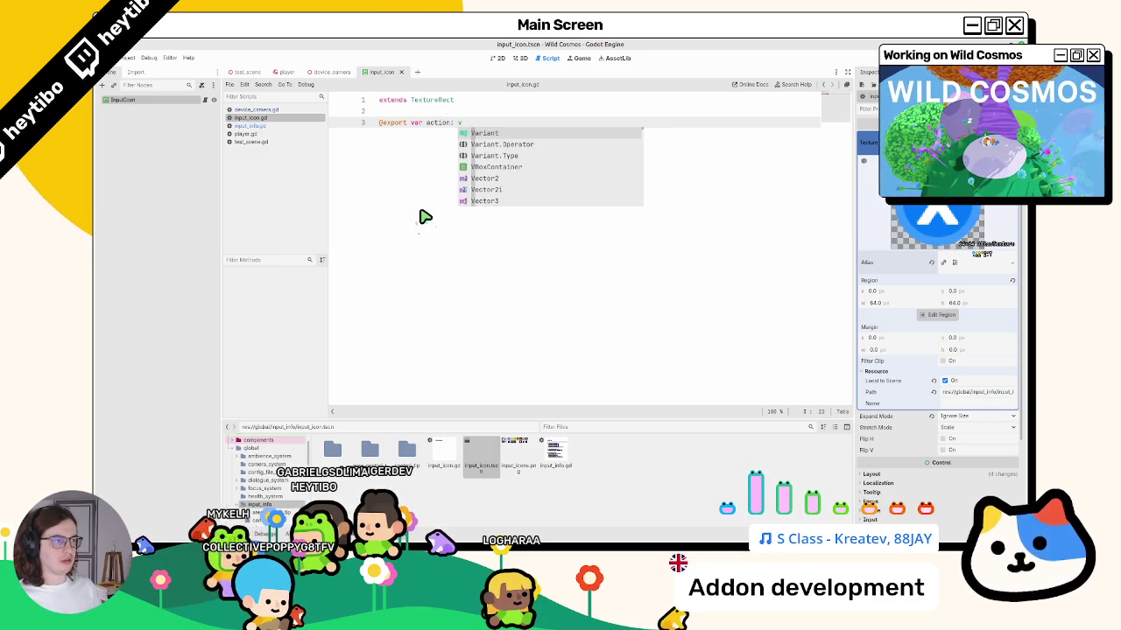
key("BackSpace")
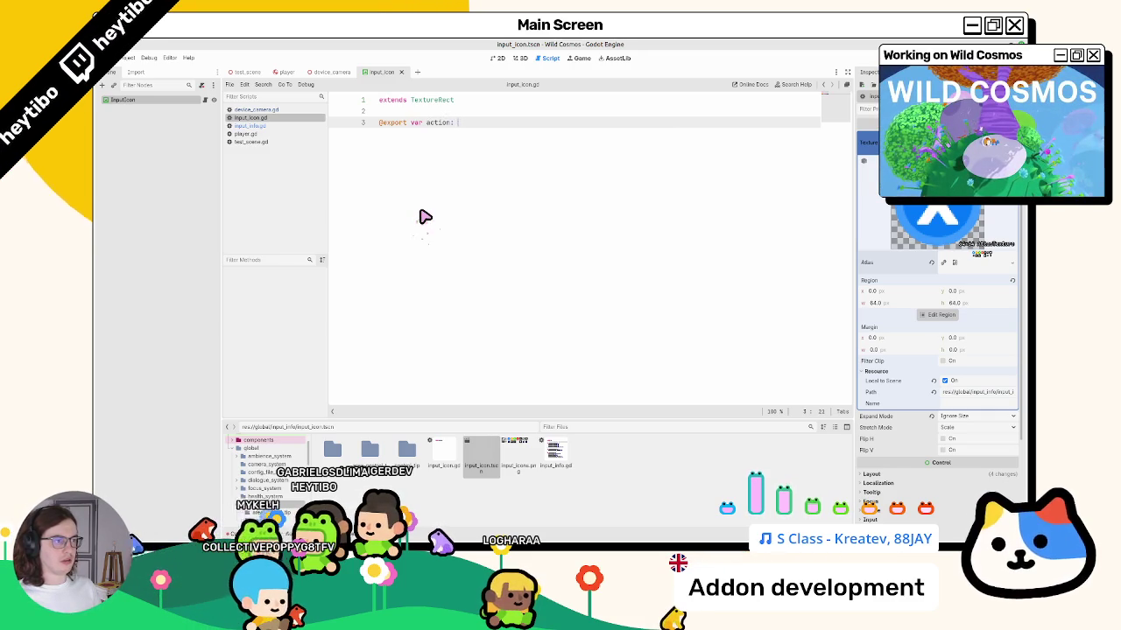
type("sr")
key("BackSpace")
key("BackSpace")
type("String")
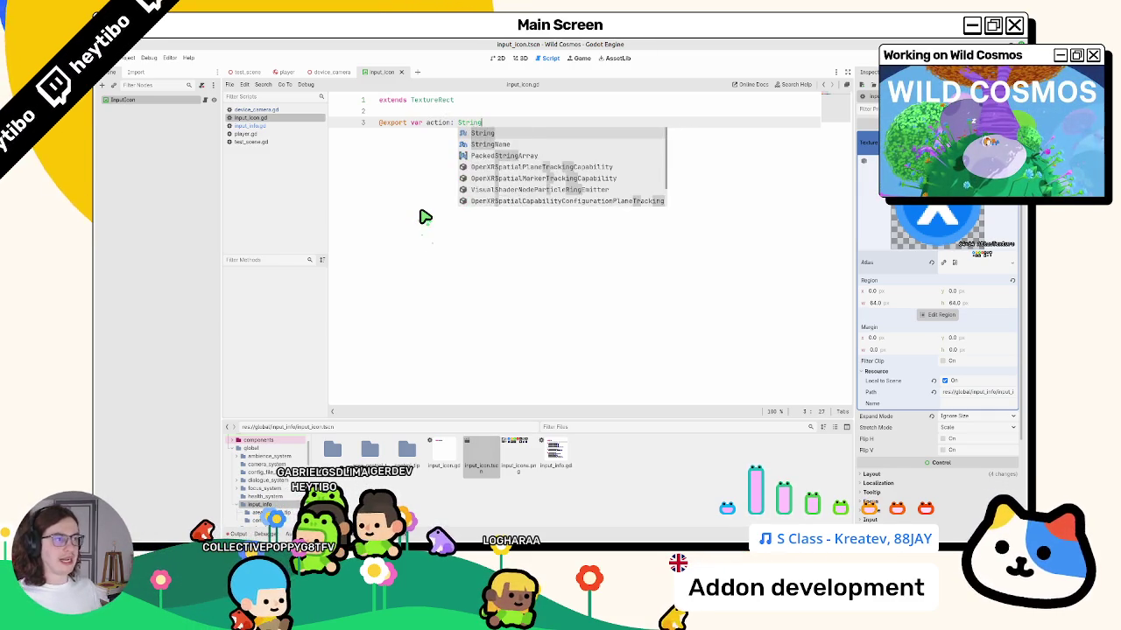
key("Return")
key("ctrl+s")
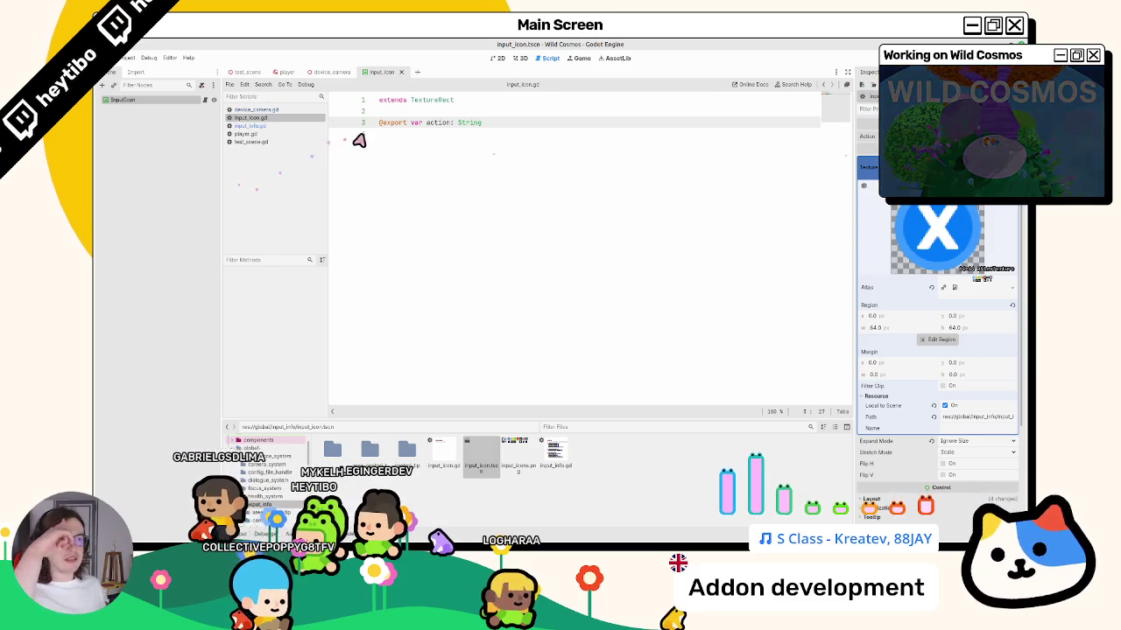
type("_")
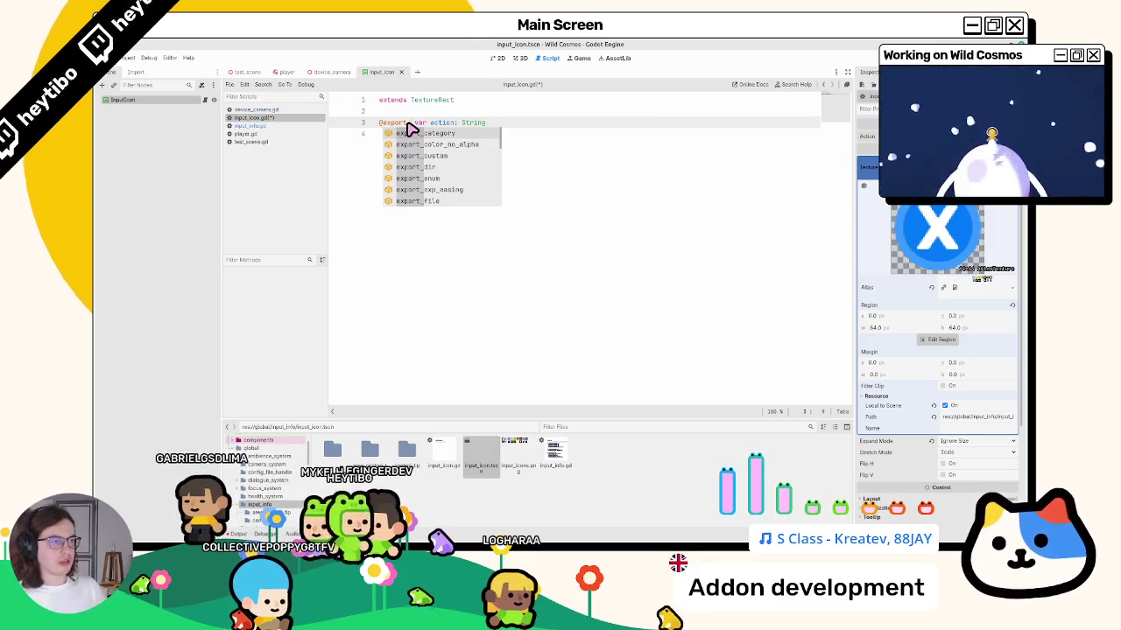
key("Down")
key("Down")
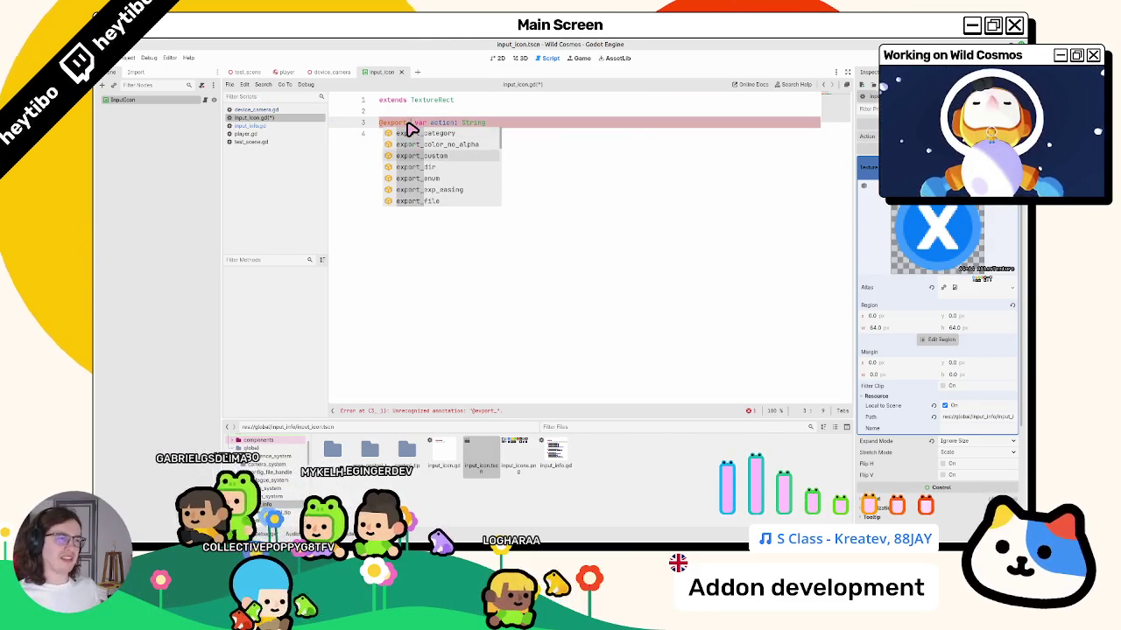
key("Return")
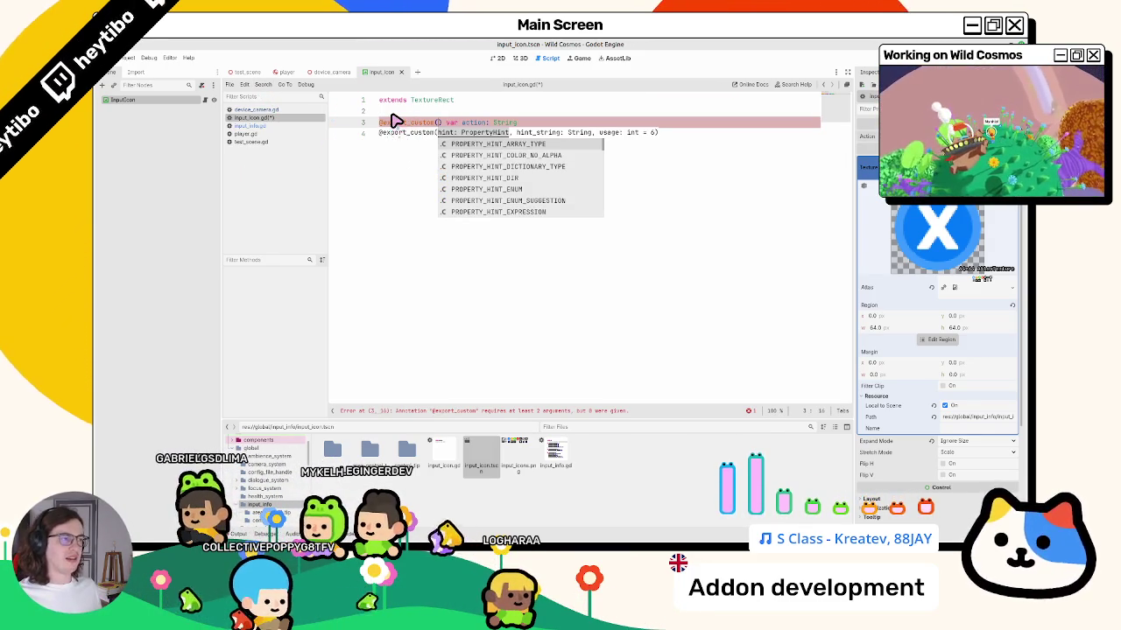
key("Down")
key("Down")
key("Down")
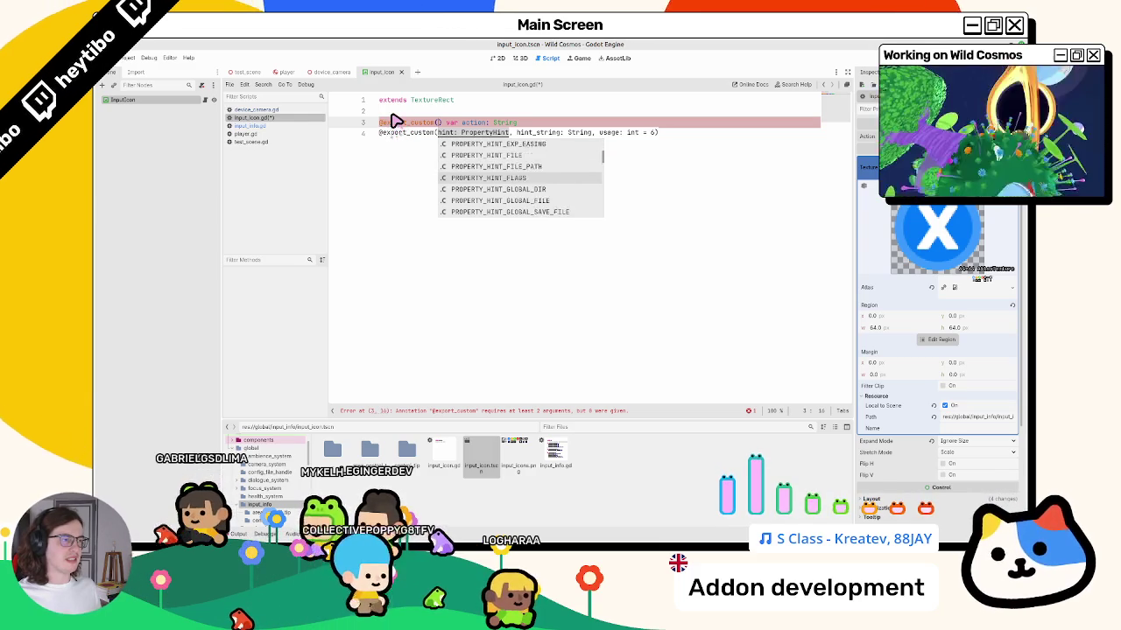
type("action")
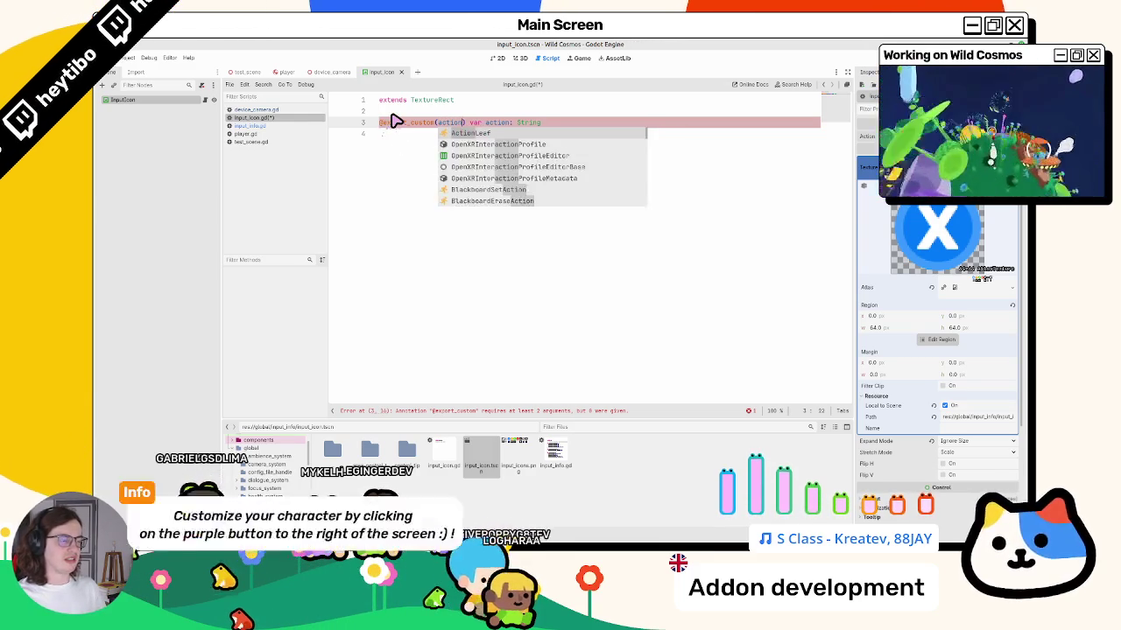
key("BackSpace")
key("BackSpace")
key("BackSpace")
type("CTION")
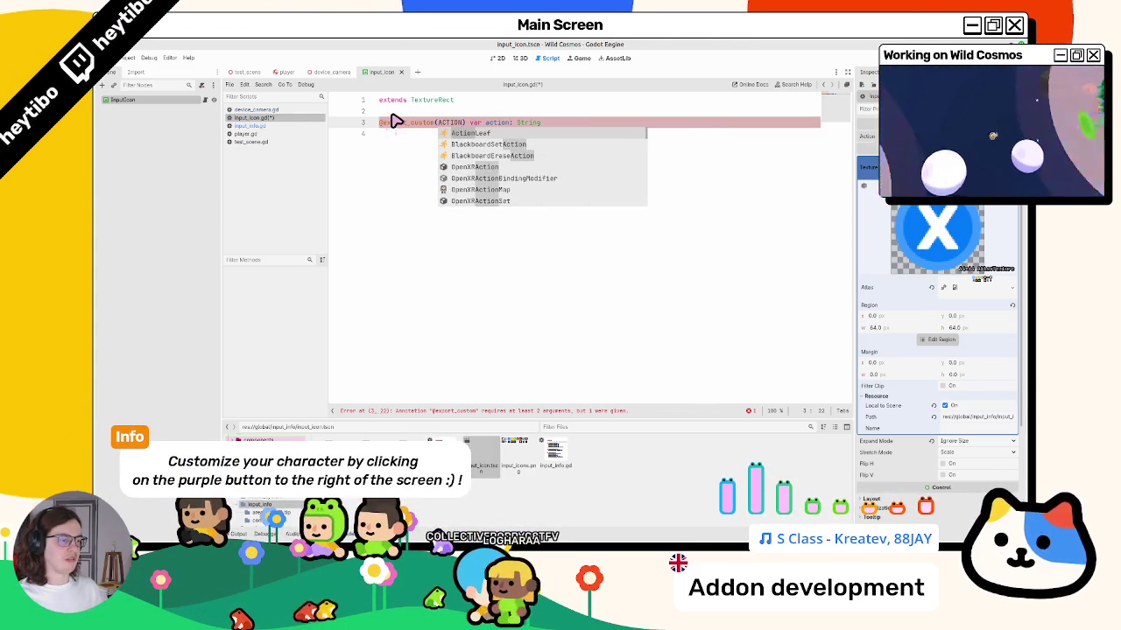
key("ctrl+BackSpace")
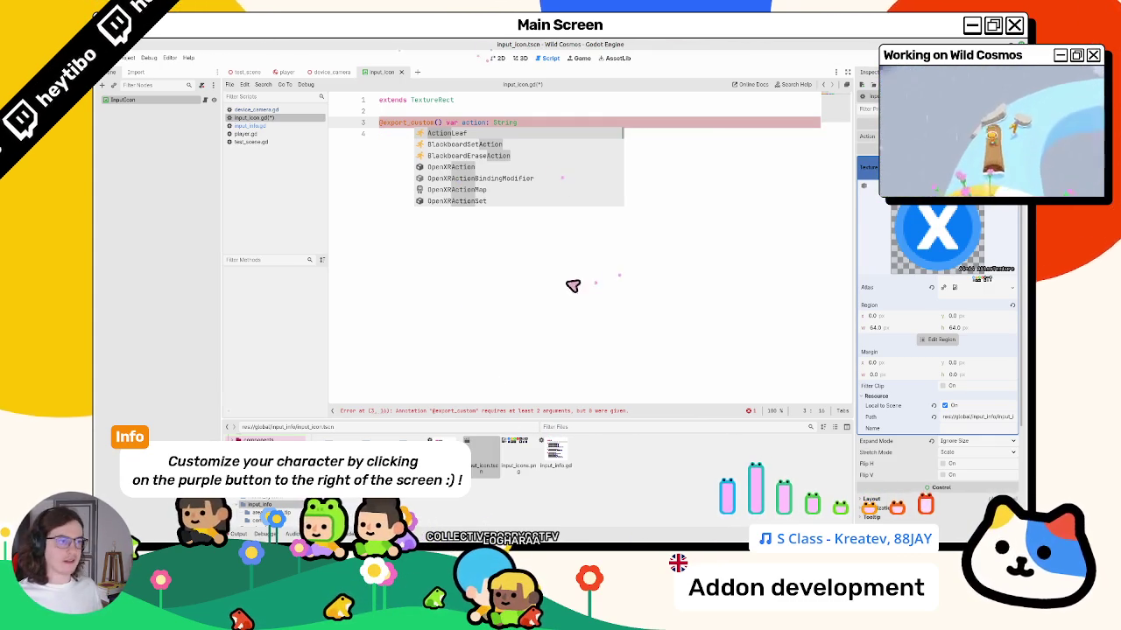
key("Escape")
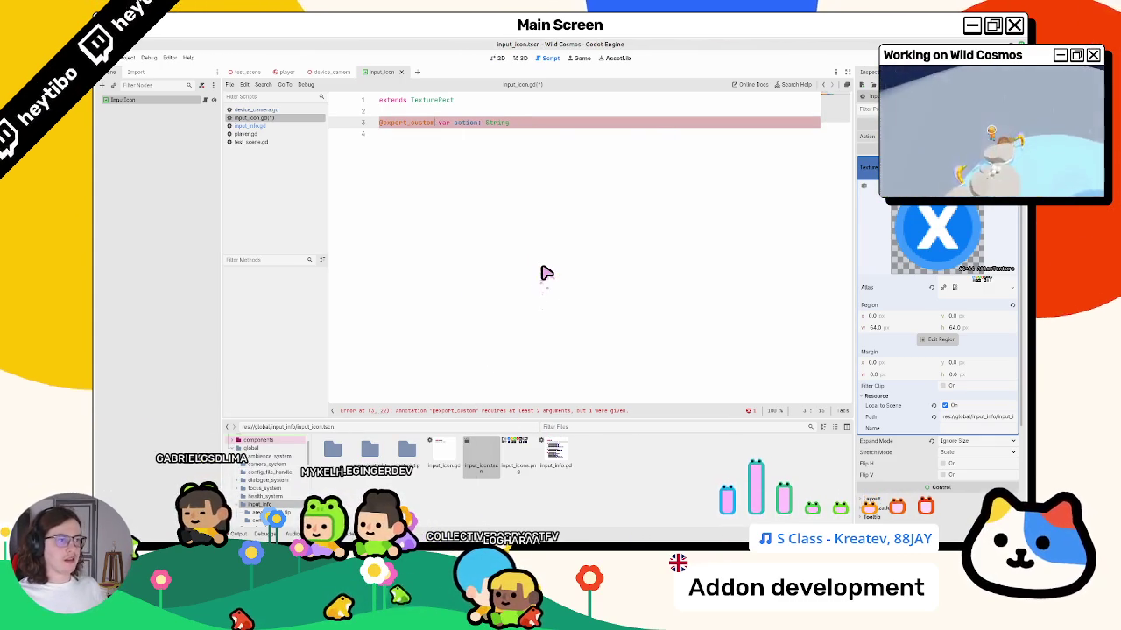
key("ctrl+space")
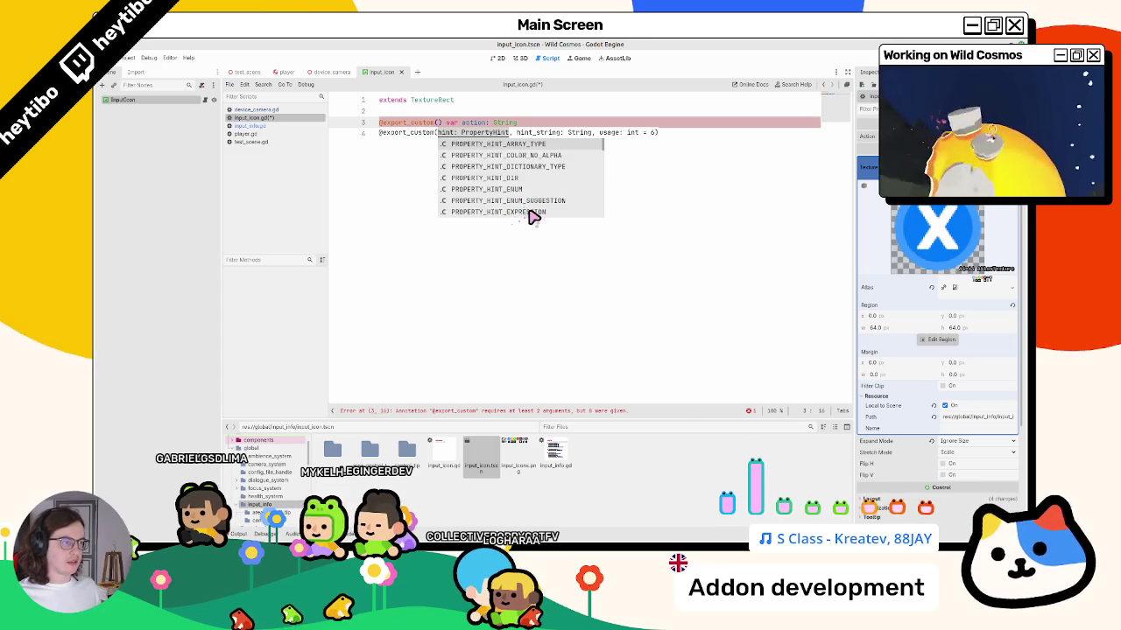
scroll(524, 206, "down", 5)
scroll(533, 216, "down", 17)
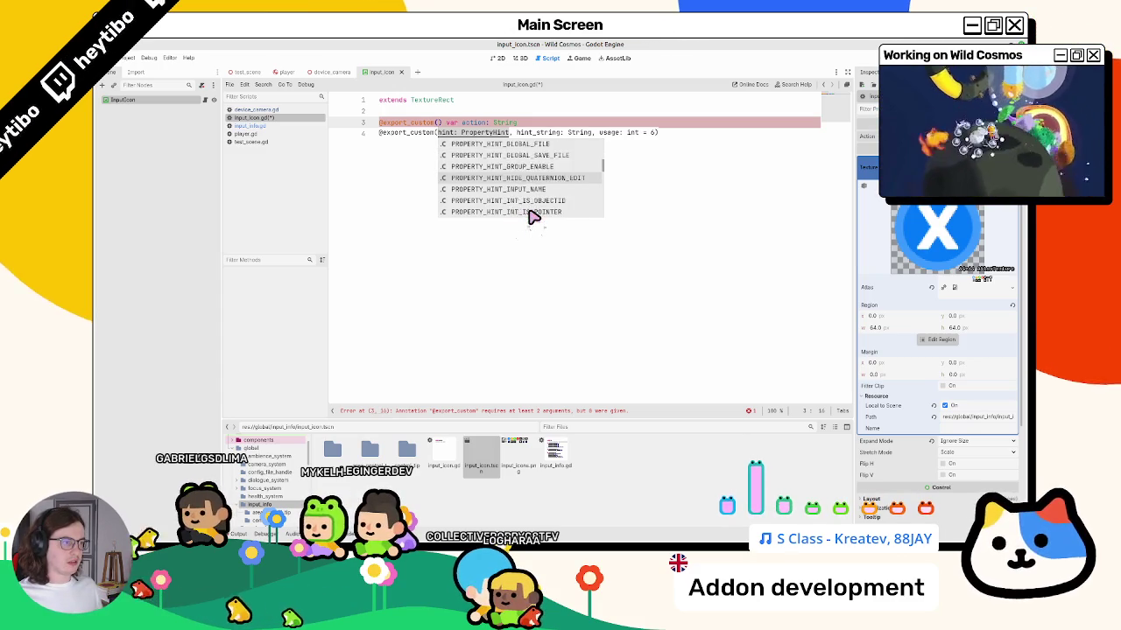
scroll(533, 217, "down", 16)
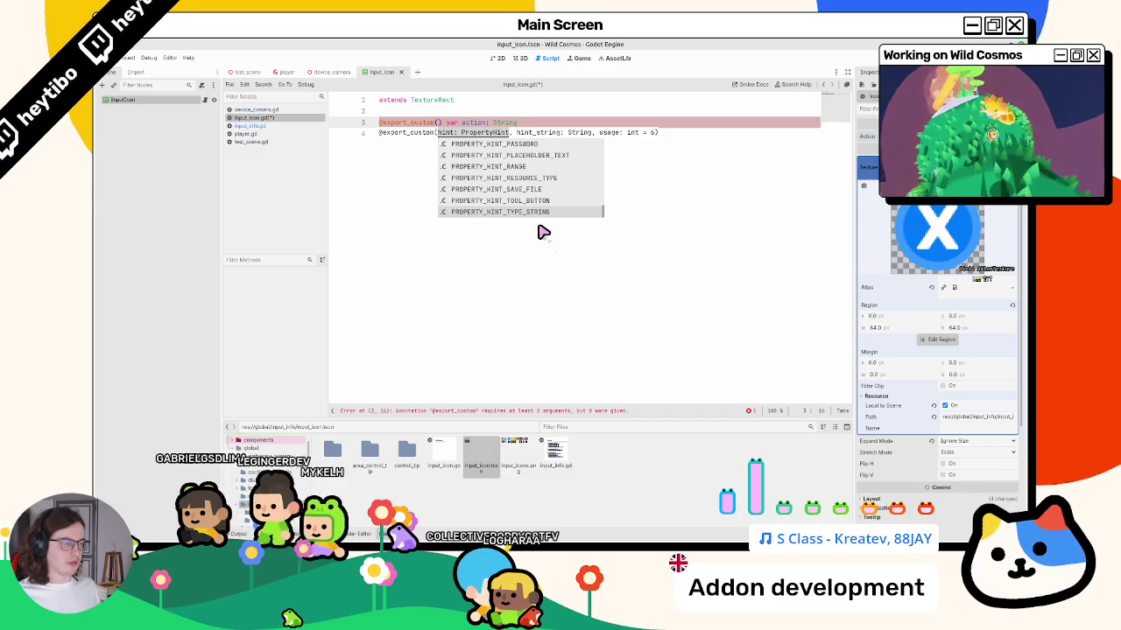
scroll(539, 210, "up", 20)
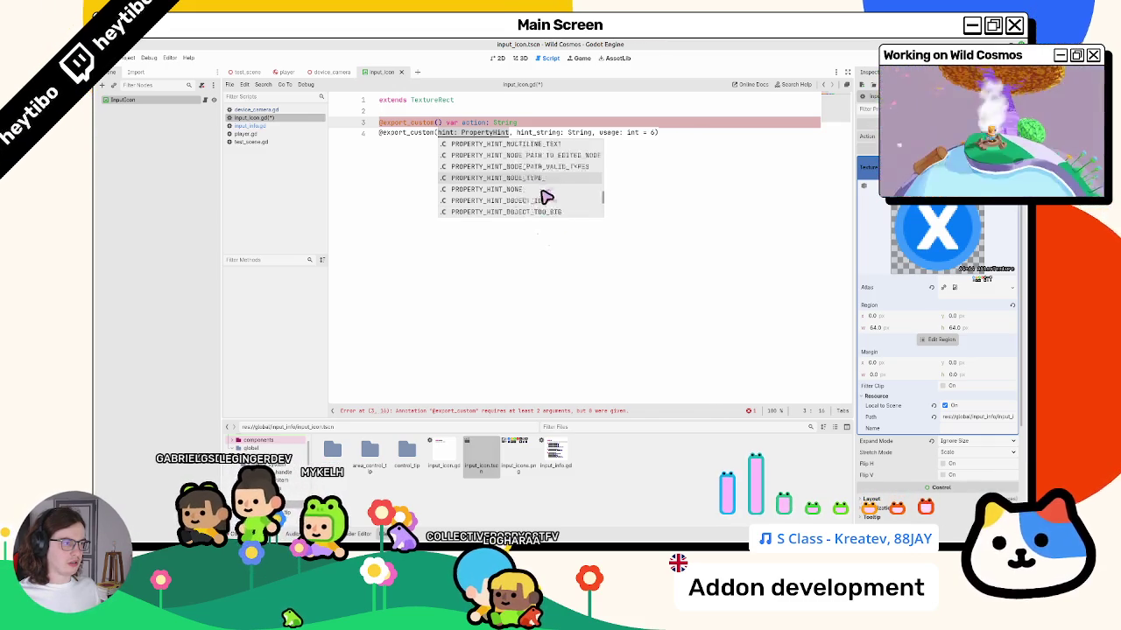
key("Escape")
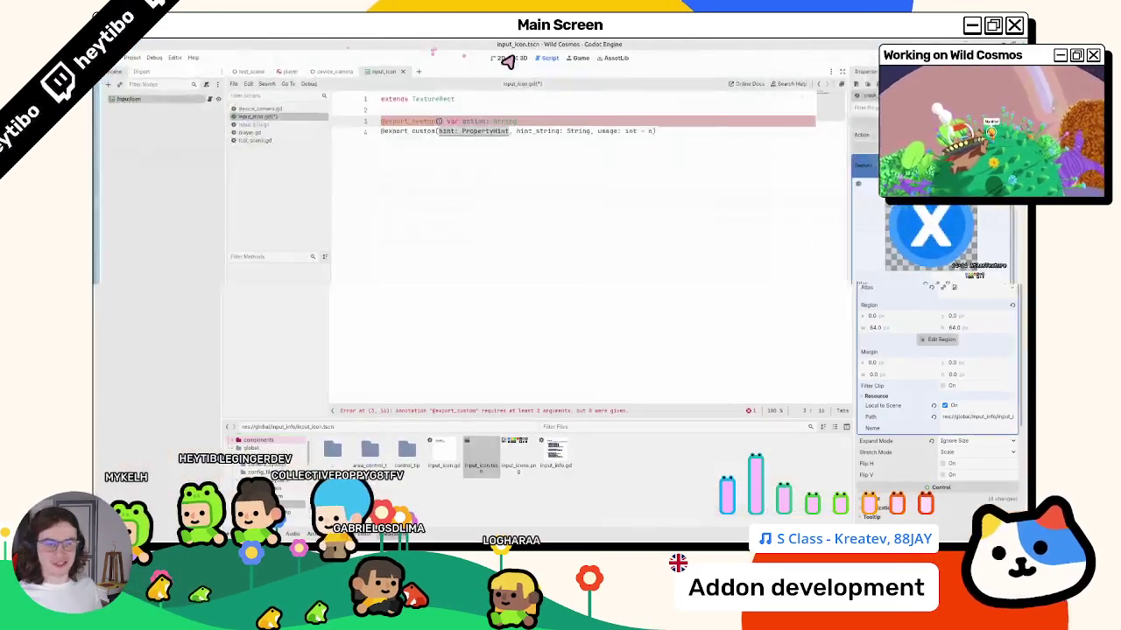
left_click(457, 179)
key("ctrl+z")
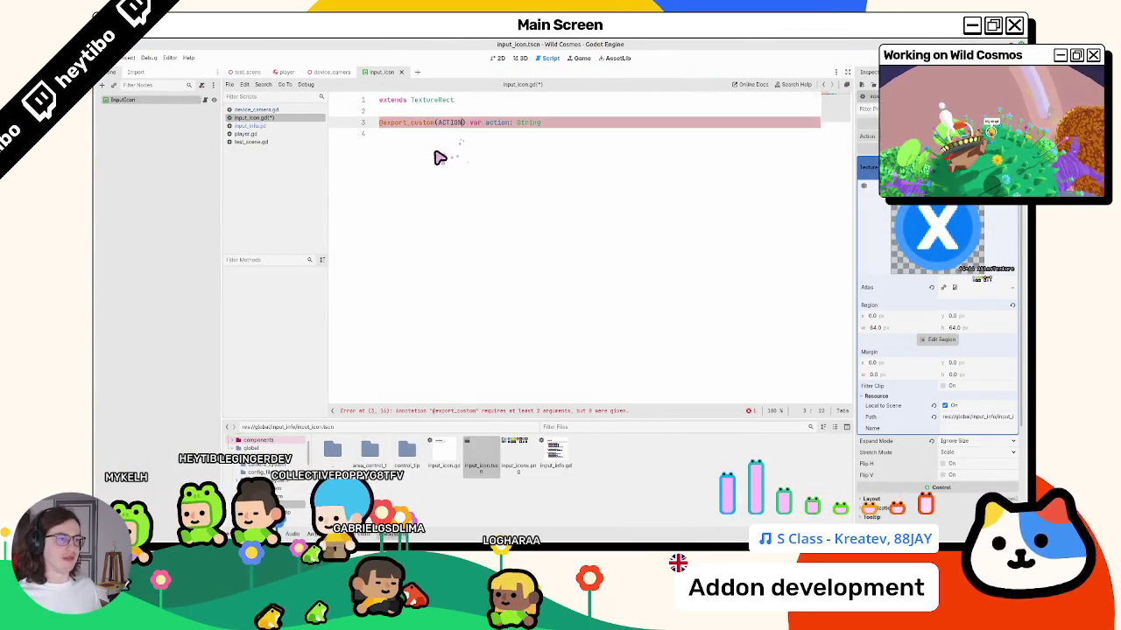
key("ctrl+z")
key("ctrl+z")
Extend the action's String type, then return to input_info.gd.
left_click(604, 153)
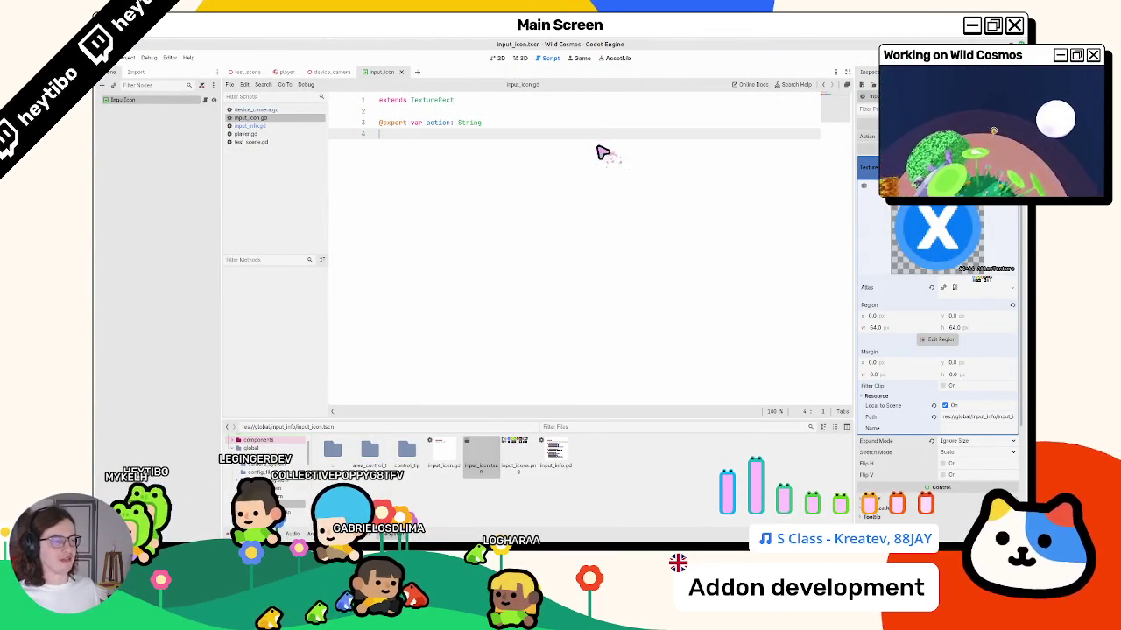
left_click(494, 126)
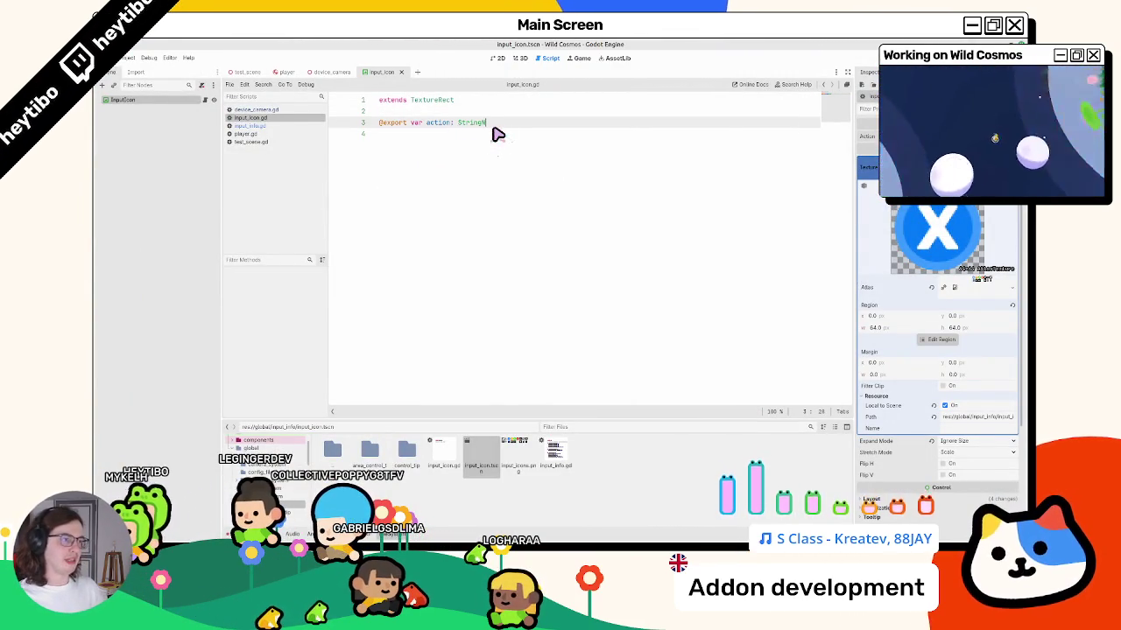
type("e")
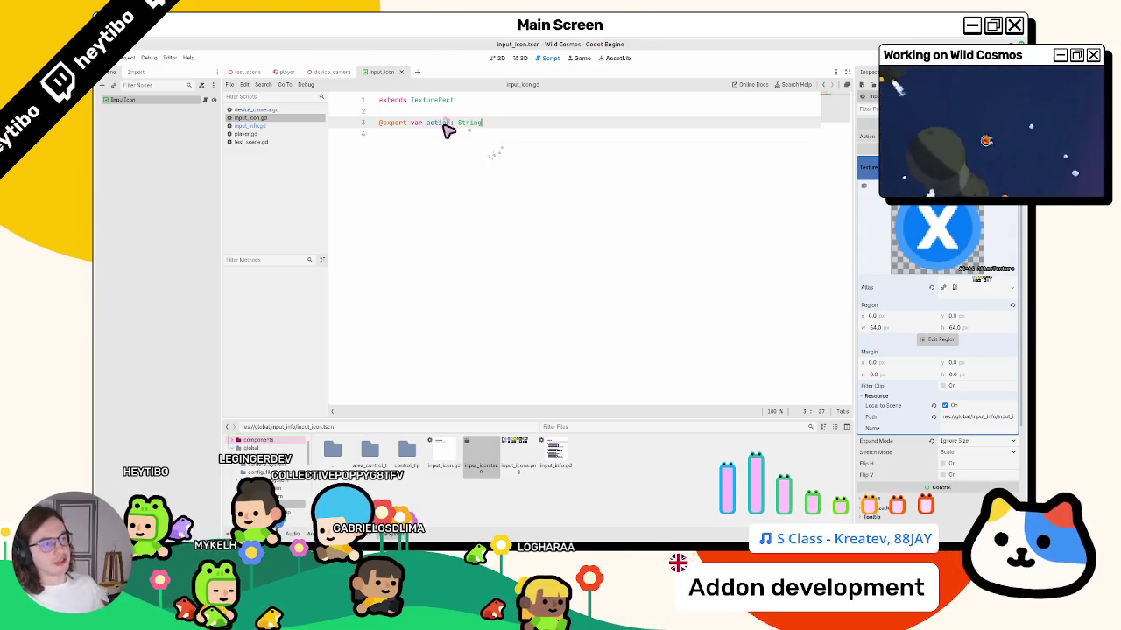
key("Down")
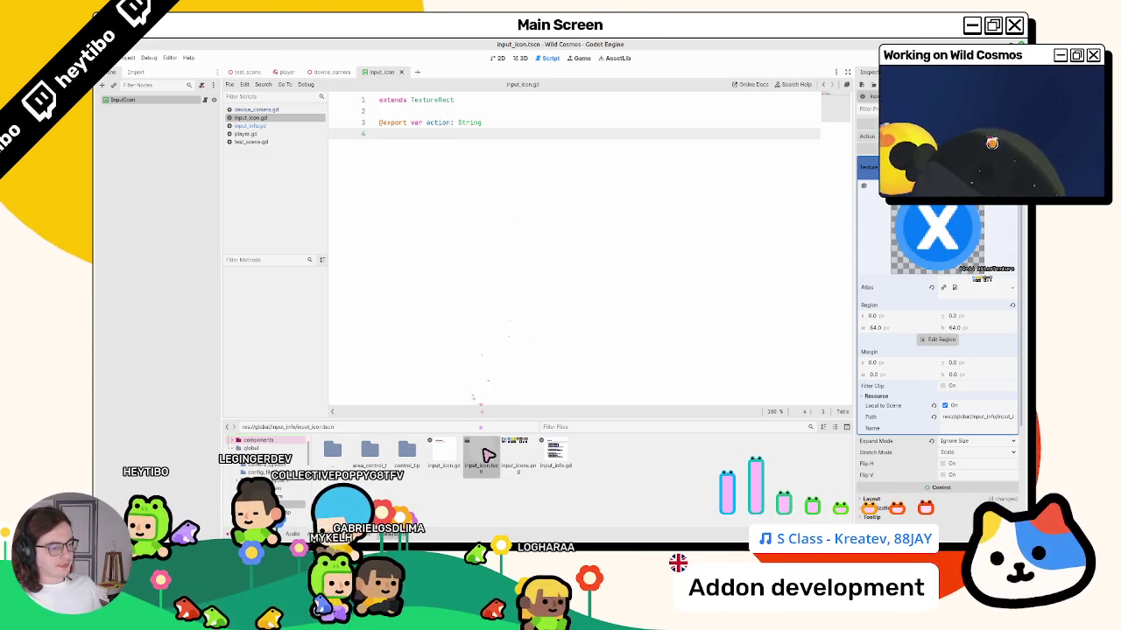
left_click(295, 127)
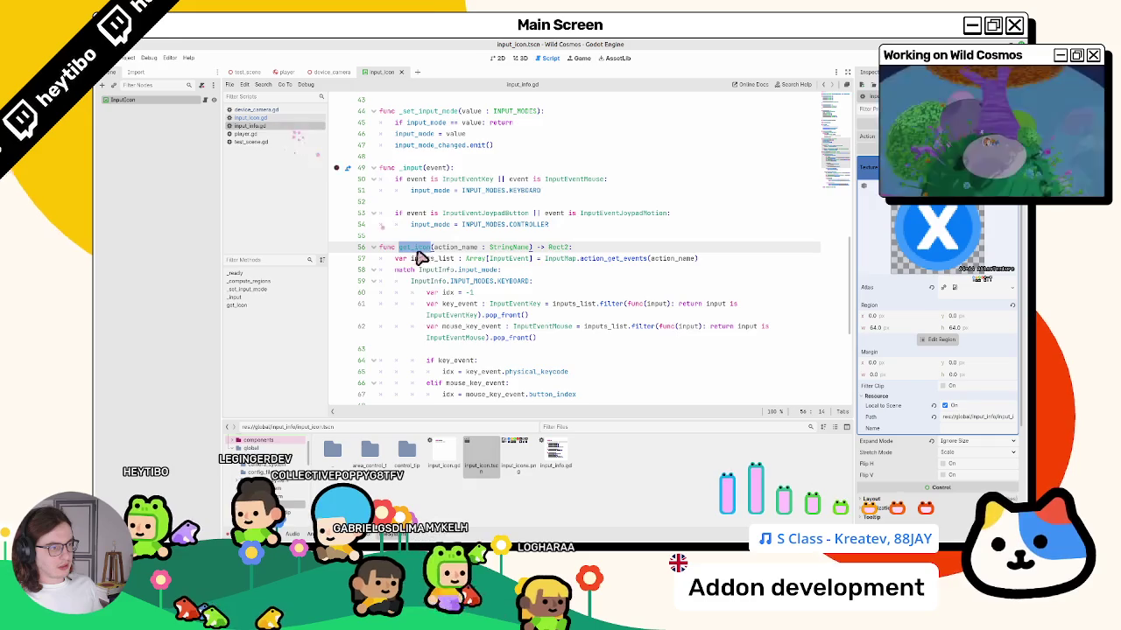
Review get_icon's action_name parameter, then switch to the godot_input_icons GitHub README.
scroll(384, 226, "down", 1)
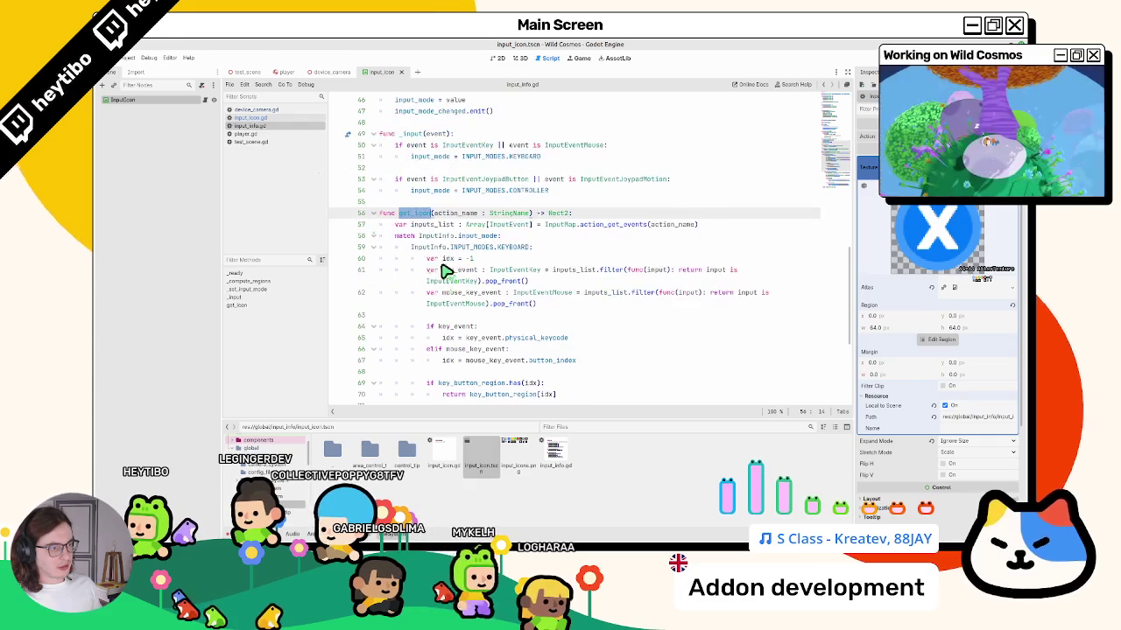
double_click(446, 212)
scroll(455, 258, "up", 3)
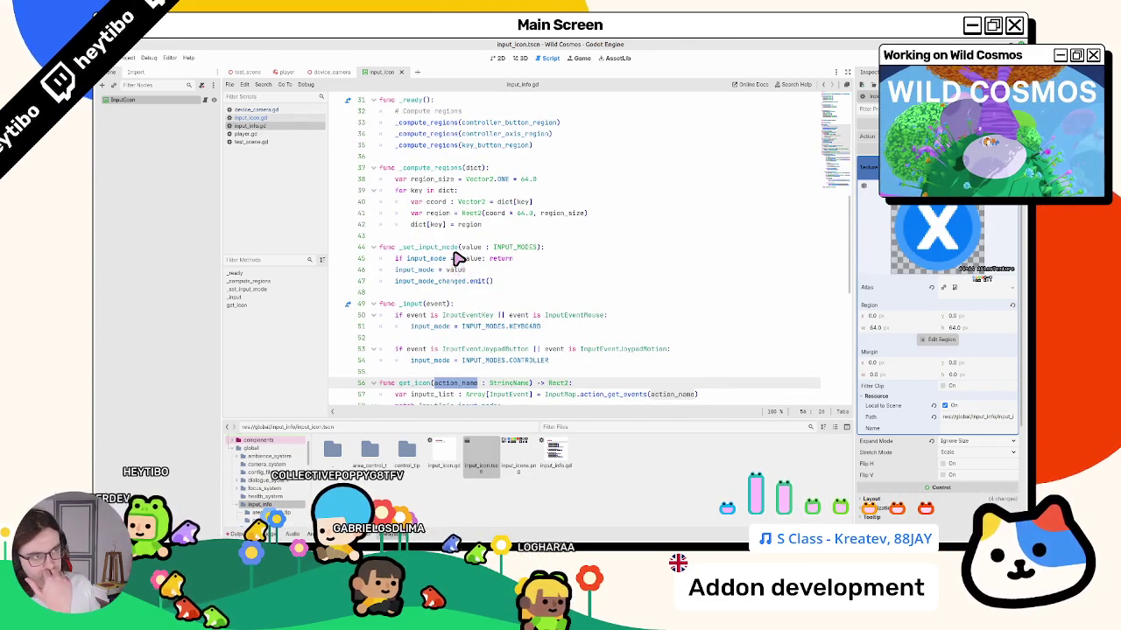
scroll(455, 258, "up", 2)
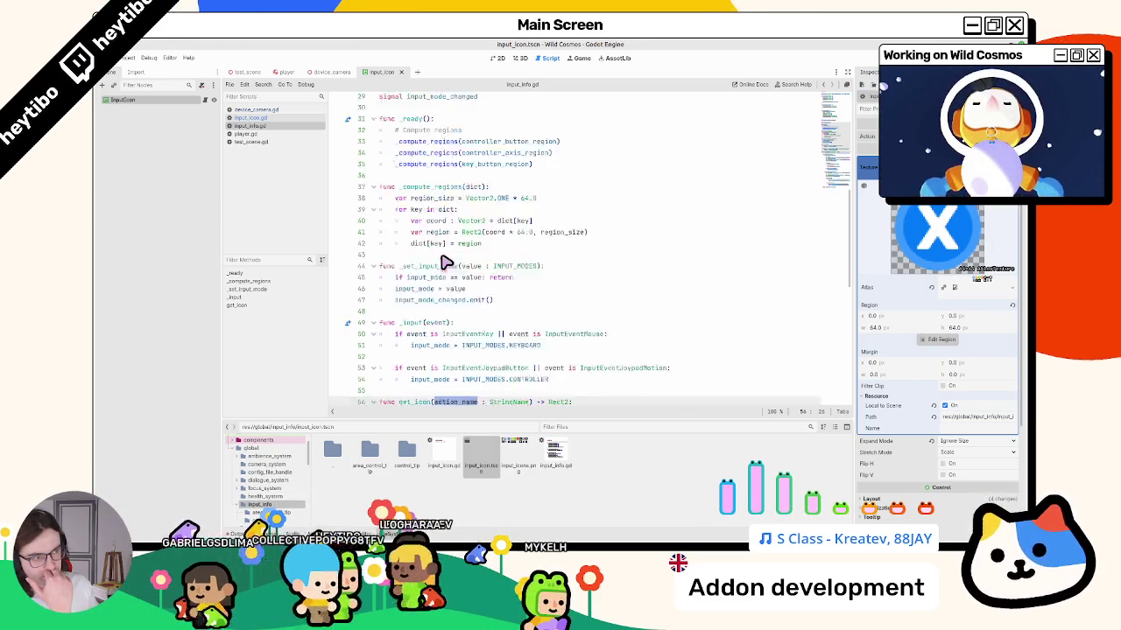
scroll(446, 261, "down", 7)
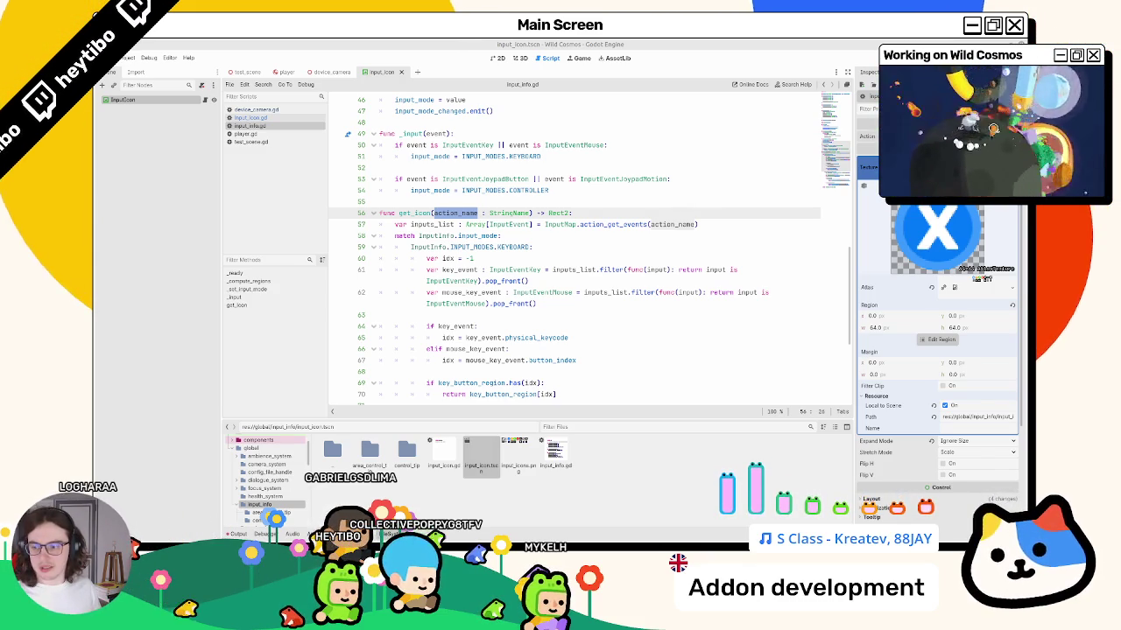
key("alt+Tab")
scroll(302, 294, "down", 5)
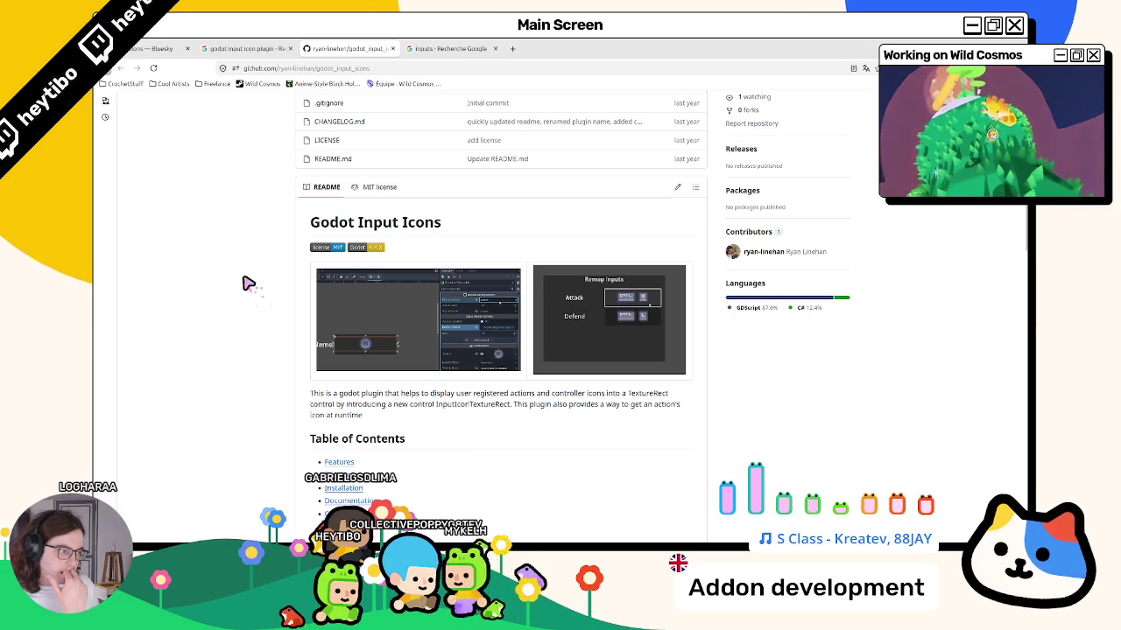
Open the repository's editor_demo.gif file page.
left_click(481, 327)
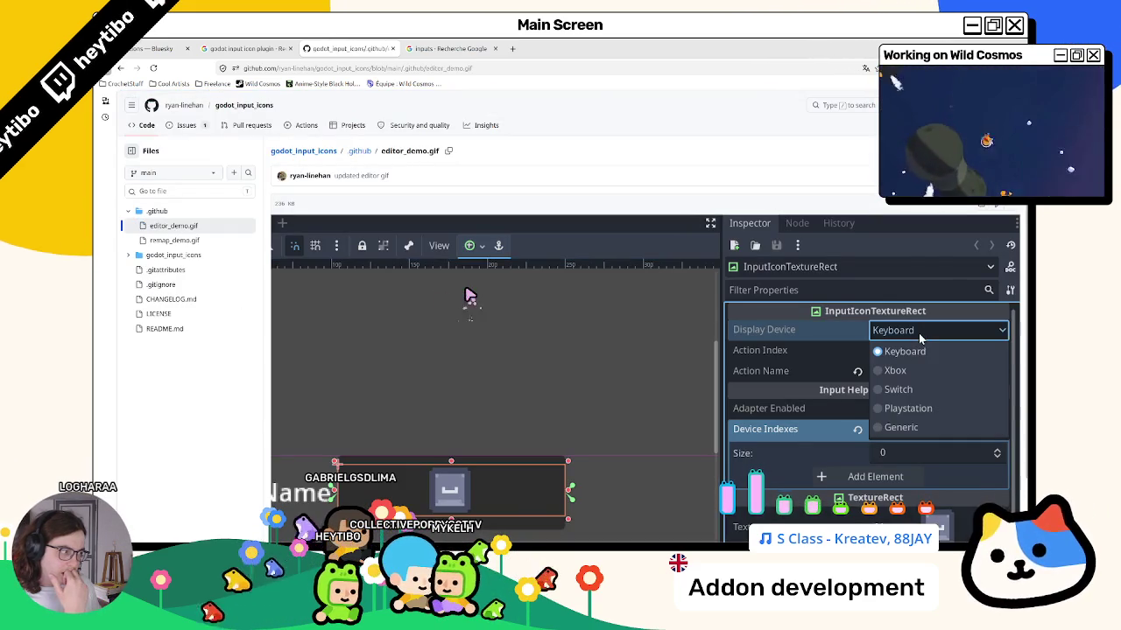
scroll(464, 296, "down", 1)
scroll(459, 294, "down", 1)
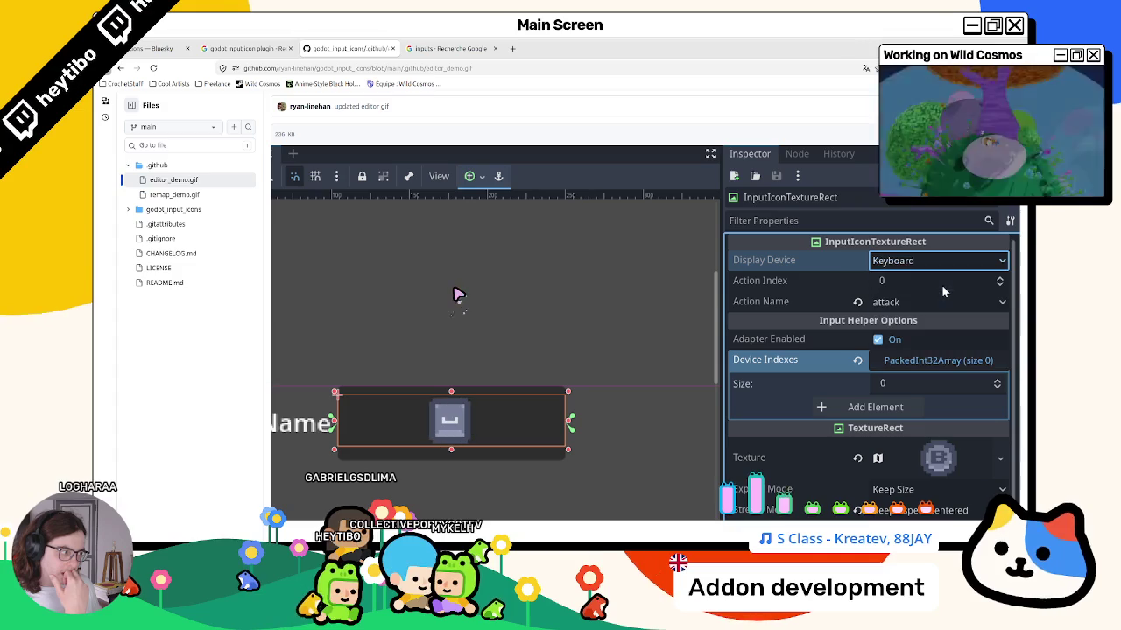
Expand the file tree through addons/godot_input_icons/assets/input_atlas_textures to controller/playstation.
left_click(130, 211)
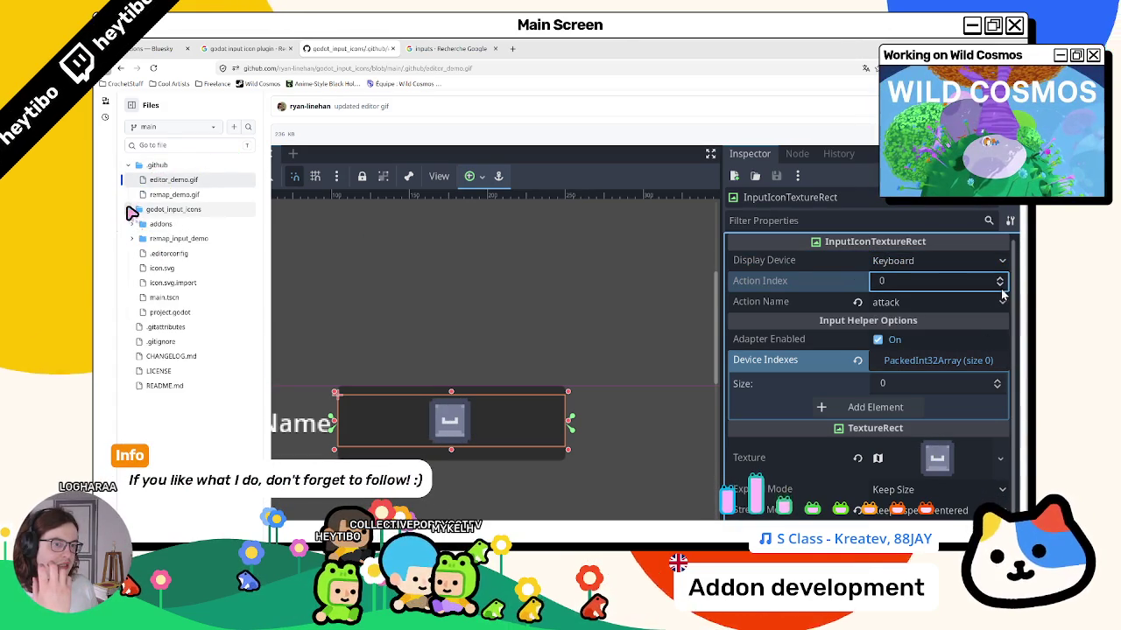
left_click(132, 224)
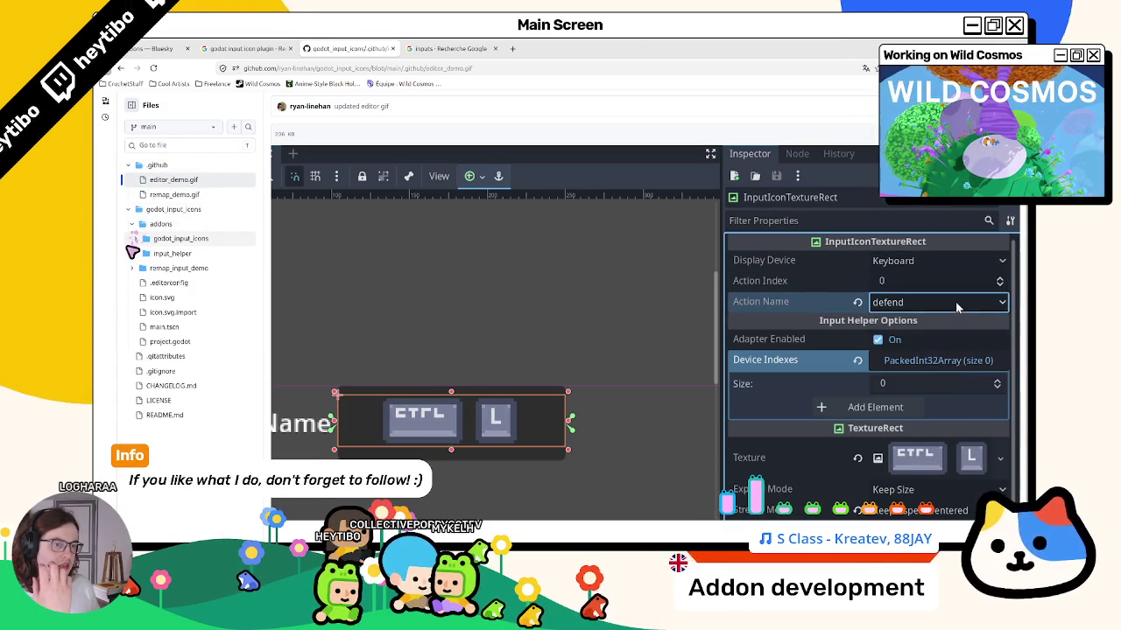
left_click(136, 240)
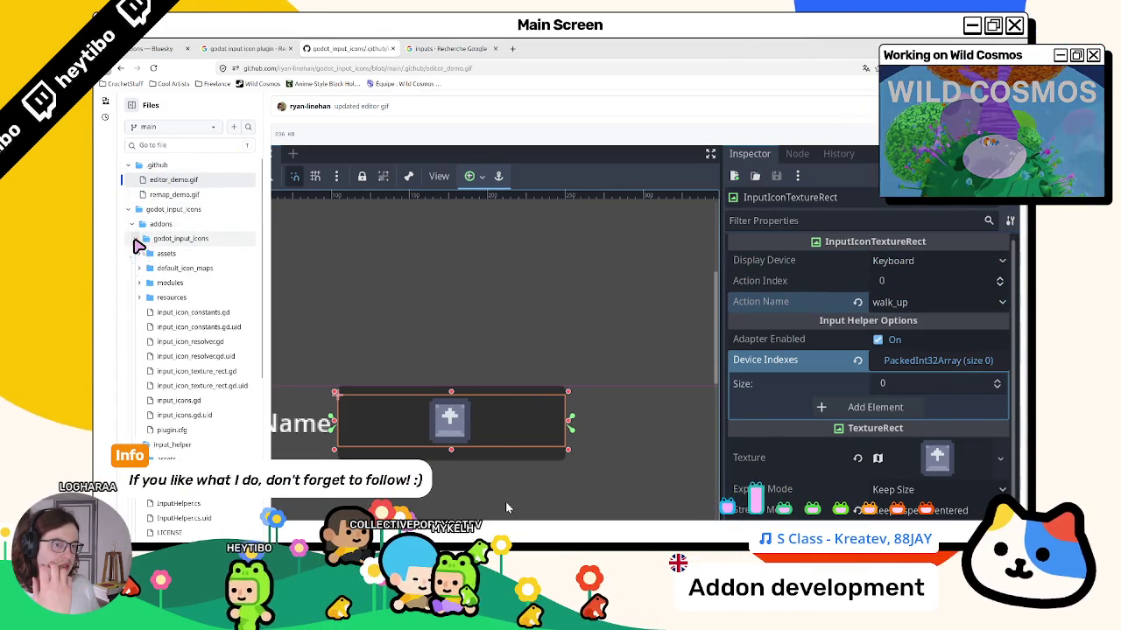
left_click(140, 253)
left_click(144, 268)
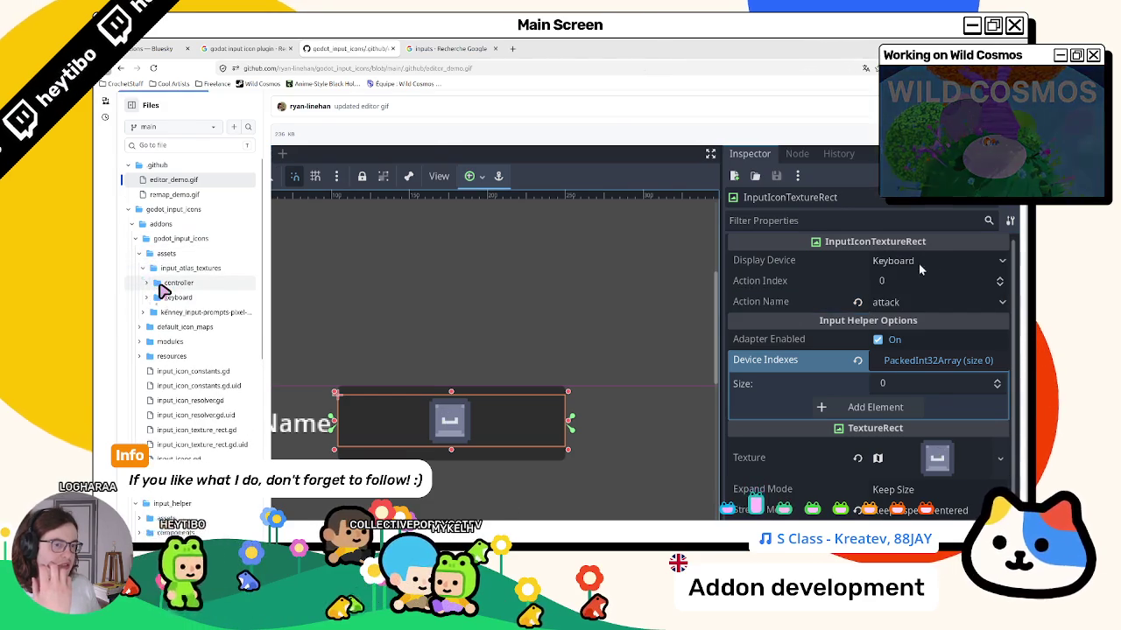
left_click(171, 283)
left_click(303, 259)
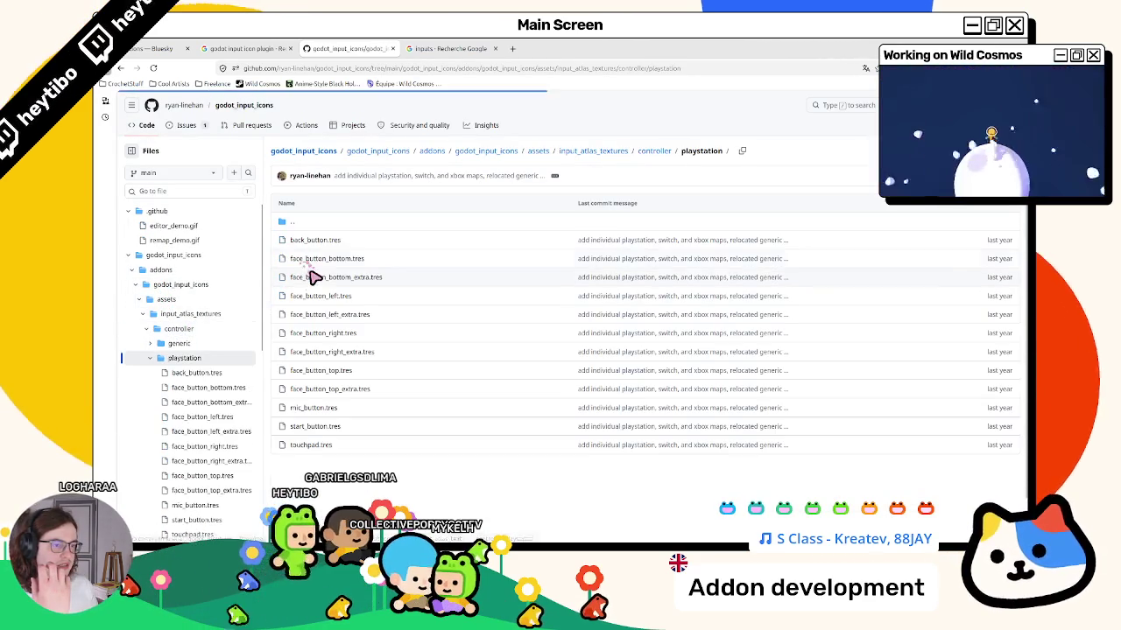
View face_button_bottom.tres, then return to the playstation folder listing.
left_click(320, 258)
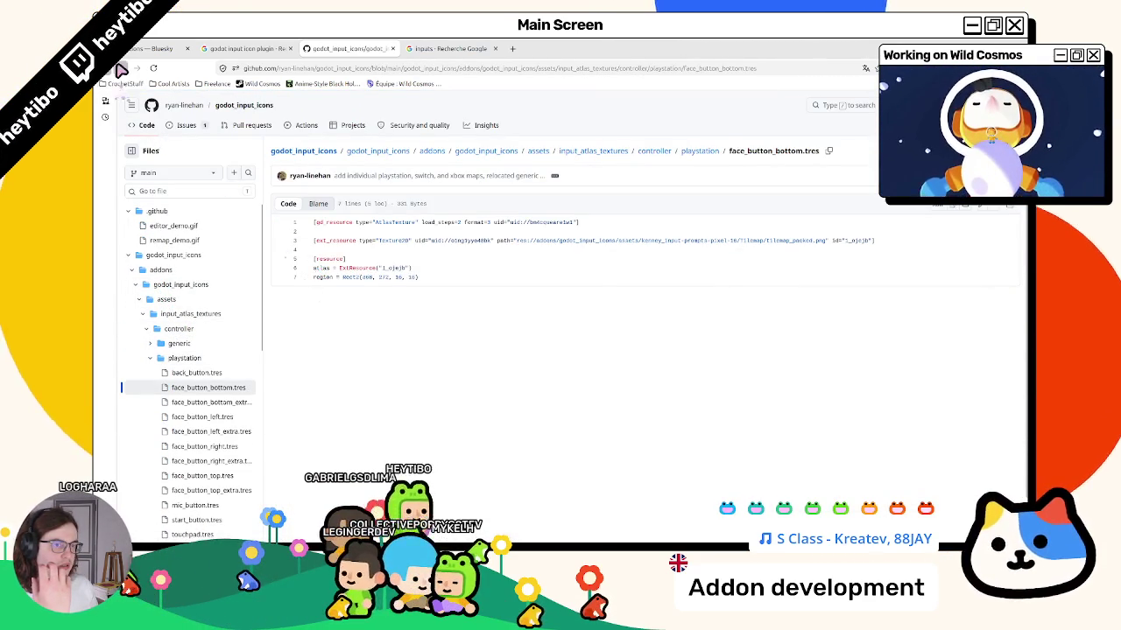
left_click(119, 68)
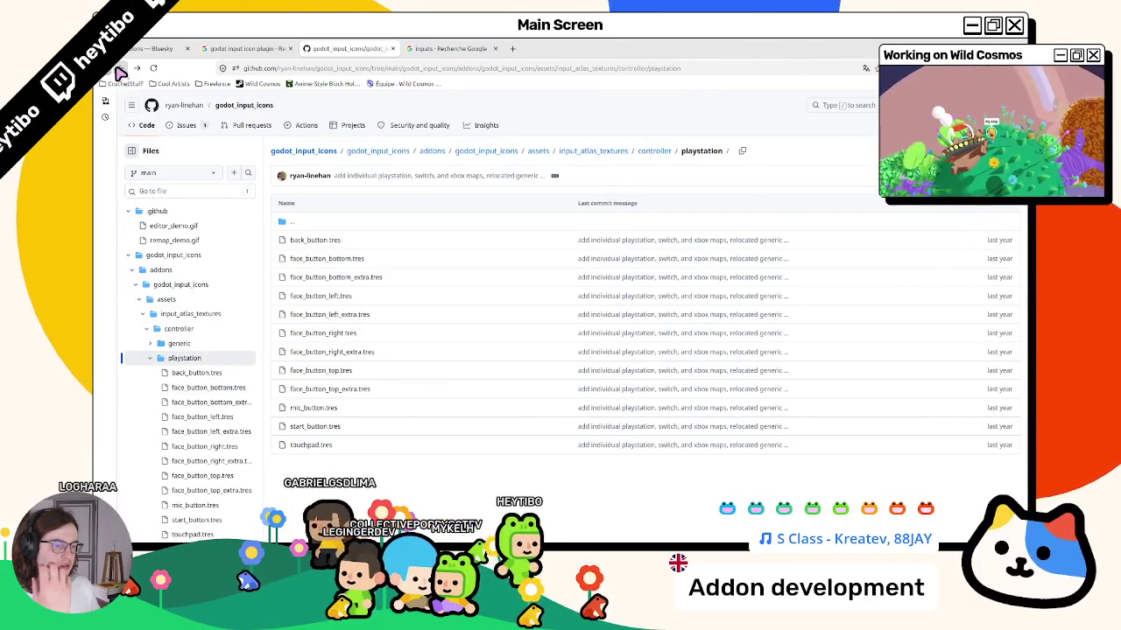
scroll(197, 359, "down", 1)
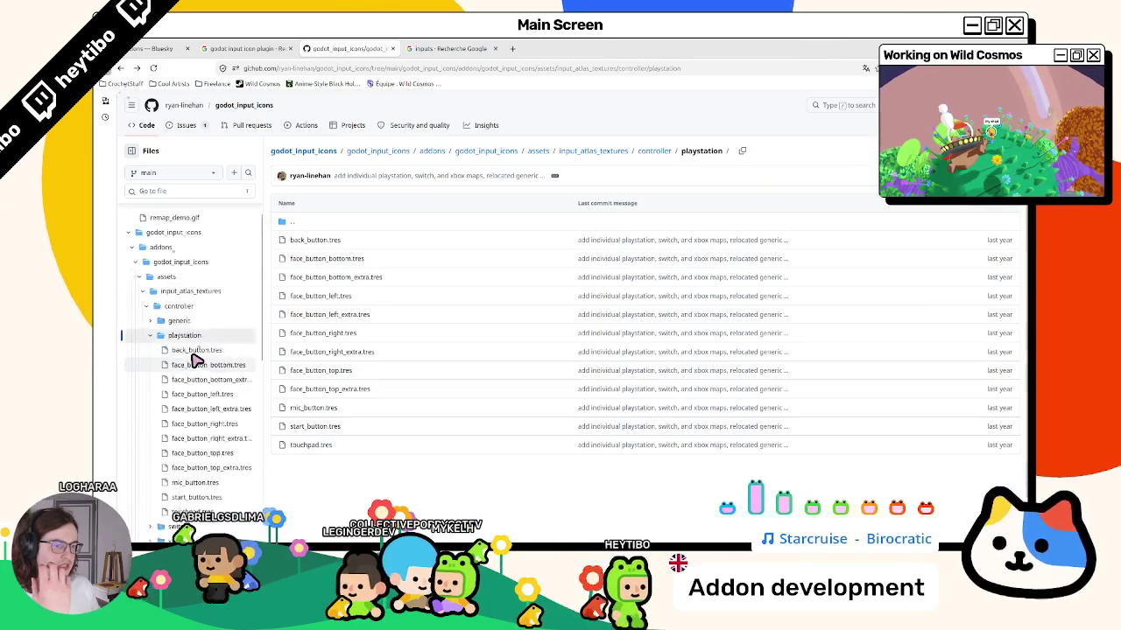
scroll(197, 359, "down", 3)
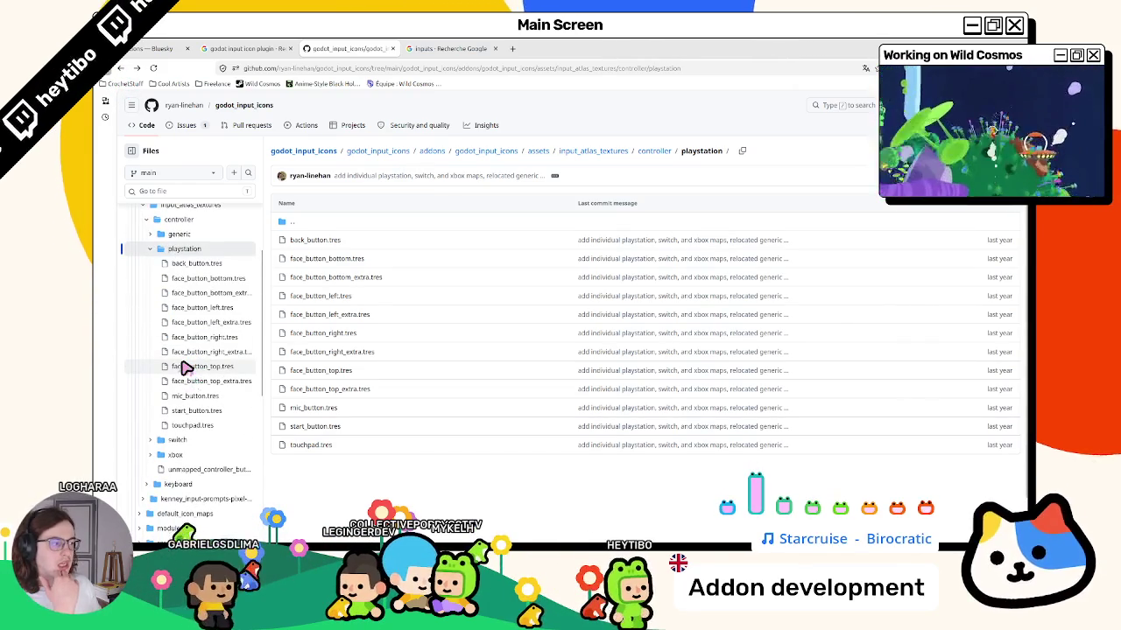
Collapse the controller folders and open keyboard/arrow_keys/key_arrow_right.tres.
left_click(150, 249)
scroll(151, 252, "up", 3)
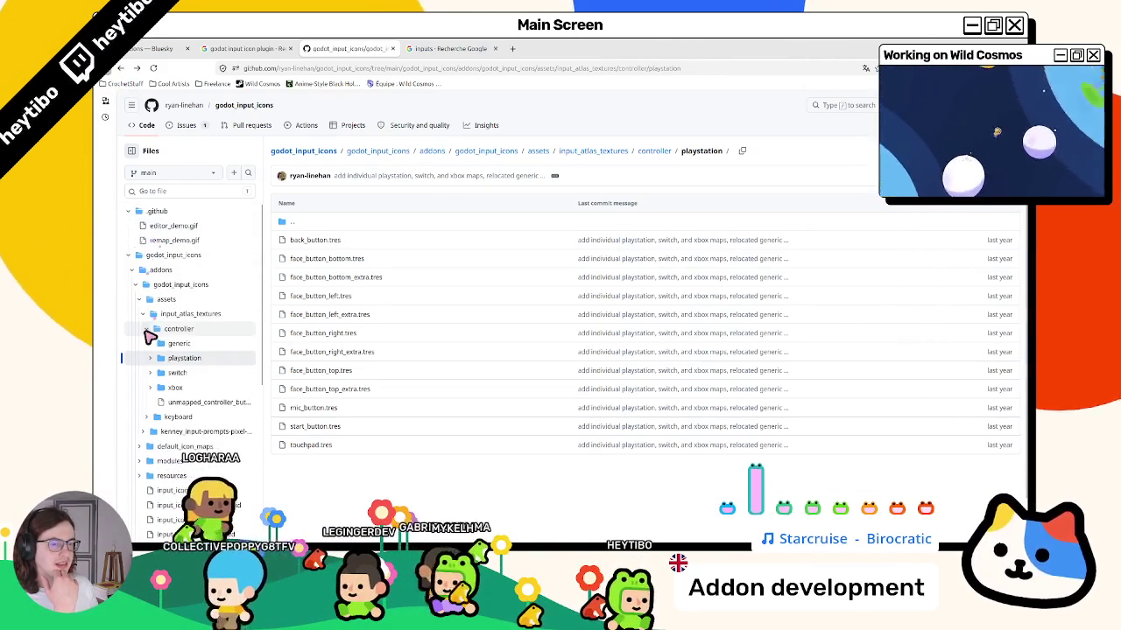
left_click(149, 330)
left_click(150, 344)
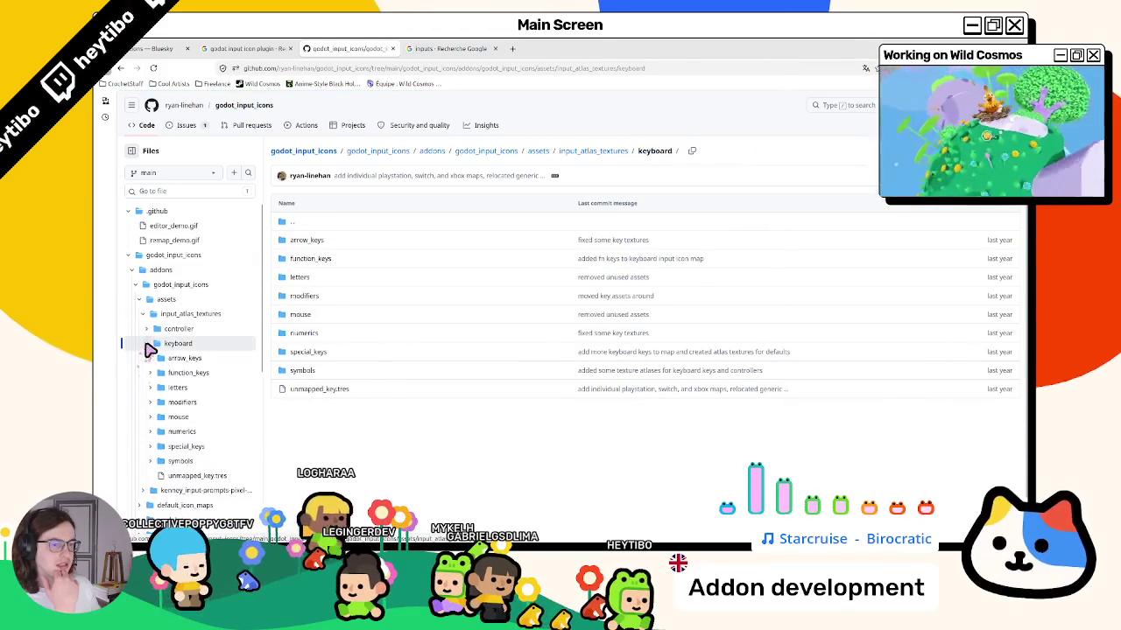
left_click(160, 359)
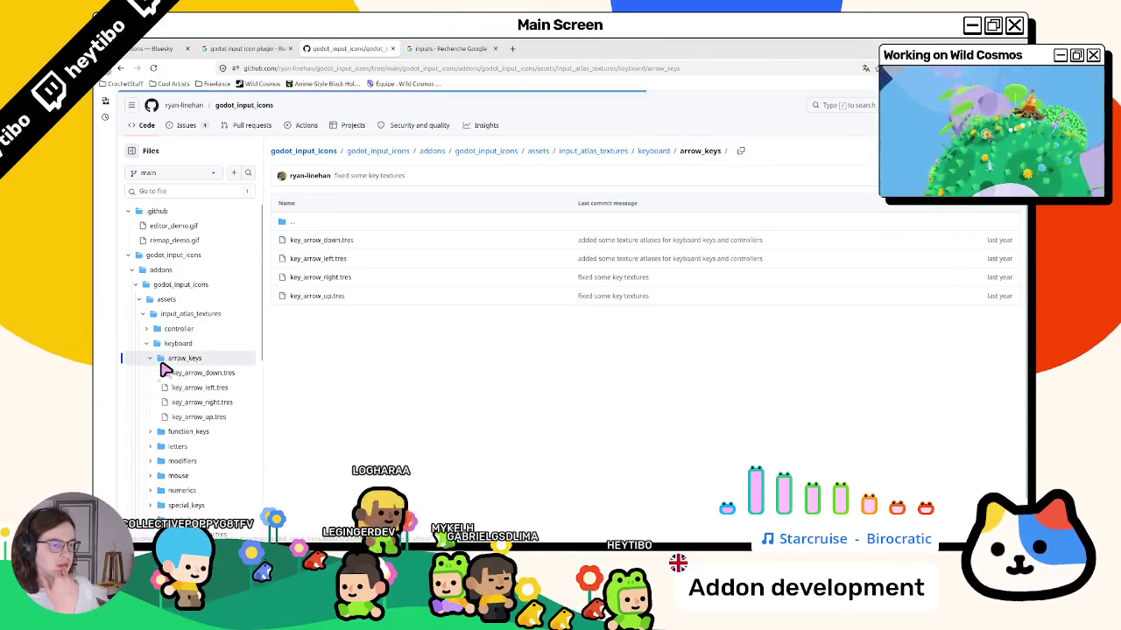
left_click(333, 279)
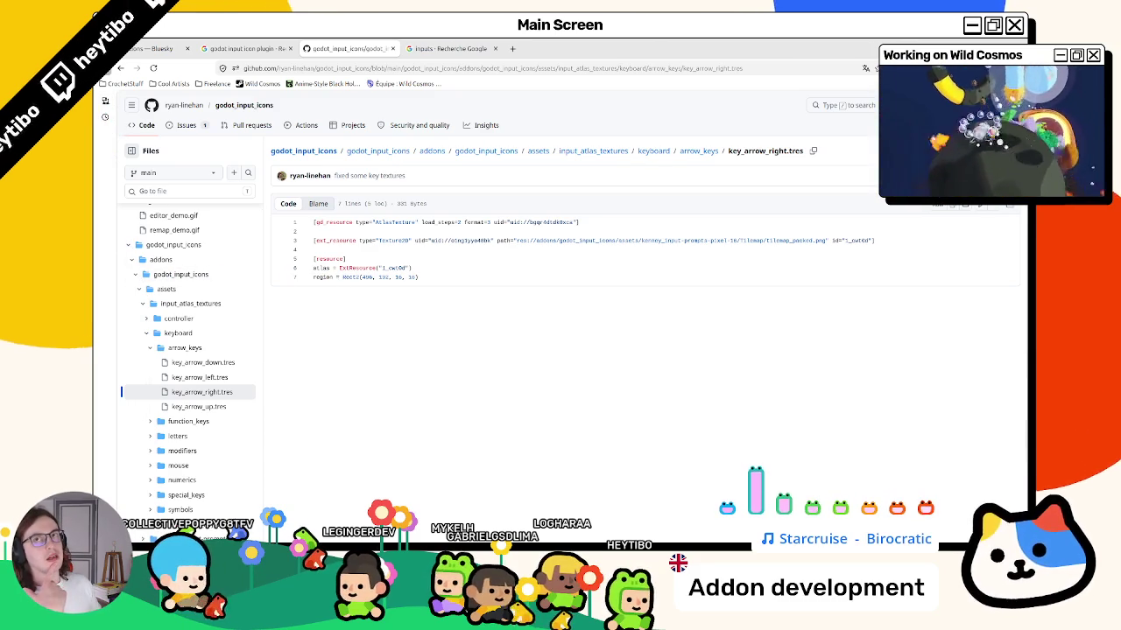
Go back through the visited pages to the repository README.
left_click(123, 68)
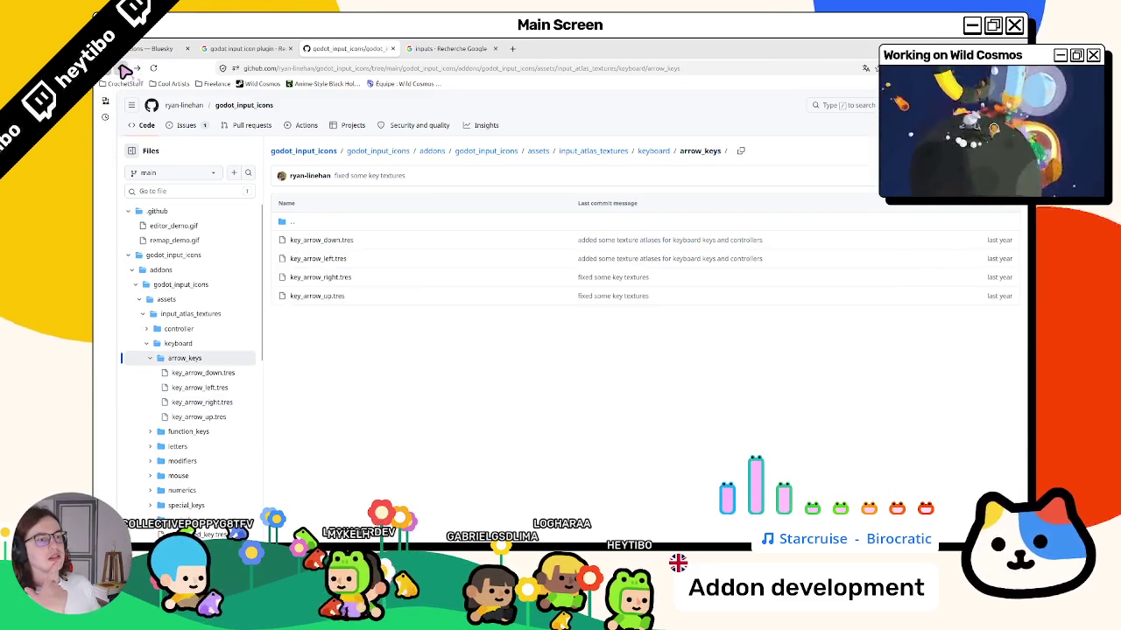
left_click(124, 67)
left_click(123, 68)
left_click(123, 68)
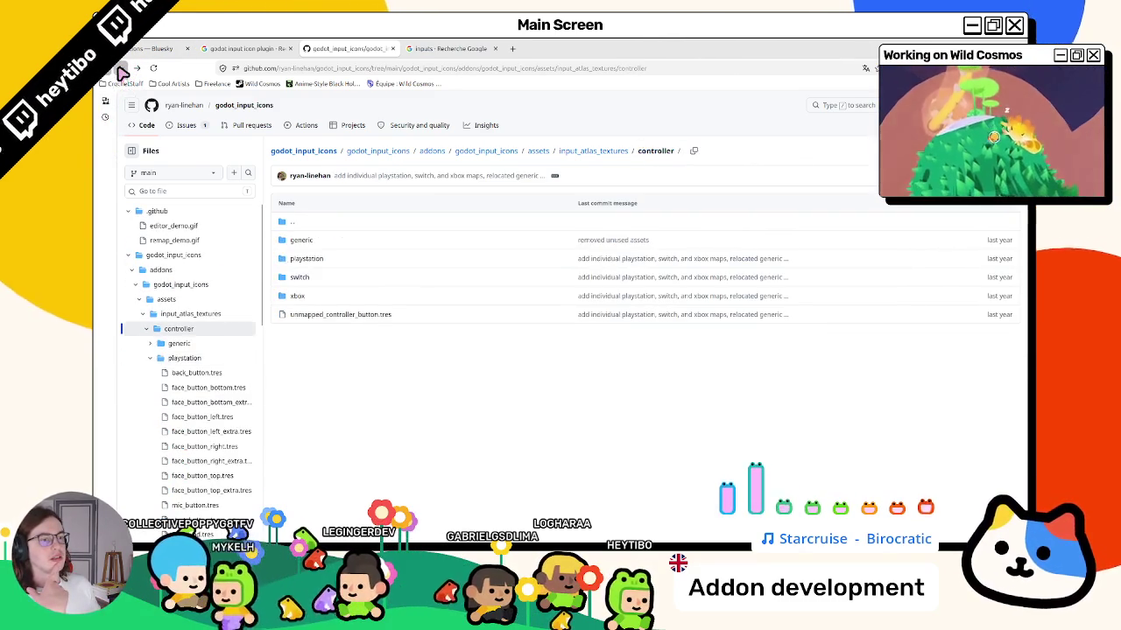
left_click(124, 67)
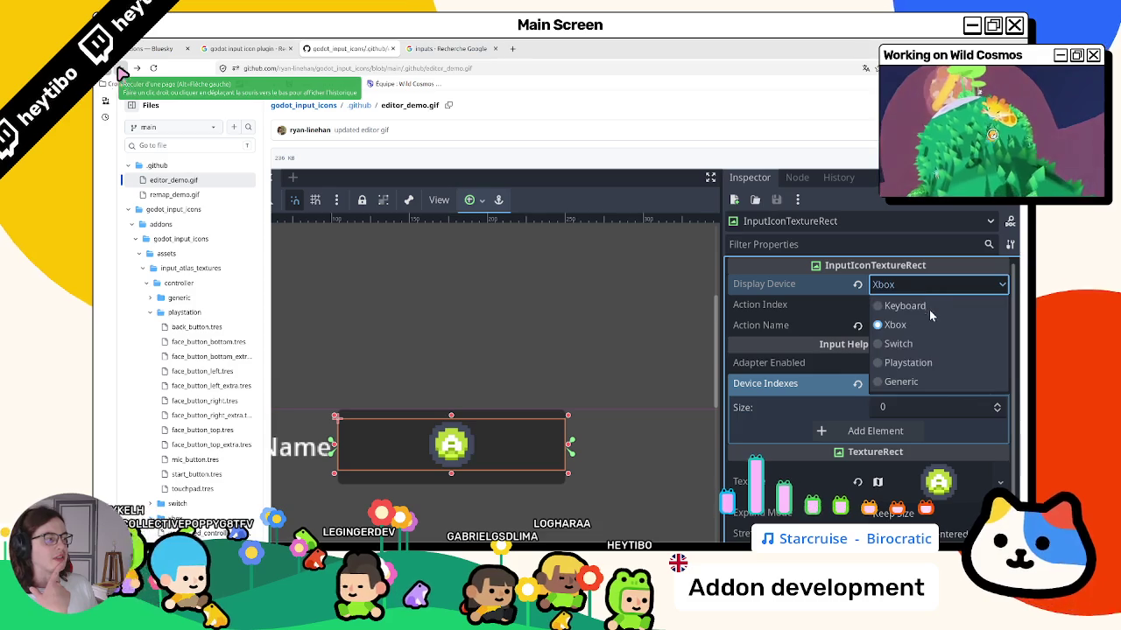
left_click(123, 68)
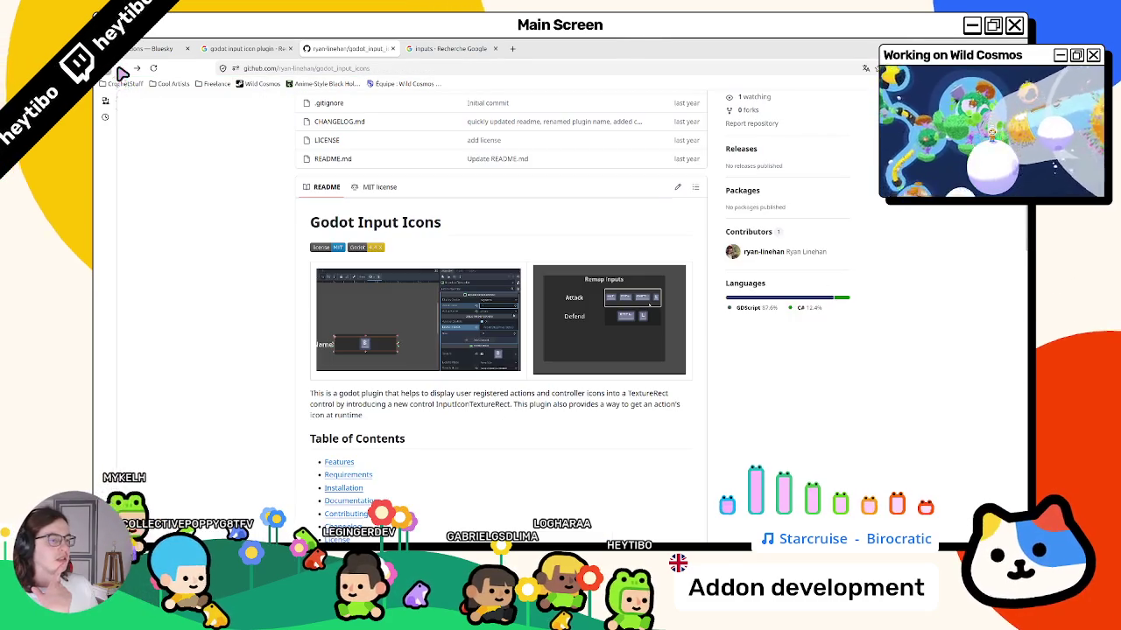
From the godot input icon plugin search results, open the Input Prompts forum post.
scroll(245, 324, "down", 8)
scroll(243, 288, "down", 3)
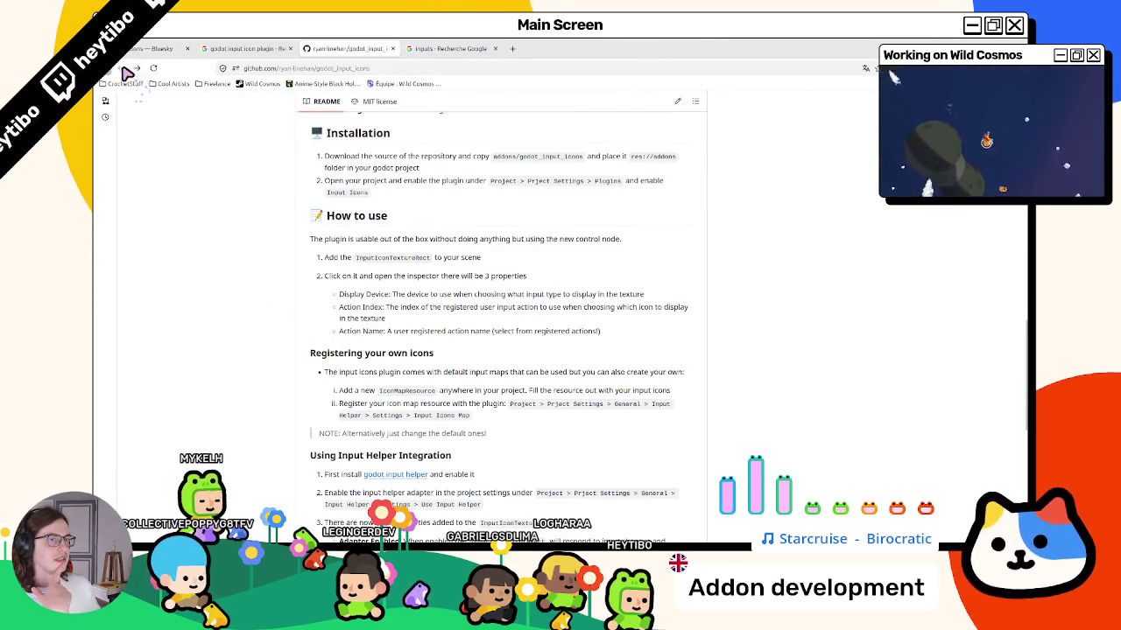
left_click(238, 49)
left_click(331, 49)
left_click(447, 48)
left_click(342, 49)
left_click(241, 48)
scroll(249, 378, "down", 5)
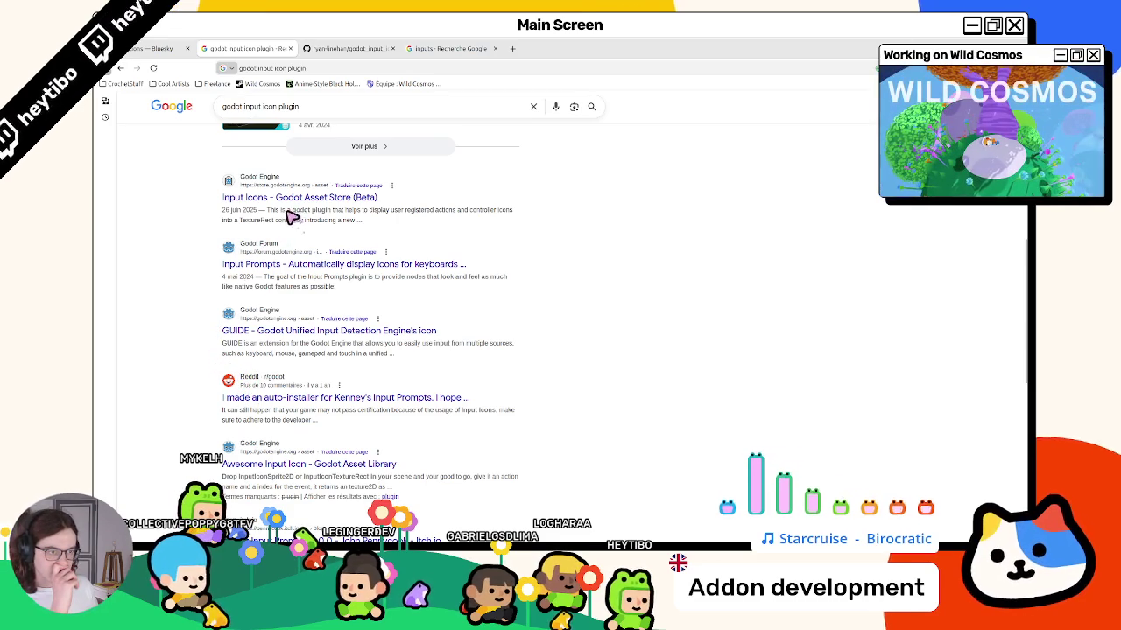
middle_click(288, 262)
left_click(346, 48)
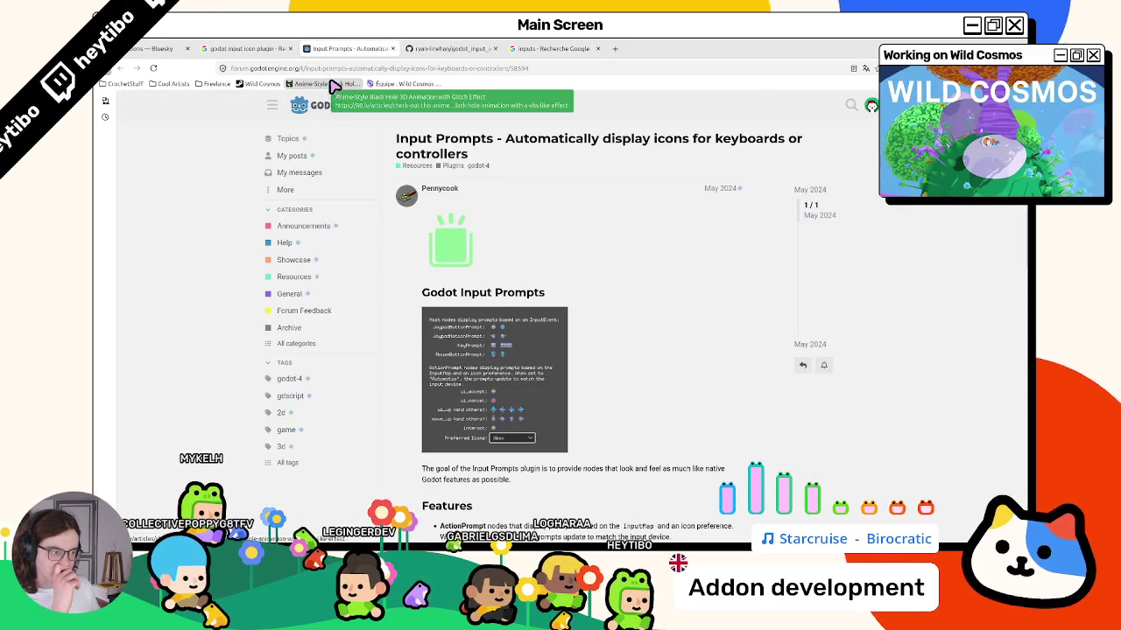
Follow the post's link to godot-input-prompts and open addons/input_prompts/joypad_motion_prompt.
scroll(347, 175, "down", 5)
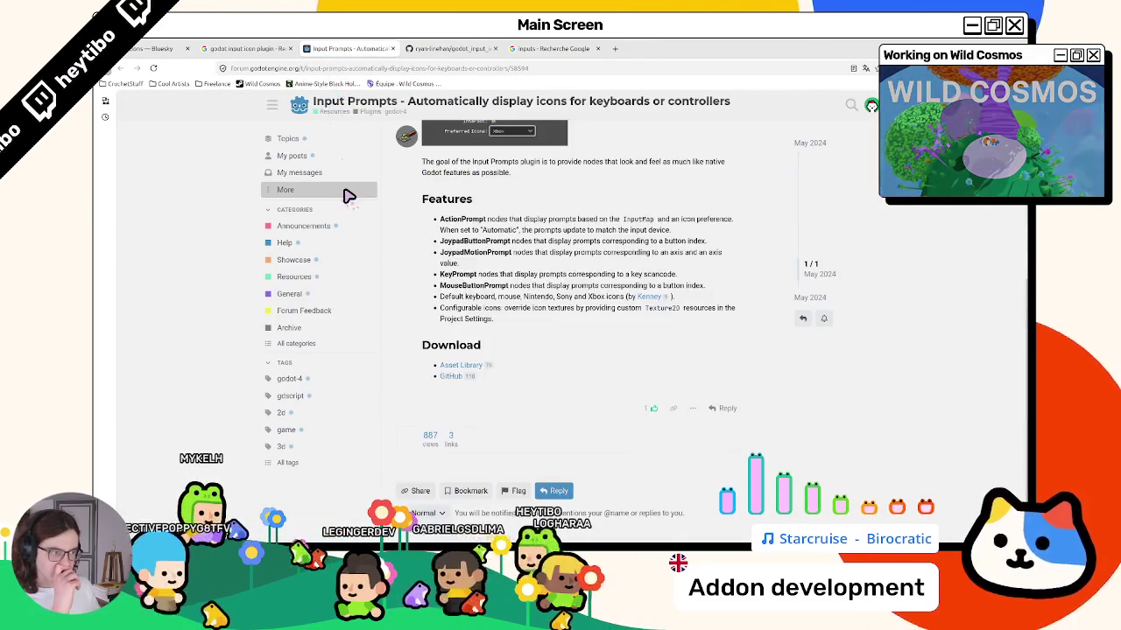
left_click(450, 376)
left_click(451, 48)
left_click(363, 44)
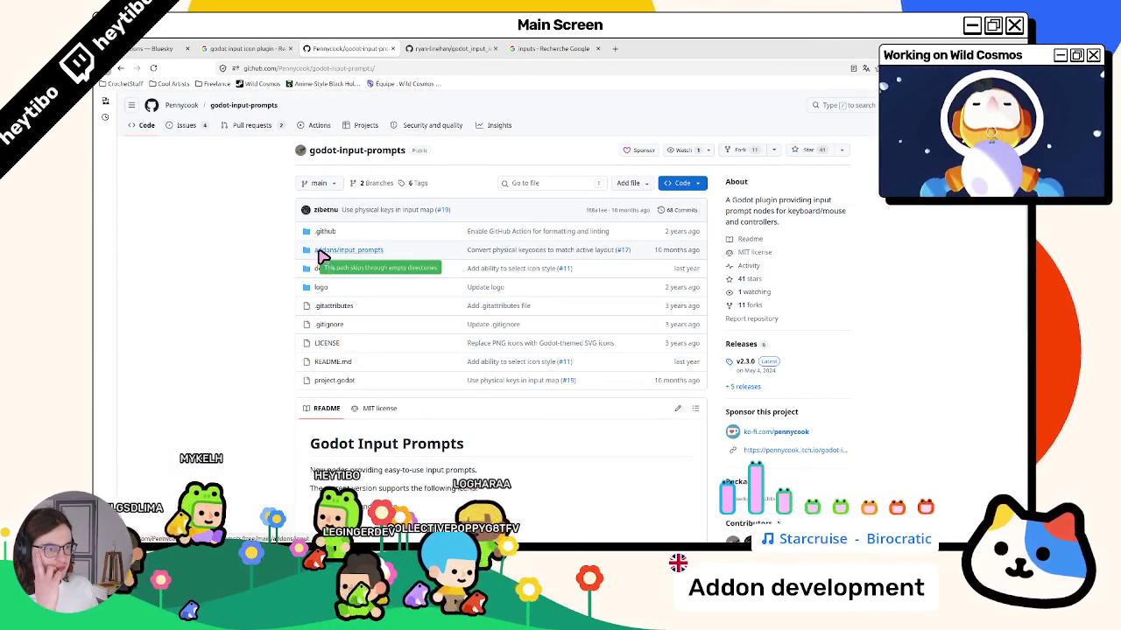
left_click(323, 252)
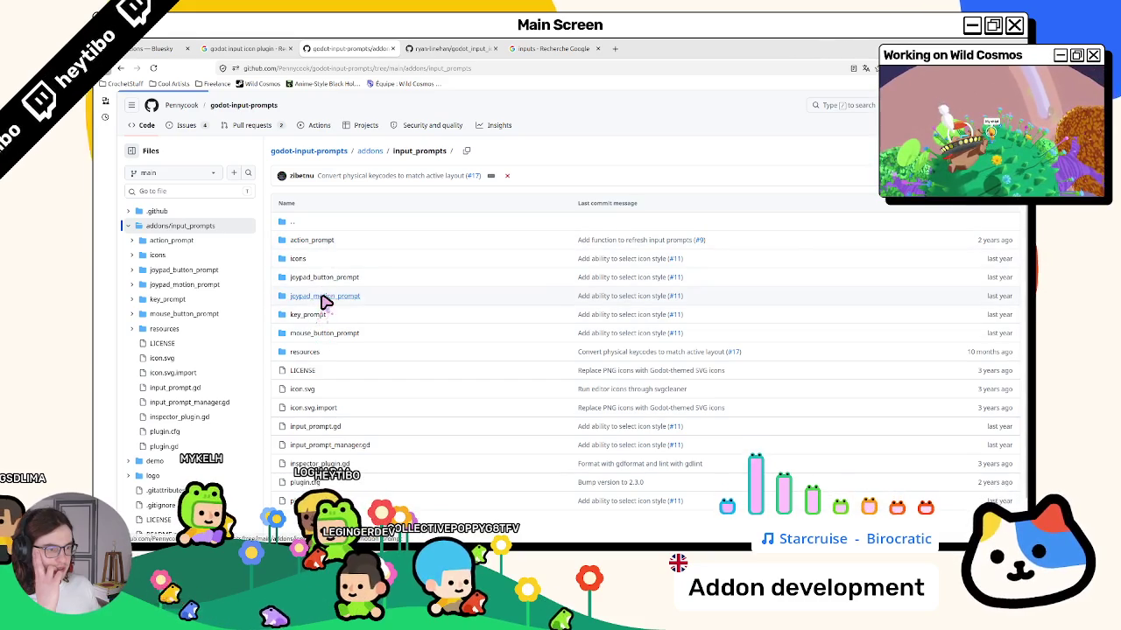
left_click(324, 300)
Open the plugin's icons folder and view the mouse_left.png icon.
key("alt+Left")
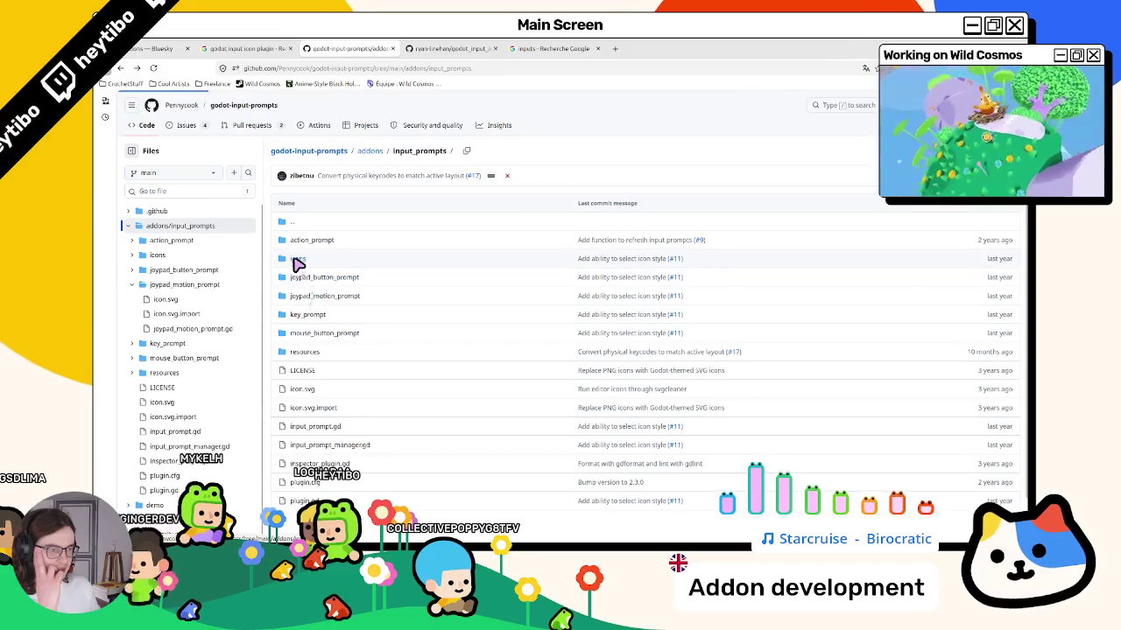
left_click(297, 260)
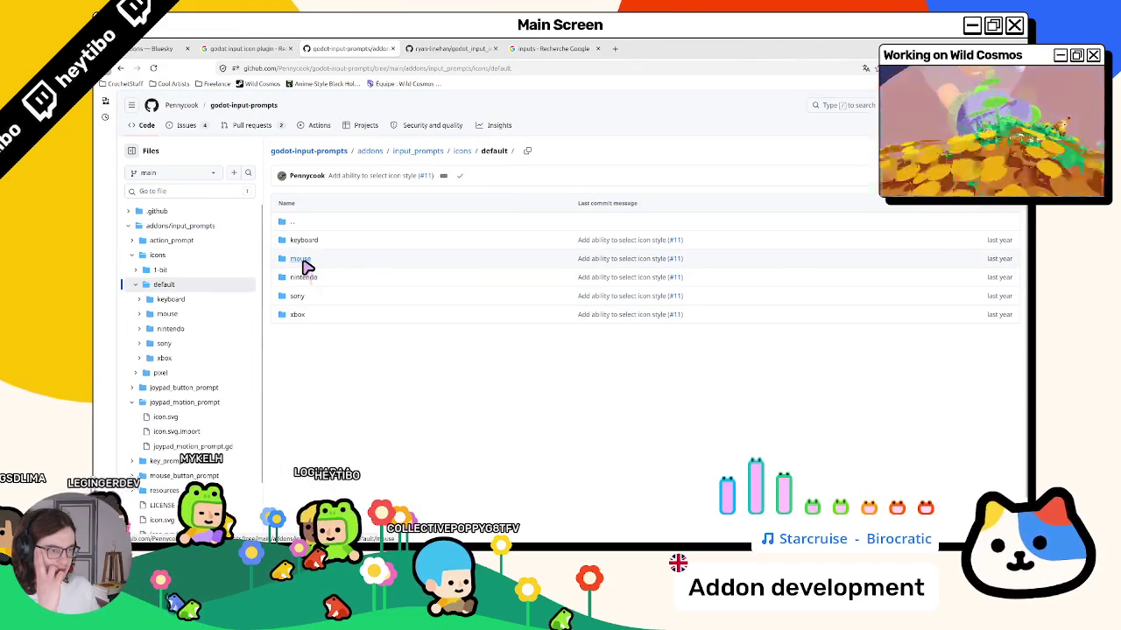
scroll(308, 248, "down", 1)
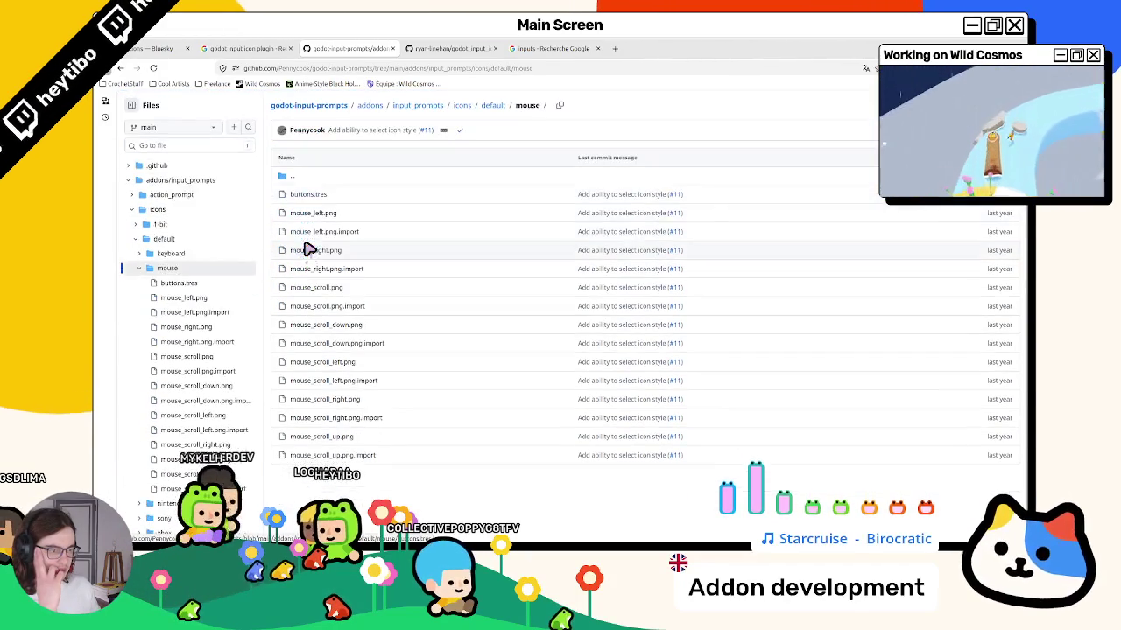
left_click(317, 214)
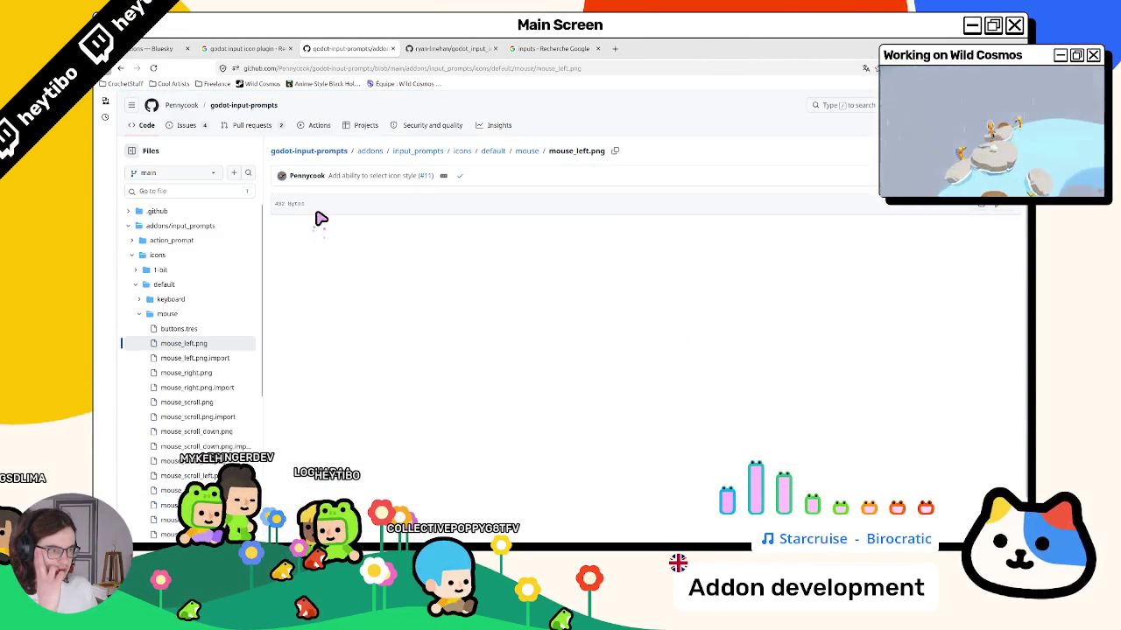
Navigate back to the Input Prompts forum topic, then switch to Godot.
left_click(123, 69)
left_click(123, 69)
left_click(122, 68)
left_click(123, 68)
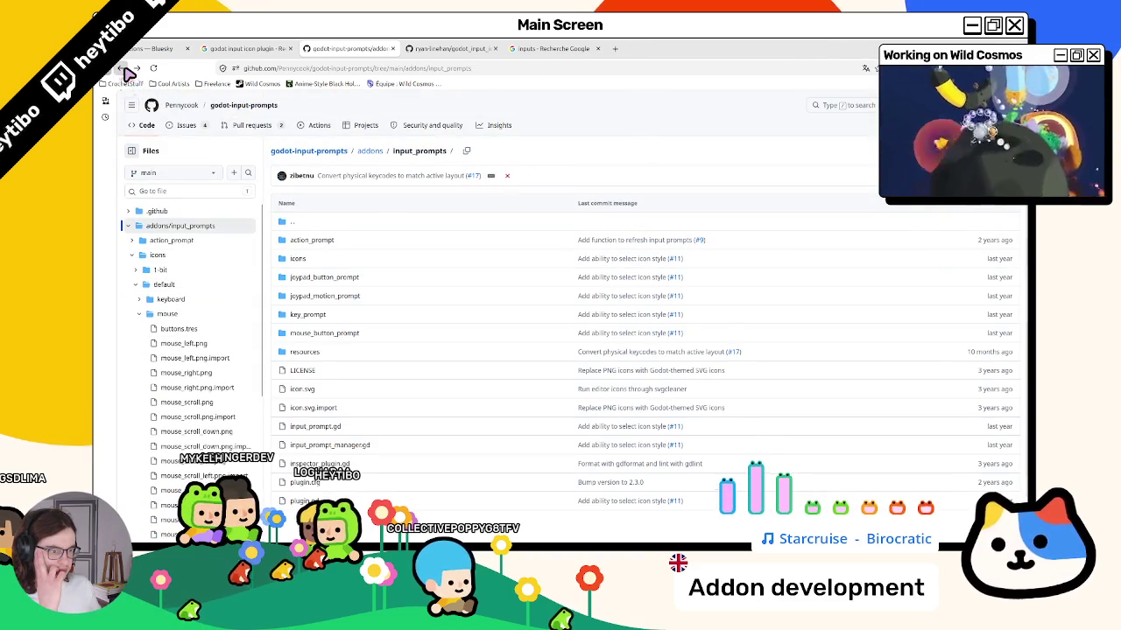
left_click(125, 69)
left_click(122, 68)
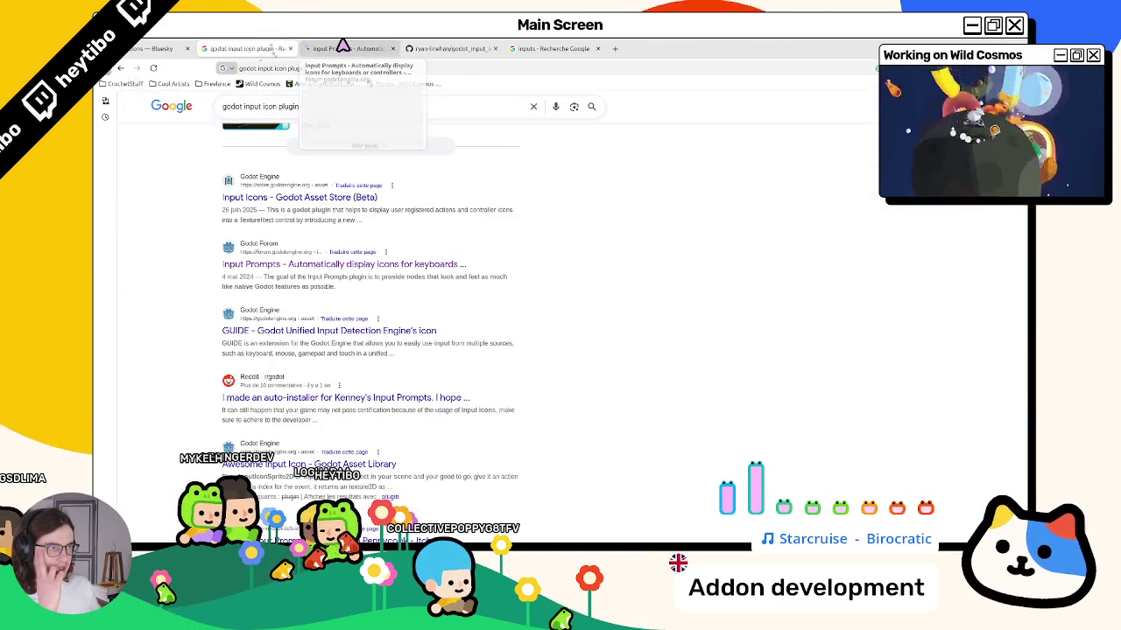
left_click(122, 69)
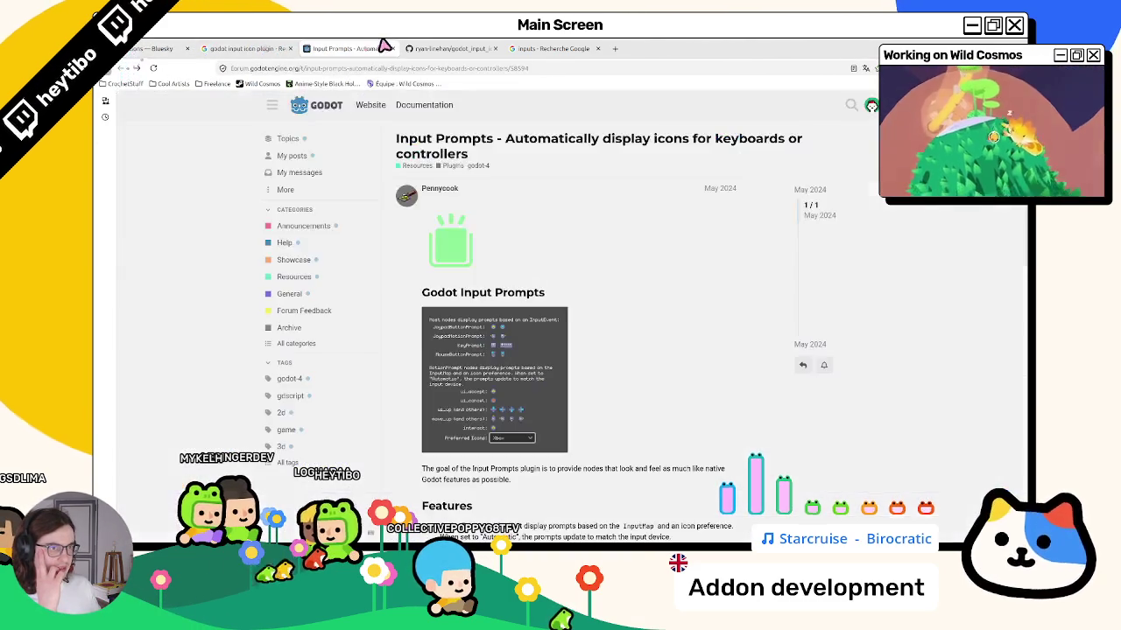
key("alt+Tab")
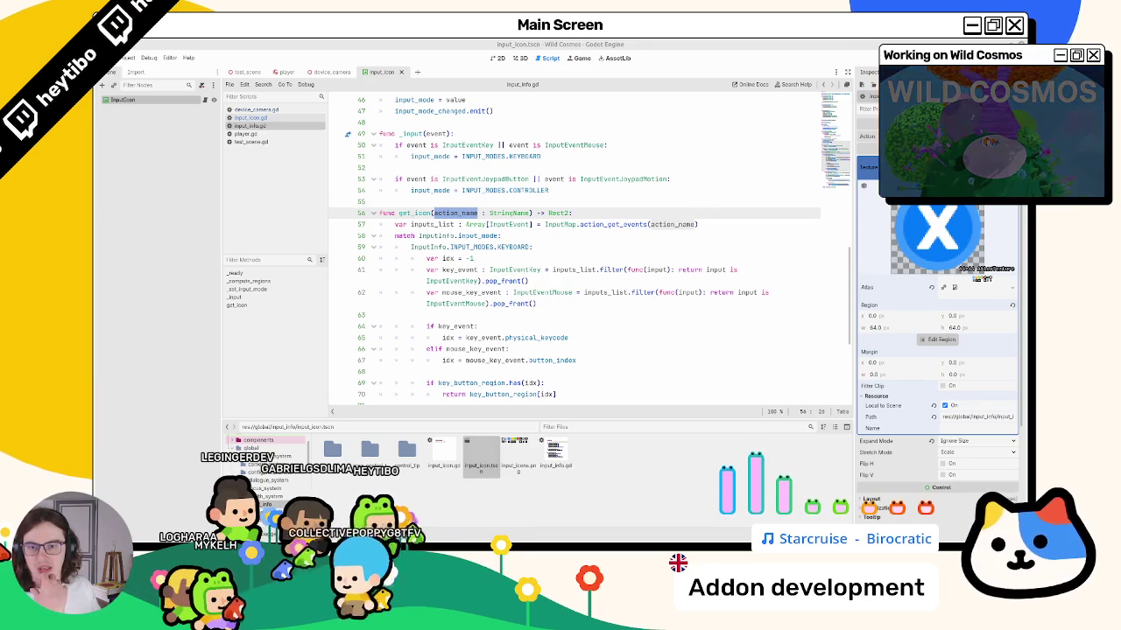
Inspect get_icon's InputInfo.input_mode match and inputs_list, then open action_get_events documentation.
key("alt+Tab")
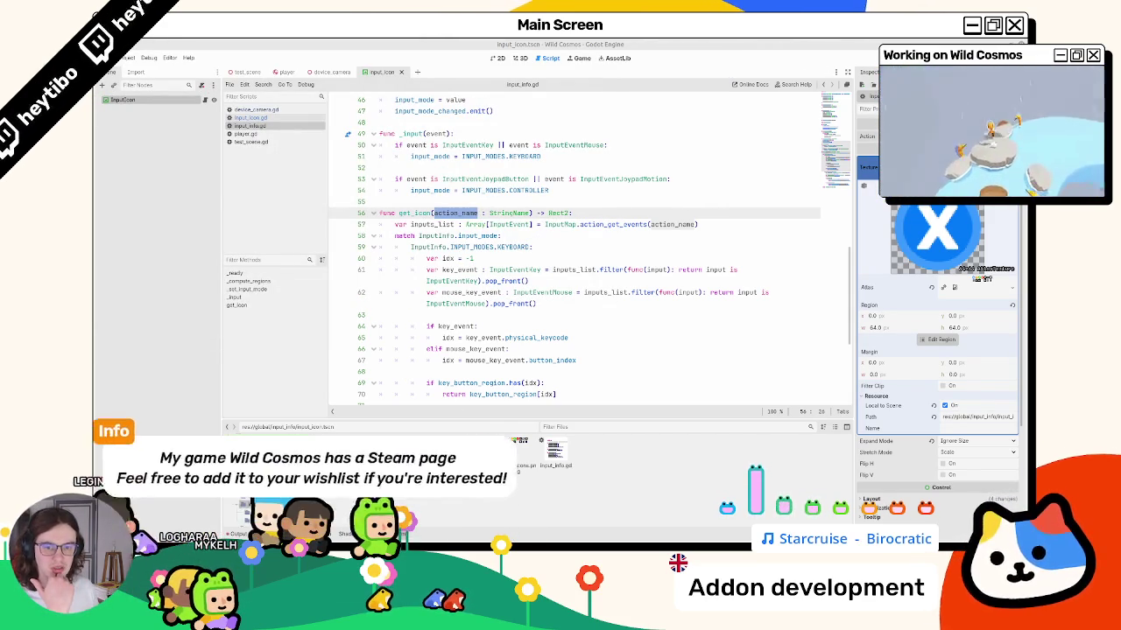
left_click(449, 250)
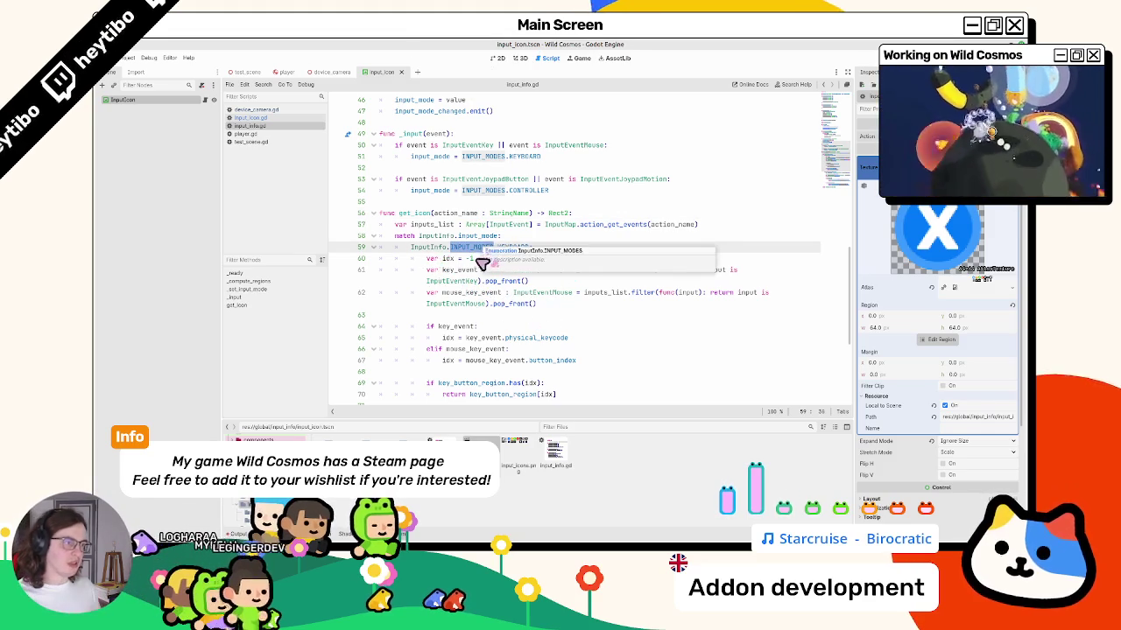
double_click(442, 250)
double_click(477, 235)
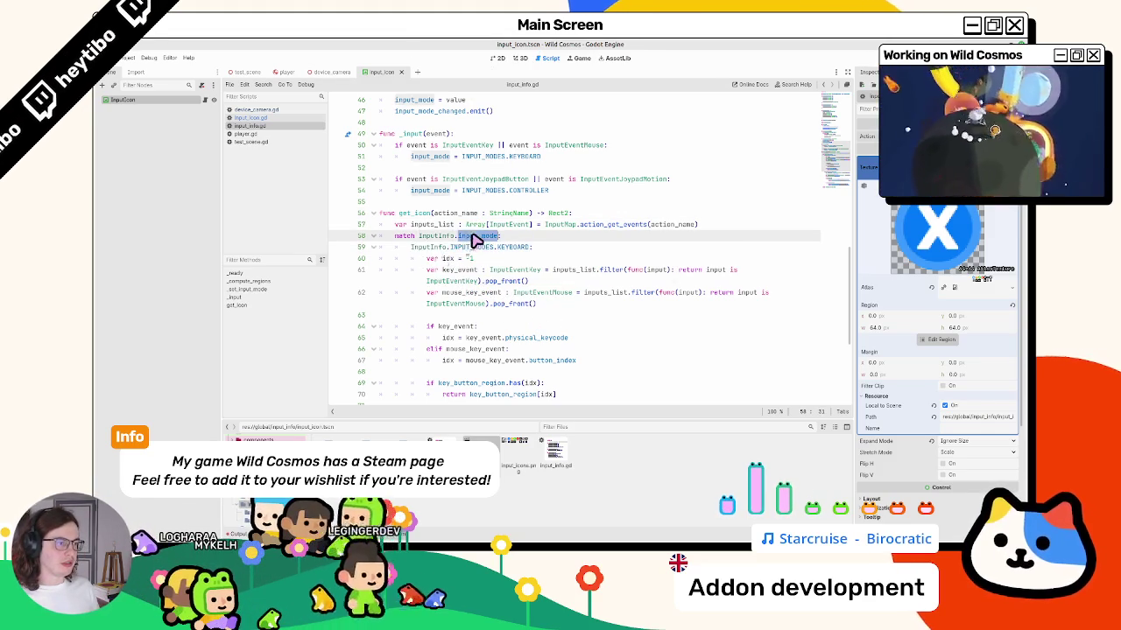
scroll(401, 258, "down", 2)
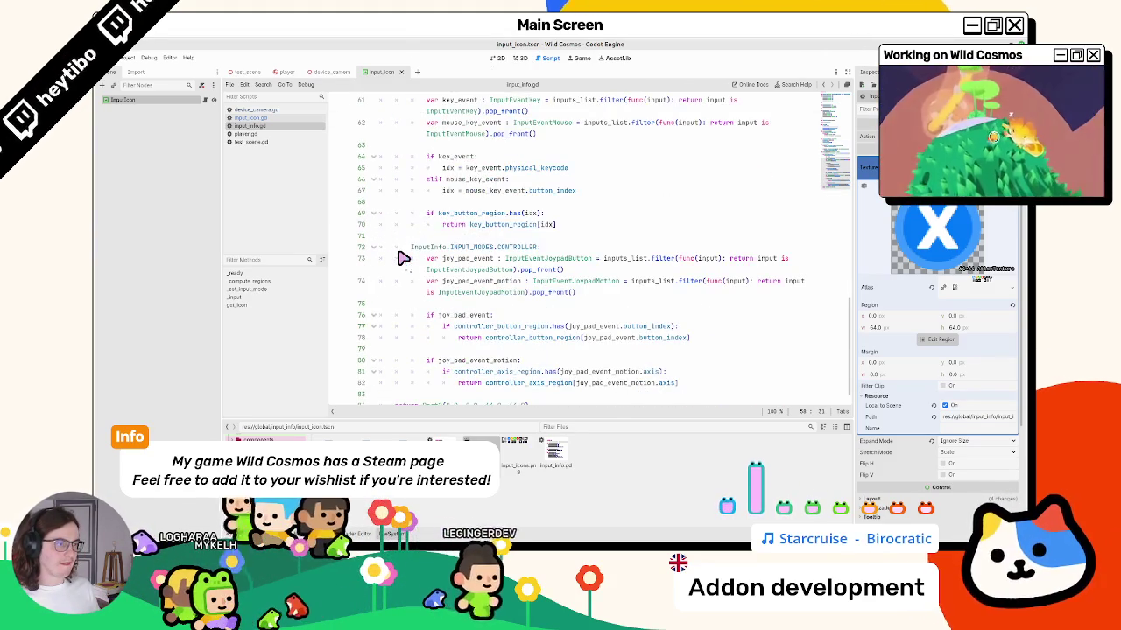
scroll(404, 262, "up", 3)
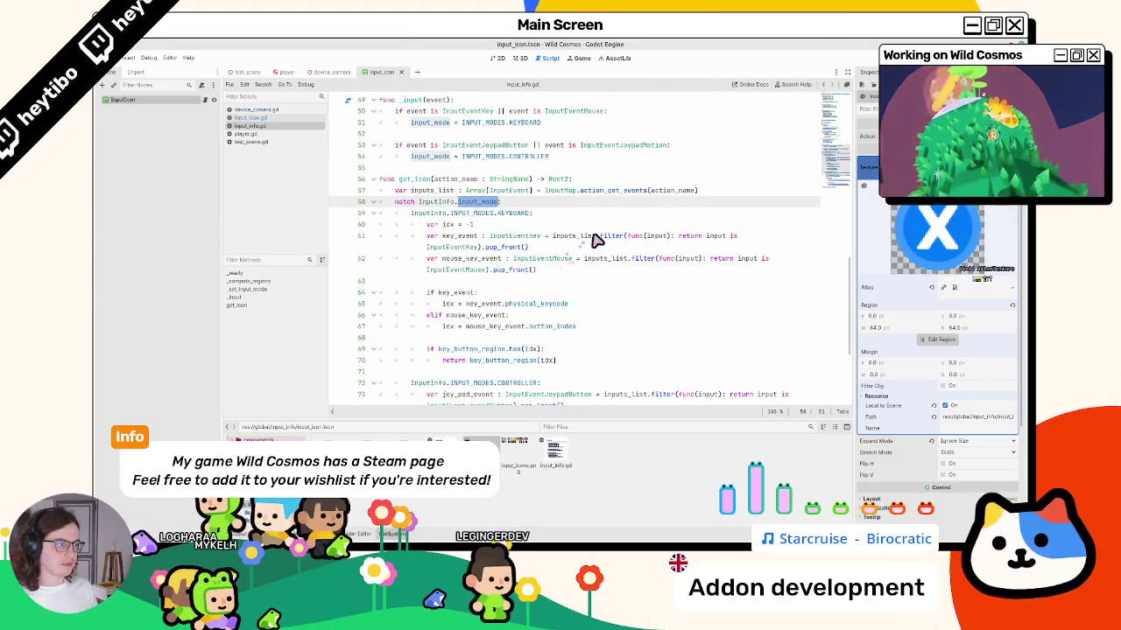
double_click(574, 235)
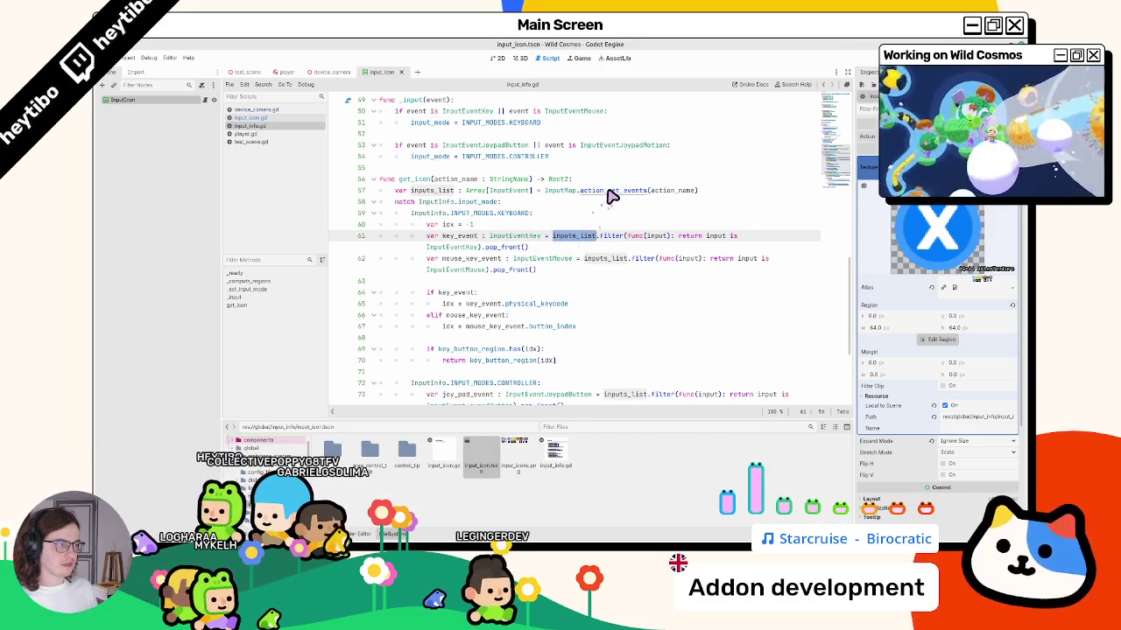
left_click(607, 191, "ctrl")
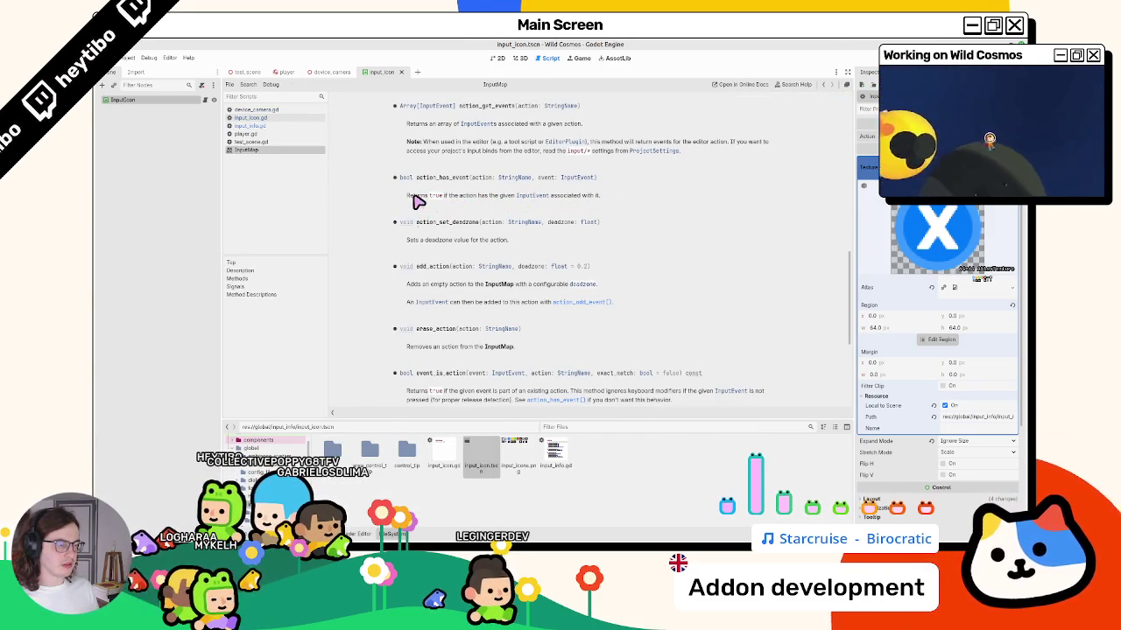
Close the InputMap documentation page and highlight inputs_list in get_icon.
scroll(418, 201, "up", 2)
scroll(415, 201, "up", 3)
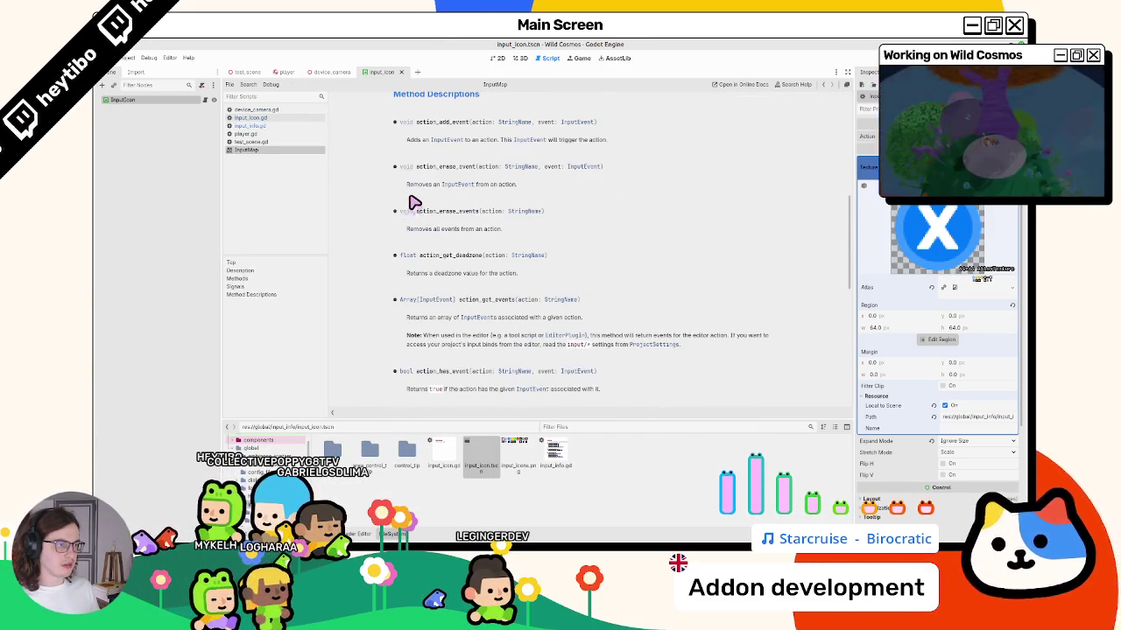
scroll(415, 202, "down", 10)
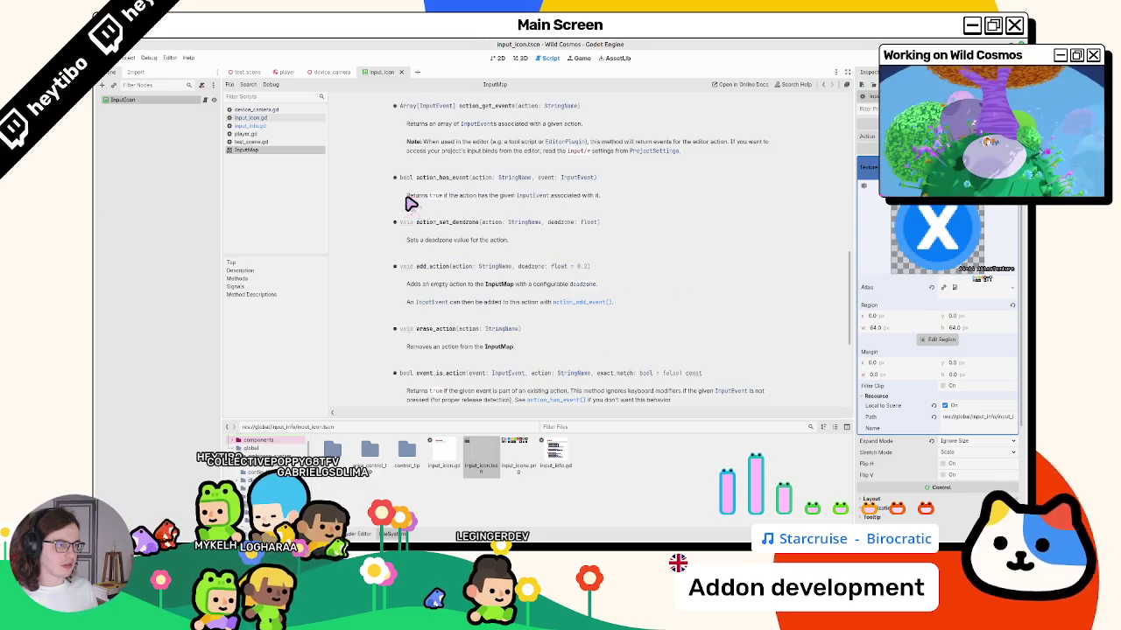
middle_click(308, 152)
double_click(445, 193)
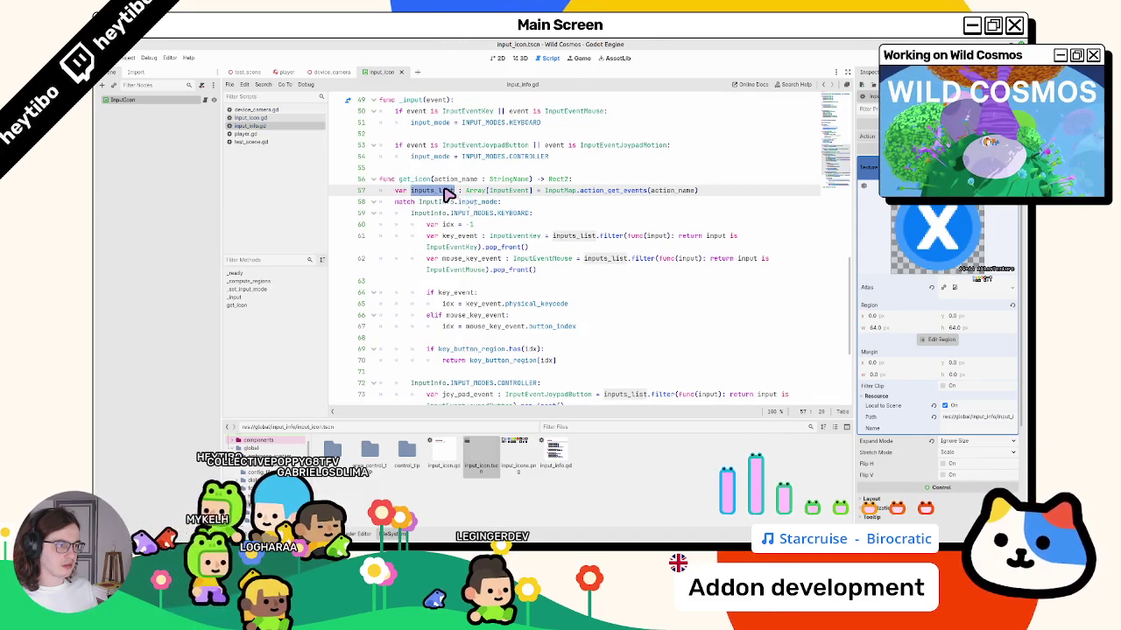
scroll(448, 194, "up", 13)
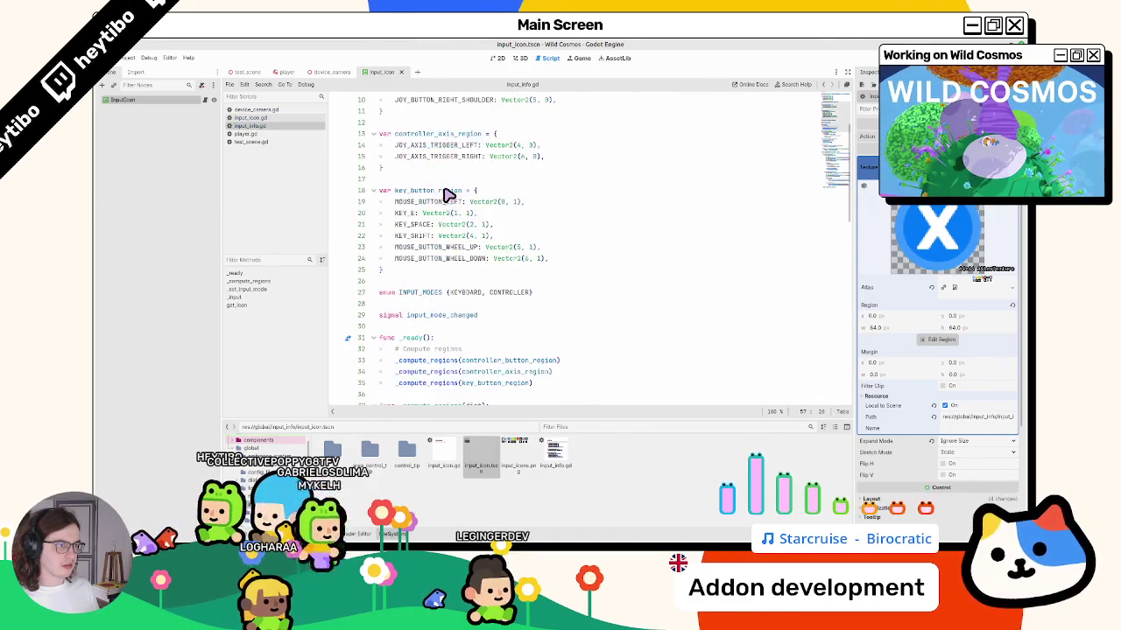
Examine key_button_region, the key_event lines and the key_button_region.has(idx) check.
left_click(412, 216)
scroll(417, 222, "down", 15)
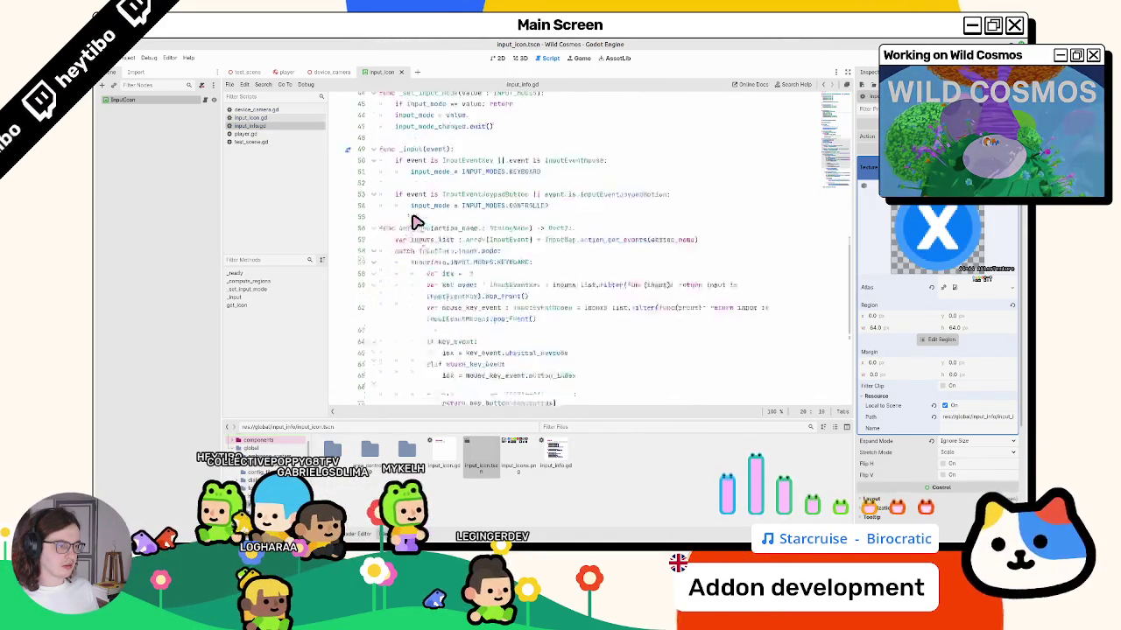
double_click(501, 237)
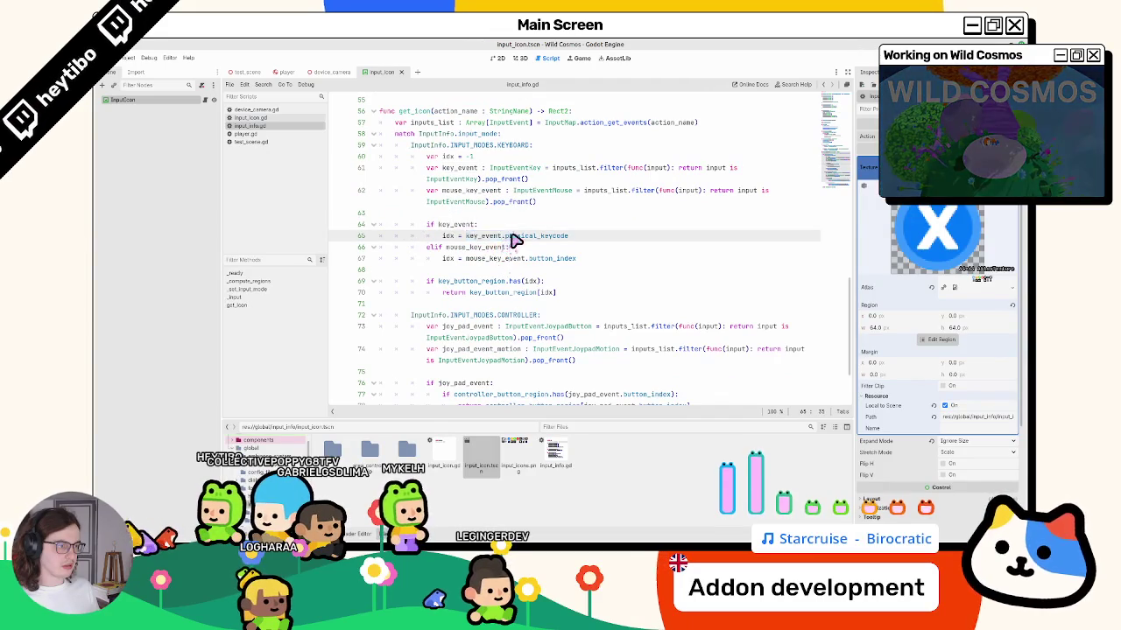
double_click(455, 225)
key("Up")
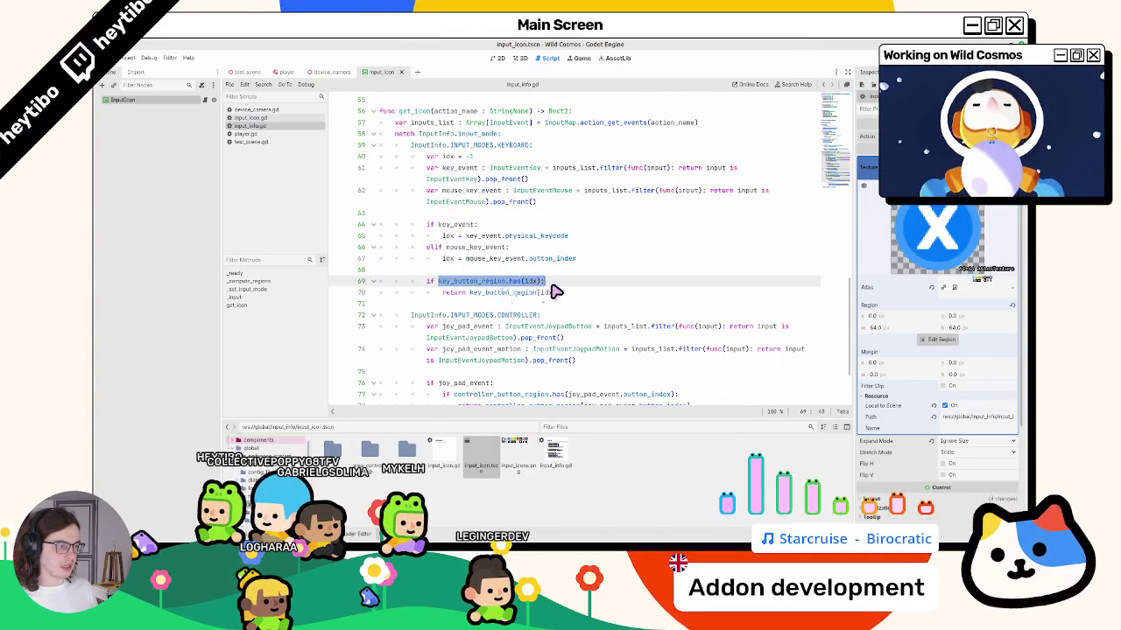
triple_click(488, 292)
left_click_drag(438, 281, 545, 281)
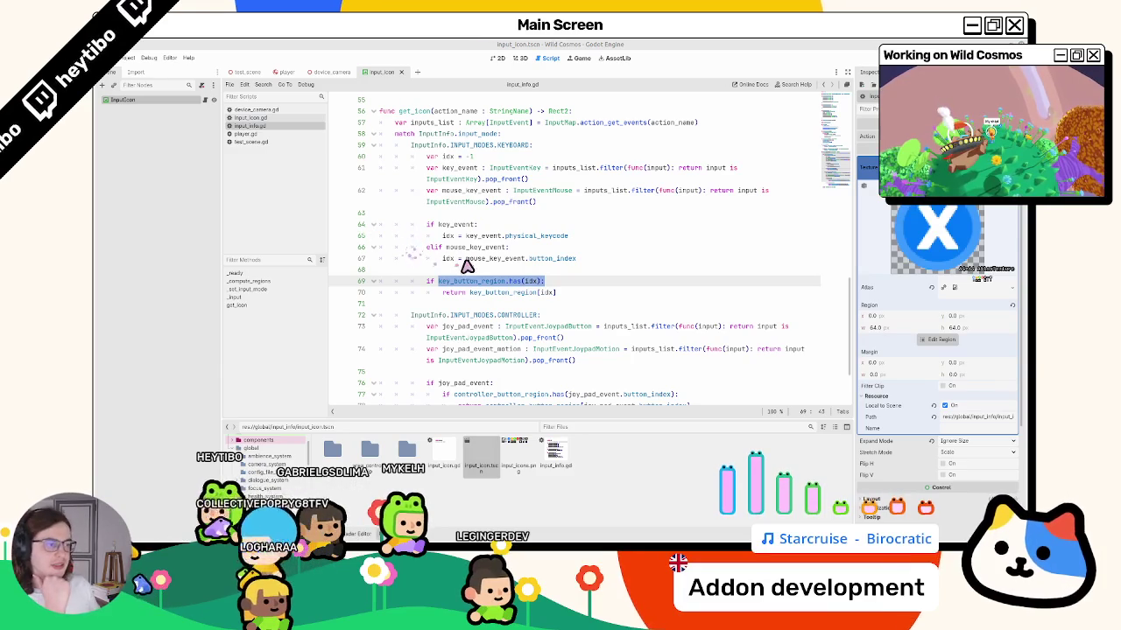
scroll(468, 265, "up", 1)
scroll(469, 265, "down", 1)
scroll(496, 408, "down", 1)
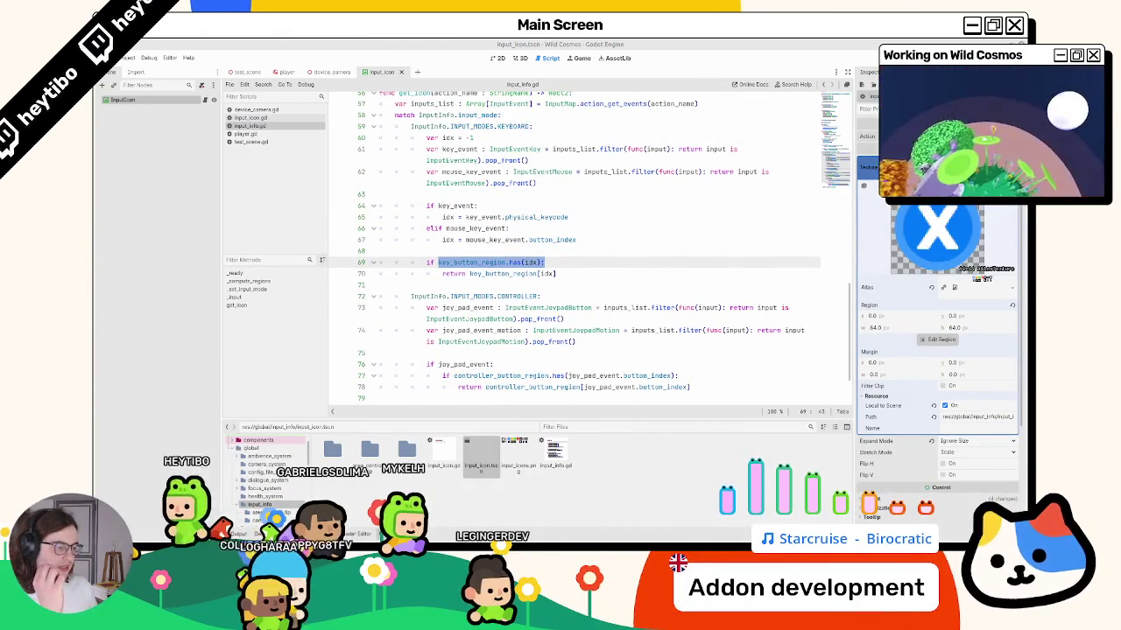
scroll(513, 350, "up", 10)
scroll(501, 389, "up", 5)
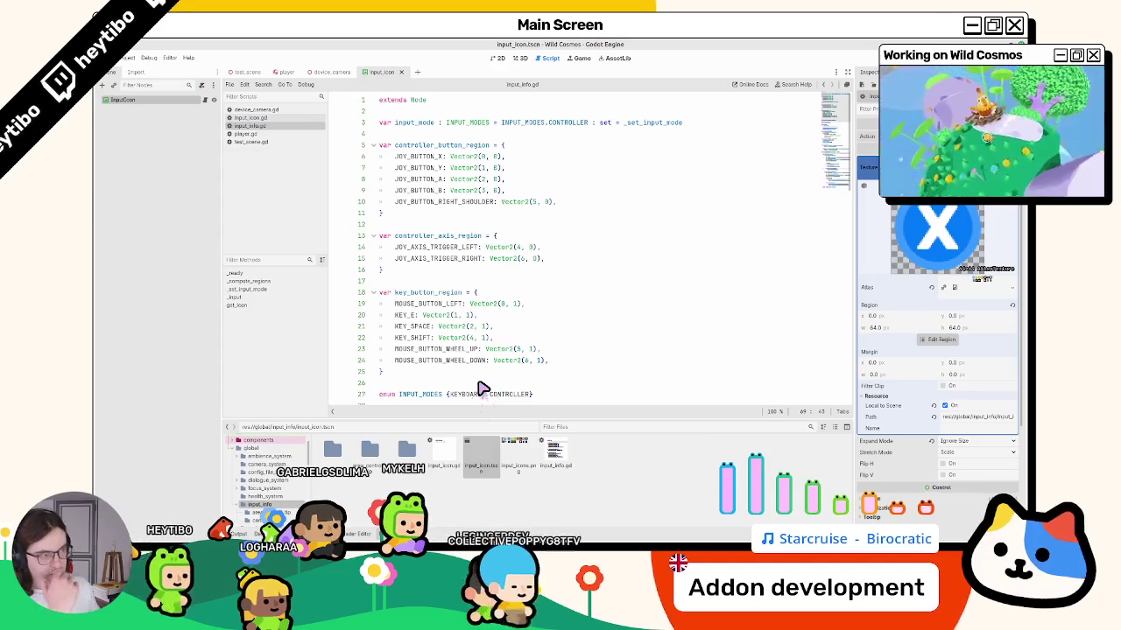
Select Vector2(0, 0) on line 6 and show input_icons.png in the Inspector.
left_click_drag(449, 156, 532, 160)
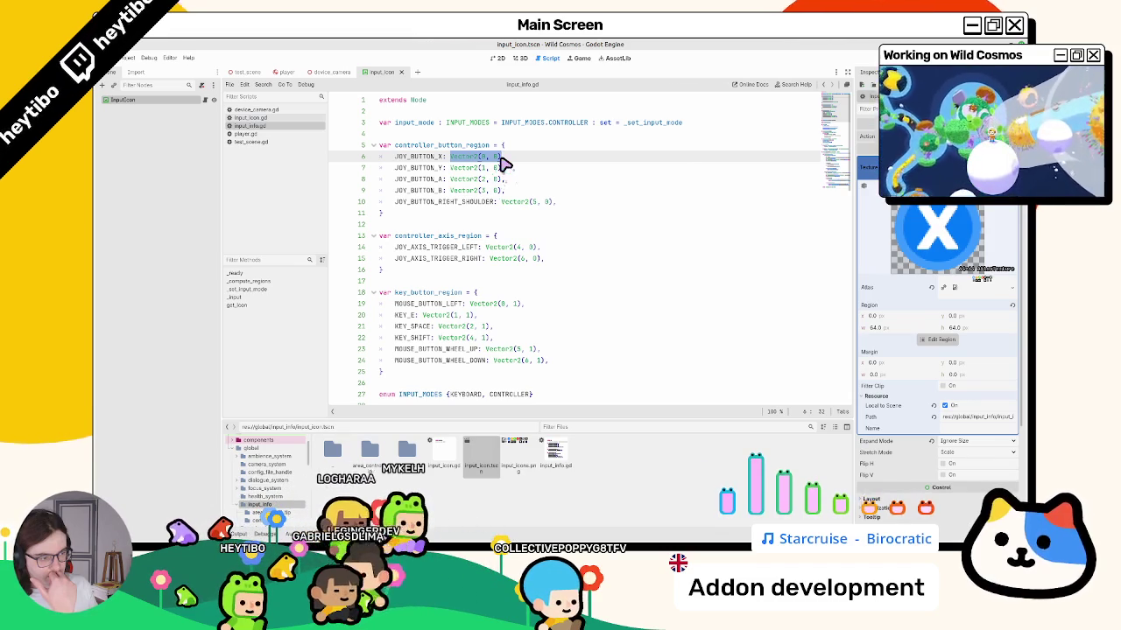
left_click(515, 454)
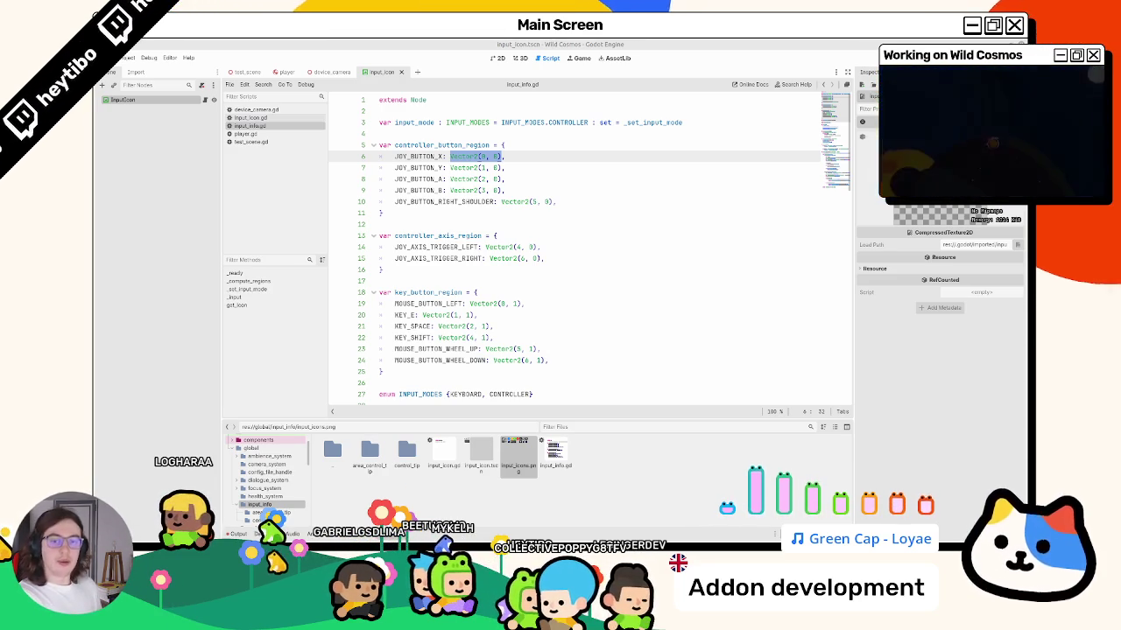
In Inkscape, open and close Preferences, then frame the input_icons.svg button icons.
key("alt+Tab")
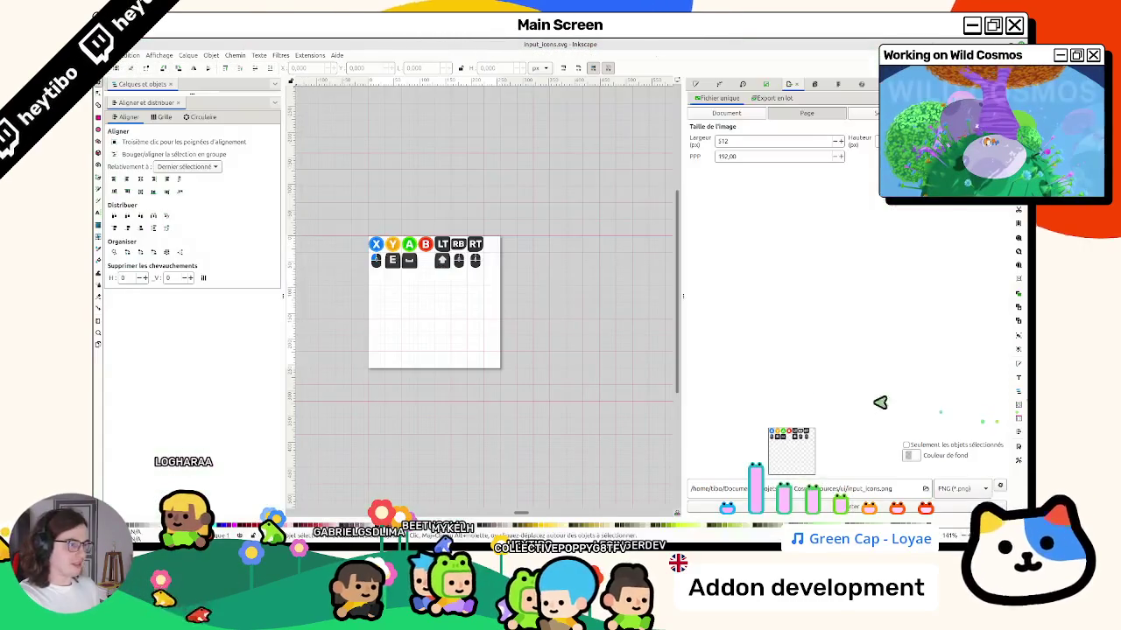
key("ctrl+shift+p")
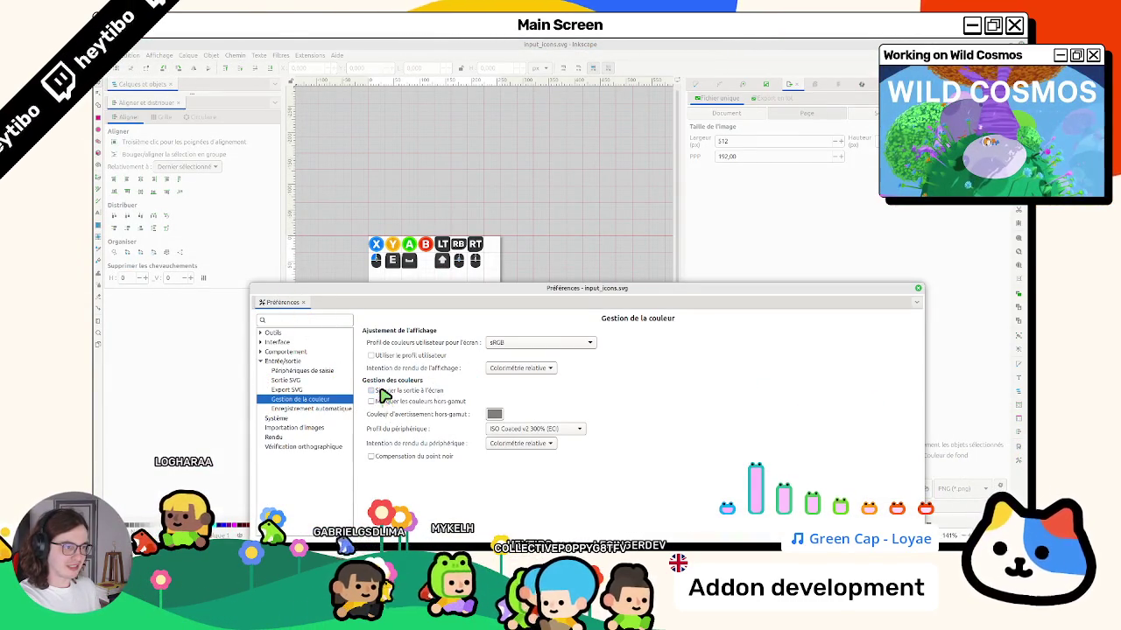
left_click(917, 288)
scroll(394, 256, "up", 3, "ctrl")
scroll(394, 256, "up", 1, "ctrl")
scroll(370, 288, "down", 3, "ctrl")
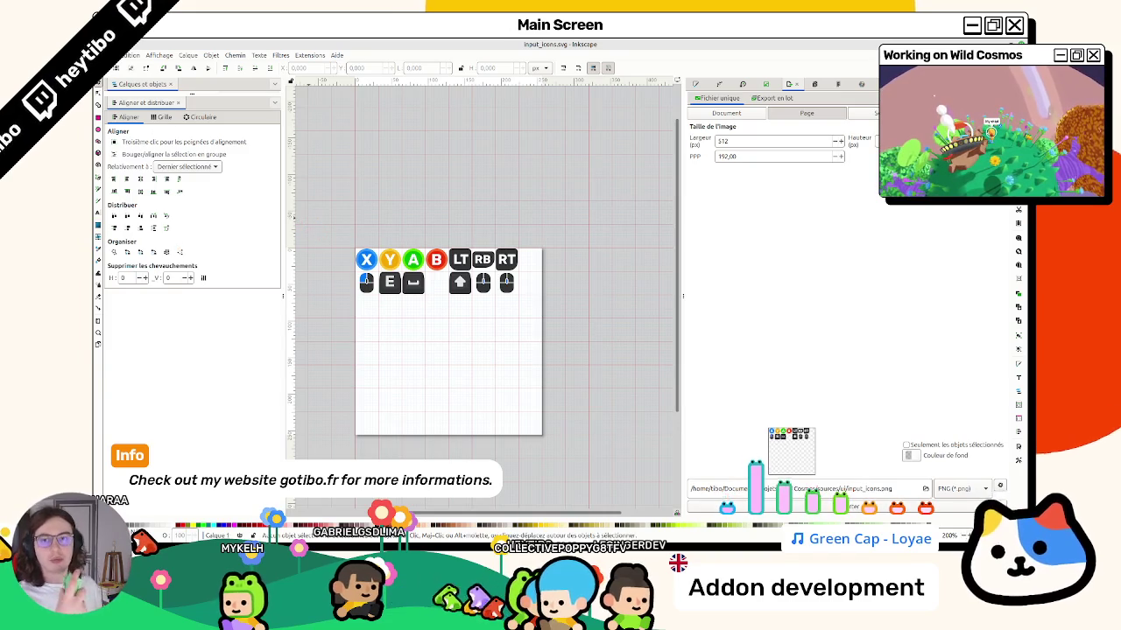
left_click(414, 45)
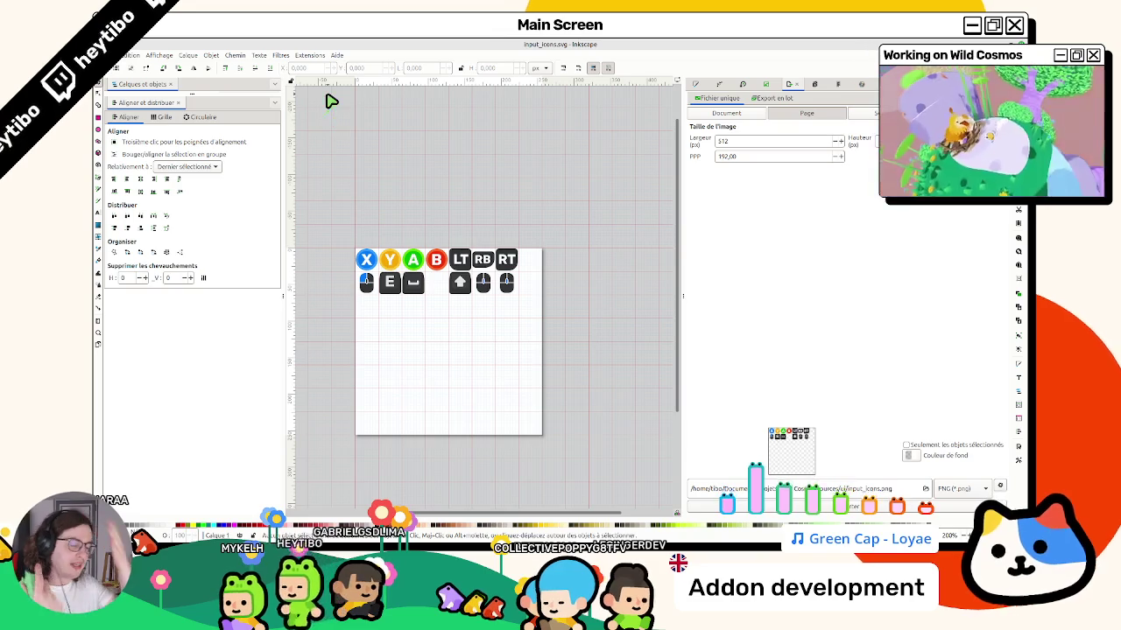
left_click_drag(437, 259, 436, 289)
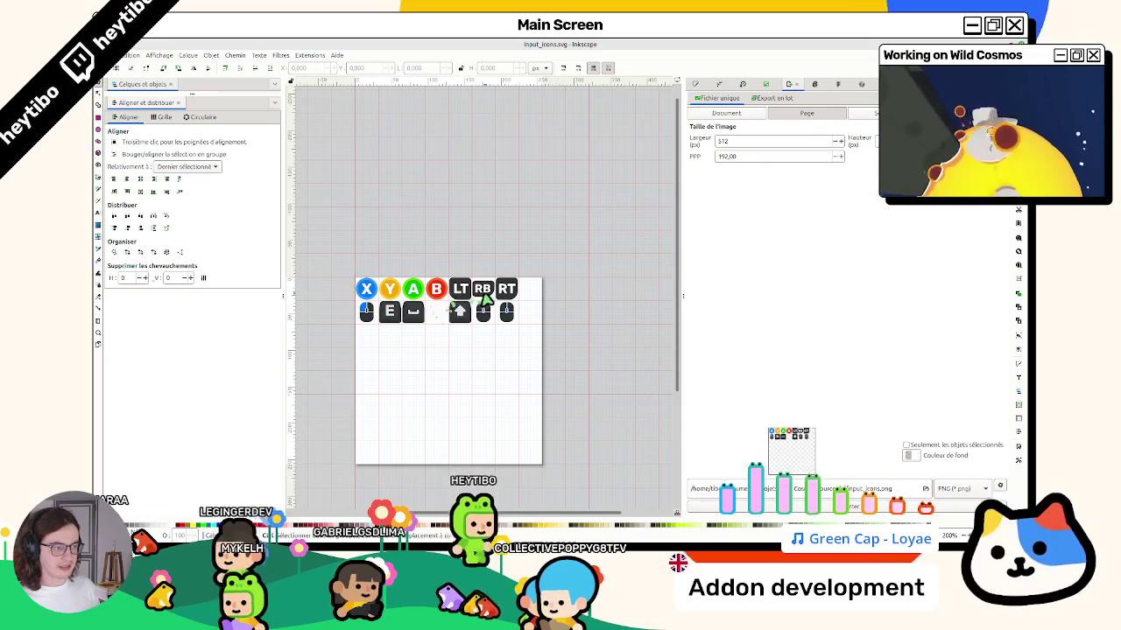
scroll(484, 297, "up", 4, "ctrl")
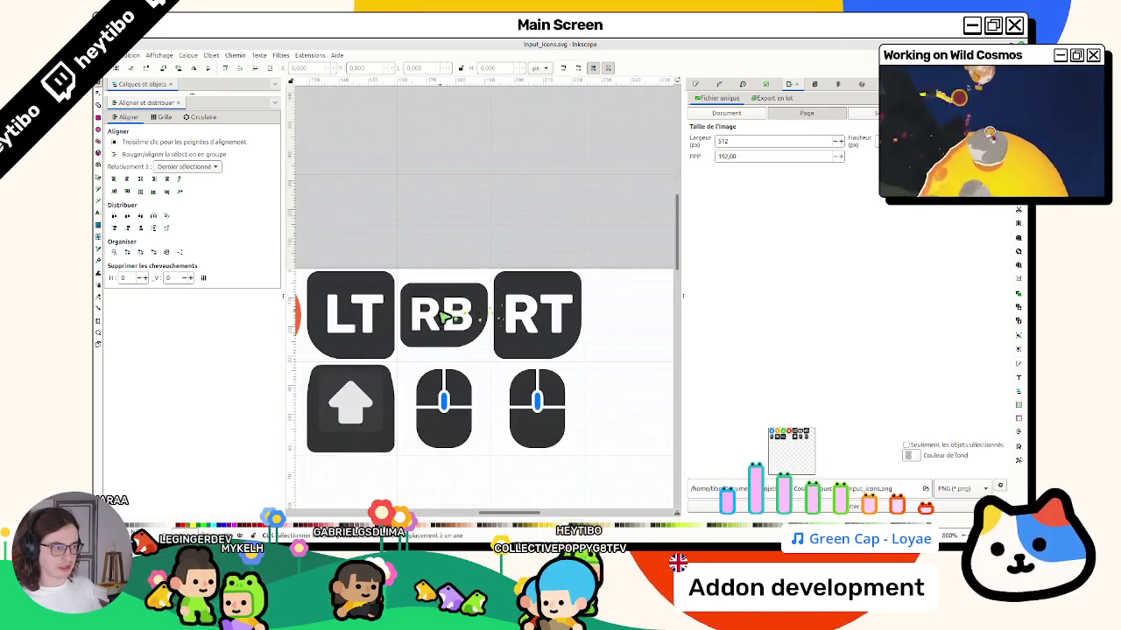
scroll(447, 315, "down", 5, "ctrl")
scroll(456, 313, "up", 3, "ctrl")
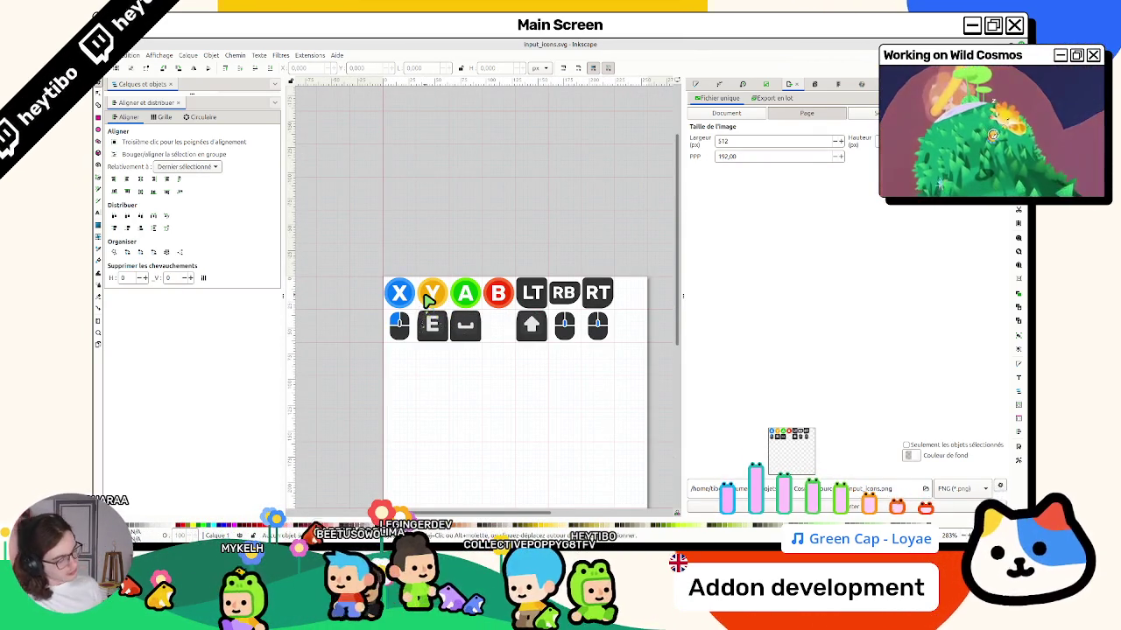
scroll(525, 315, "up", 4, "ctrl")
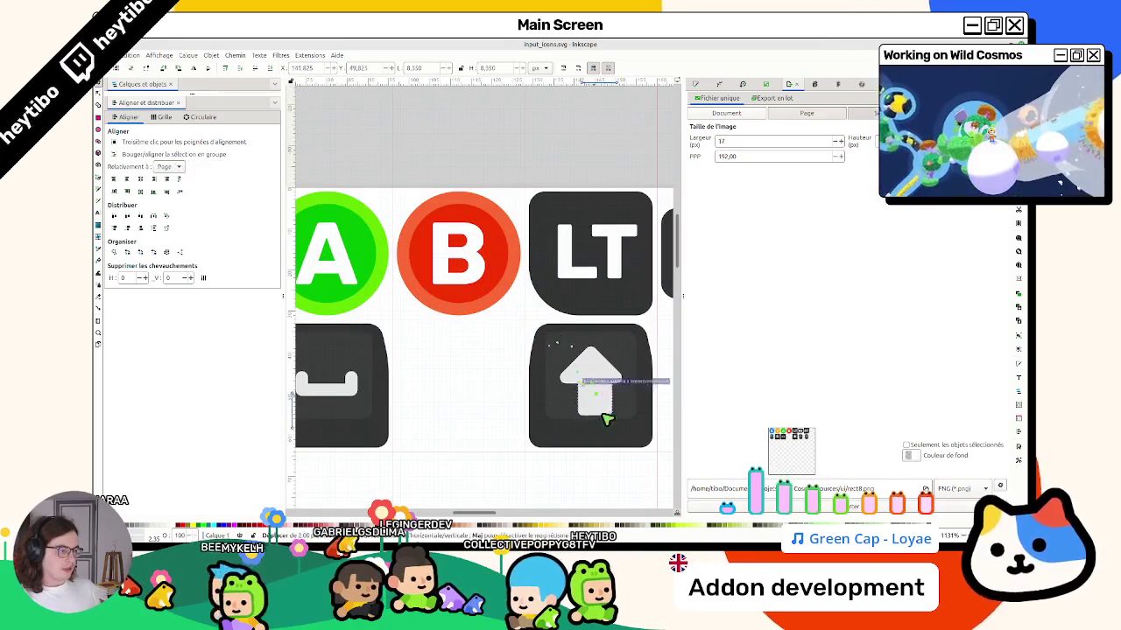
left_click(578, 407)
key("Escape")
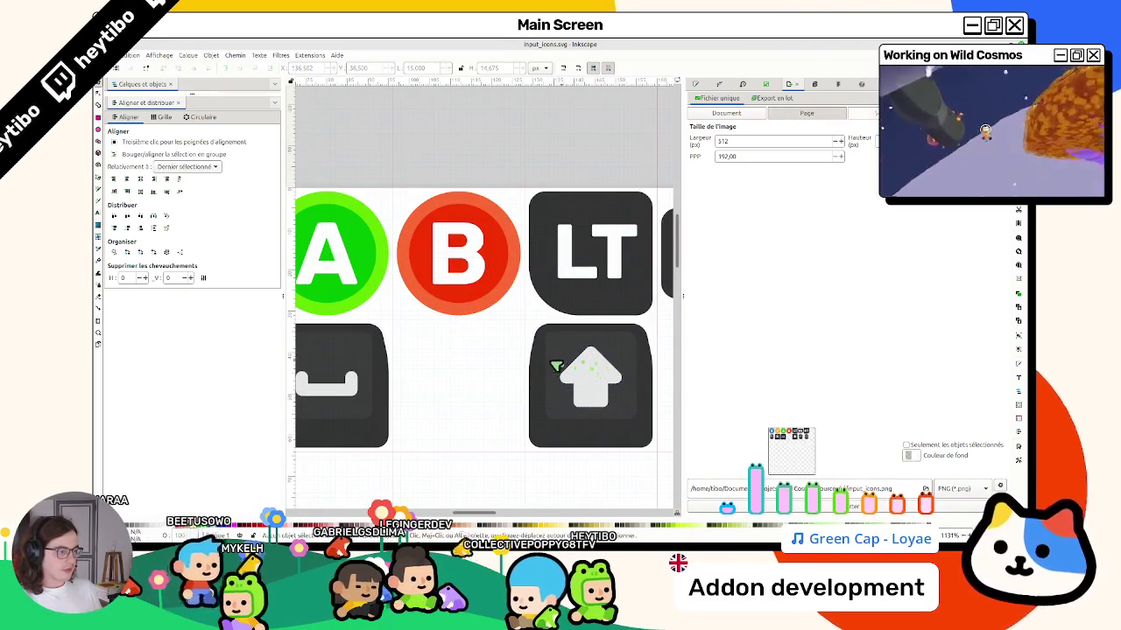
scroll(517, 363, "down", 4, "ctrl")
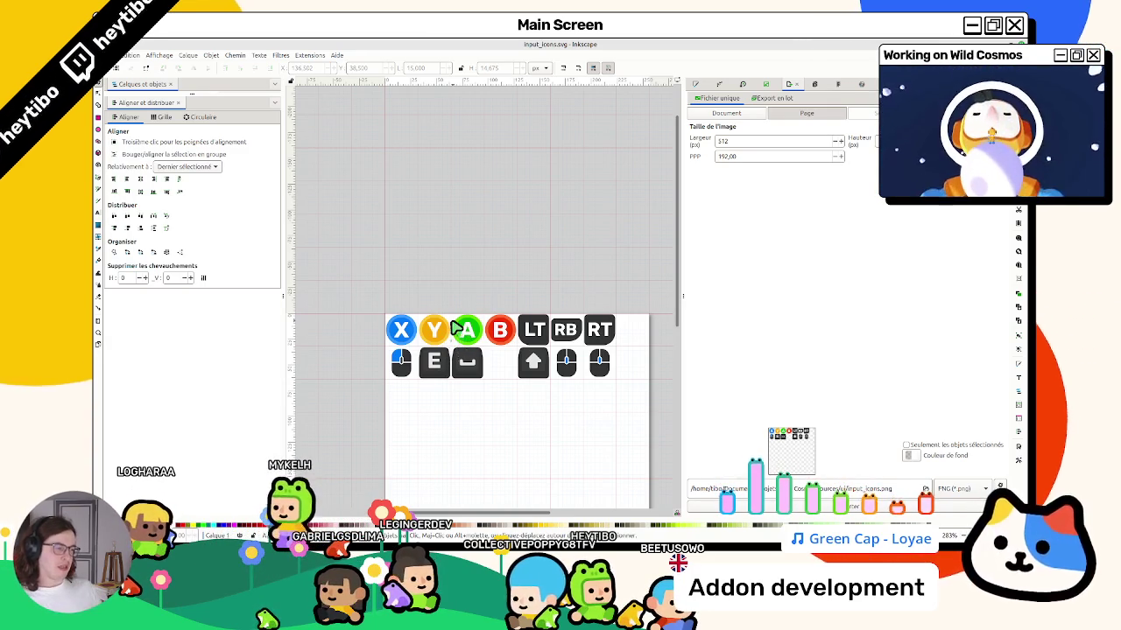
scroll(613, 338, "up", 3, "ctrl")
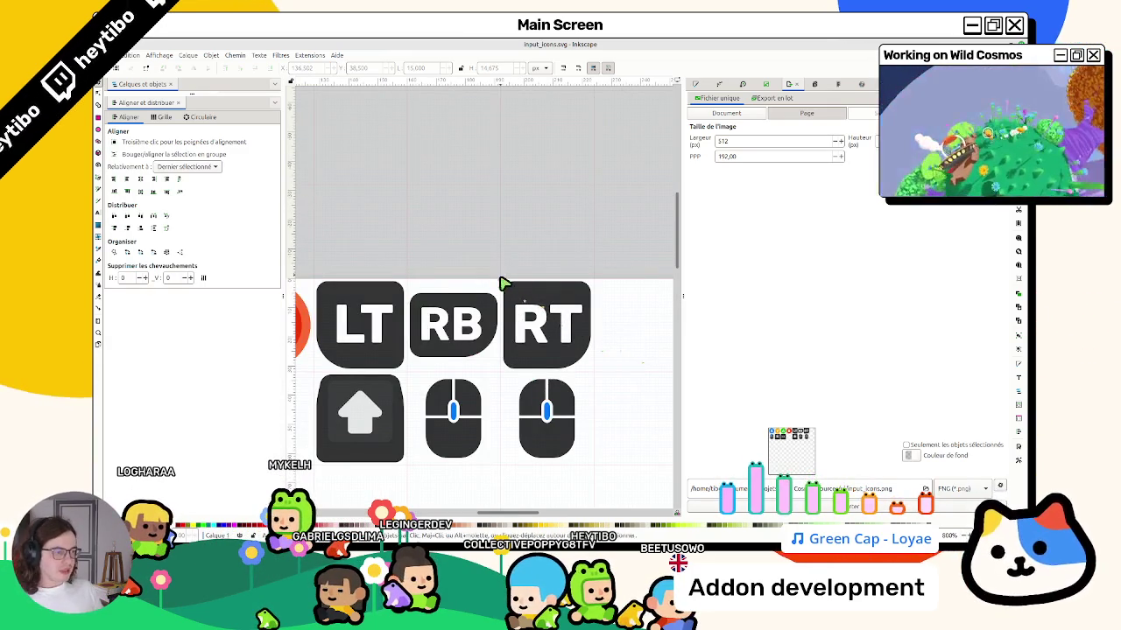
left_click(422, 350)
Move RB to the right of RT, and shift RT left next to LT.
mouse_move(416, 331)
left_mouse_down()
mouse_move(609, 330)
mouse_move(599, 330)
left_mouse_up()
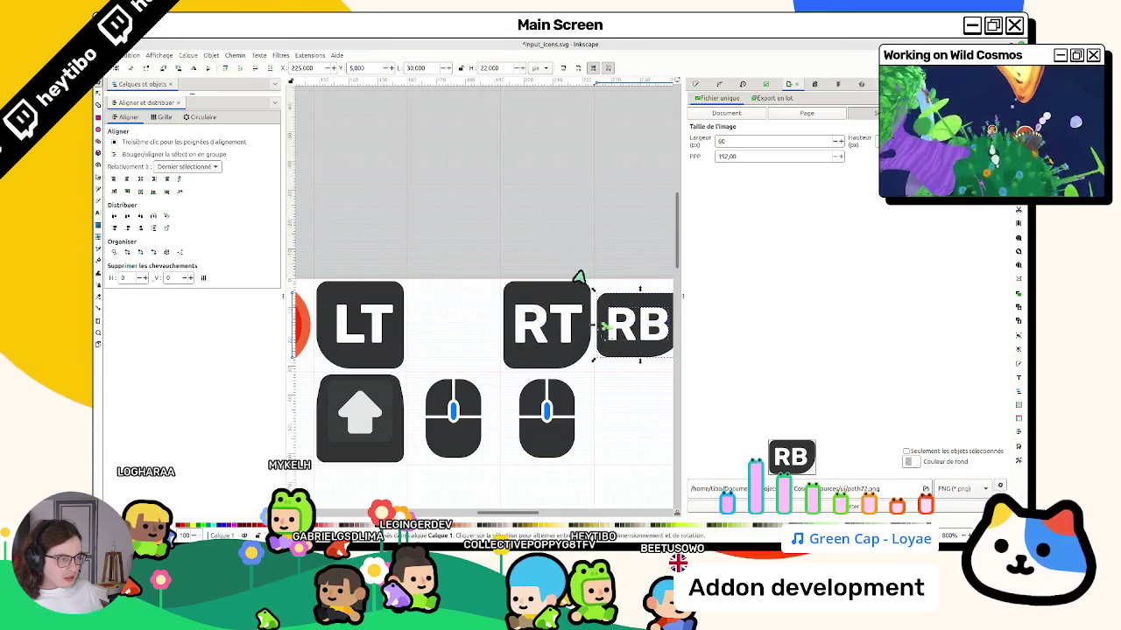
left_click(493, 368)
left_click_drag(491, 333, 397, 332)
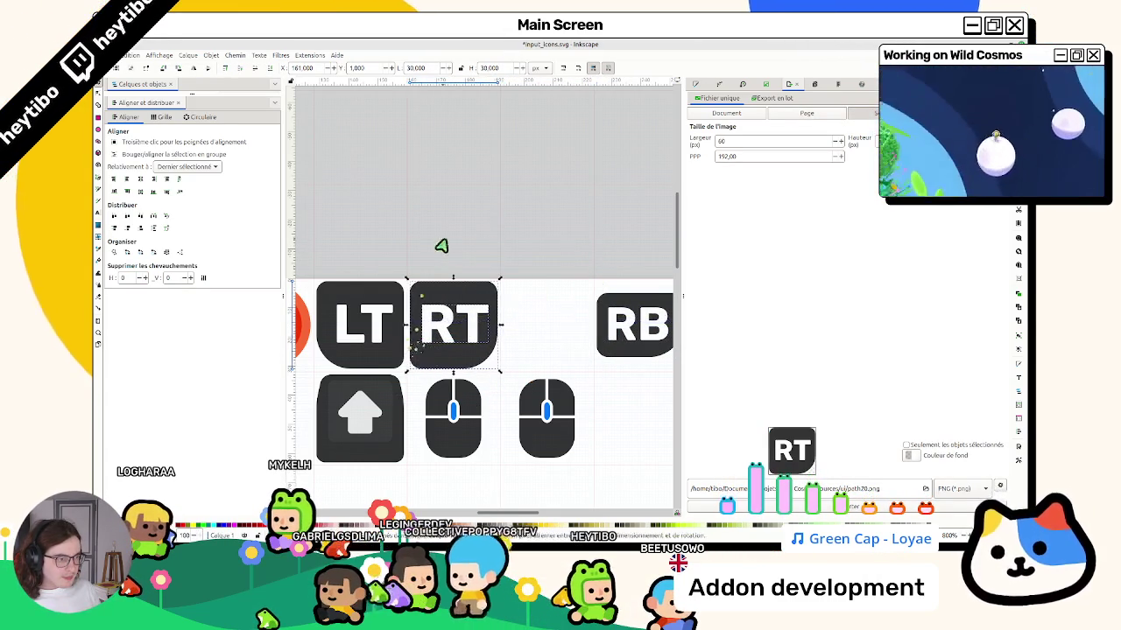
Duplicate the RB button with Ctrl+D and place the copy right beside RT.
scroll(482, 263, "right", 2)
left_click_drag(519, 278, 661, 392)
key("ctrl+d")
mouse_move(561, 325)
left_mouse_down()
mouse_move(446, 325)
mouse_move(482, 330)
left_mouse_up()
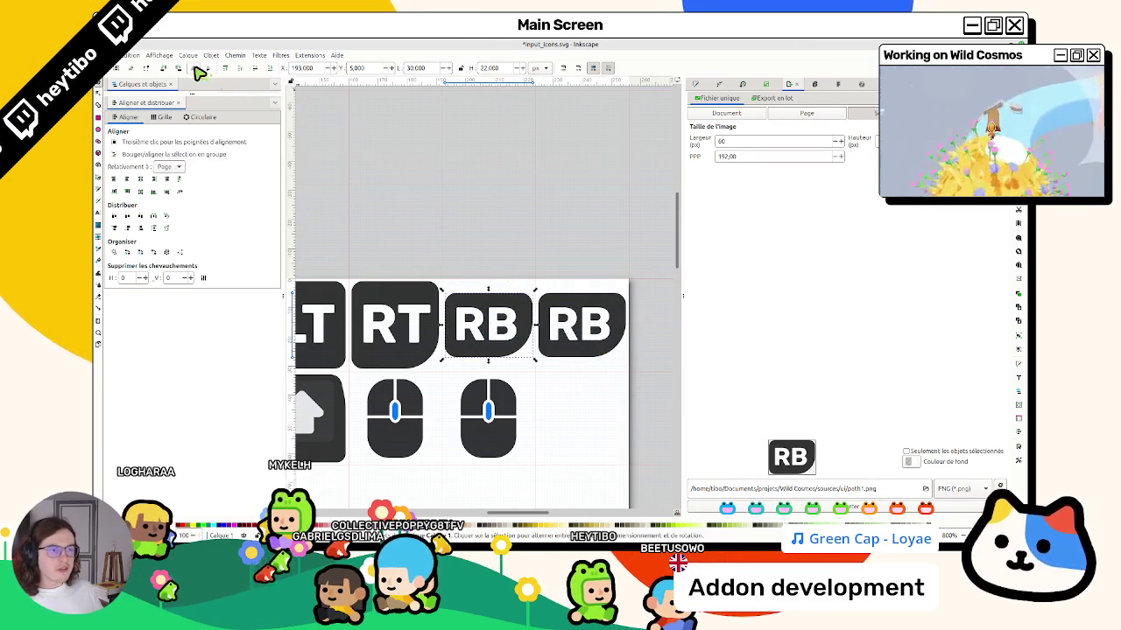
Change the duplicated button's label text to LB.
double_click(490, 333)
type("t")
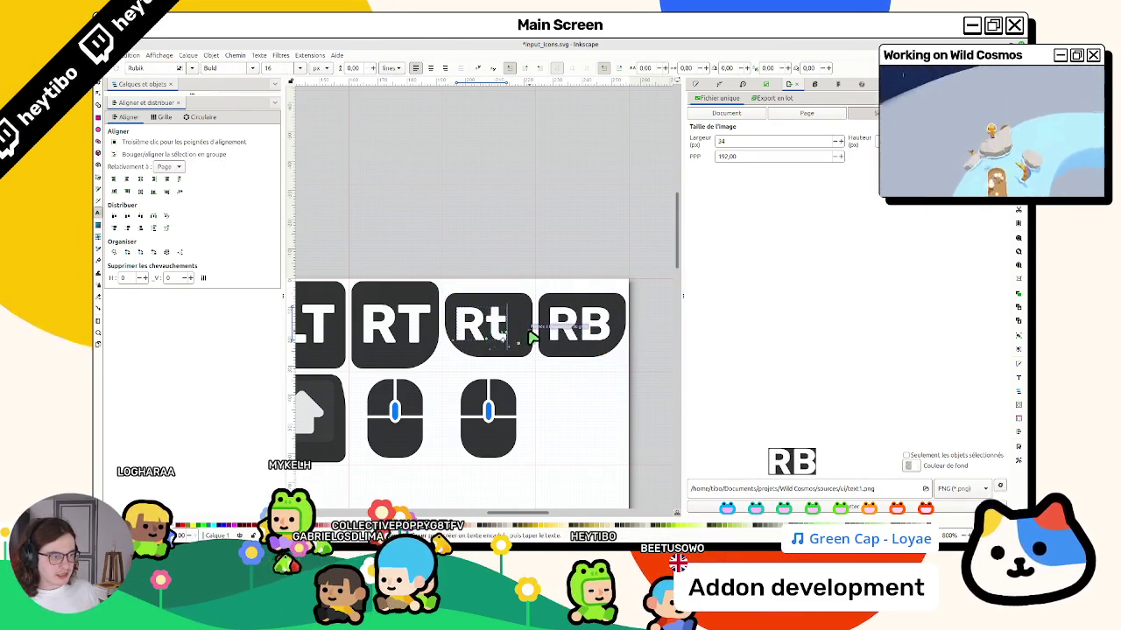
key("BackSpace")
type("T")
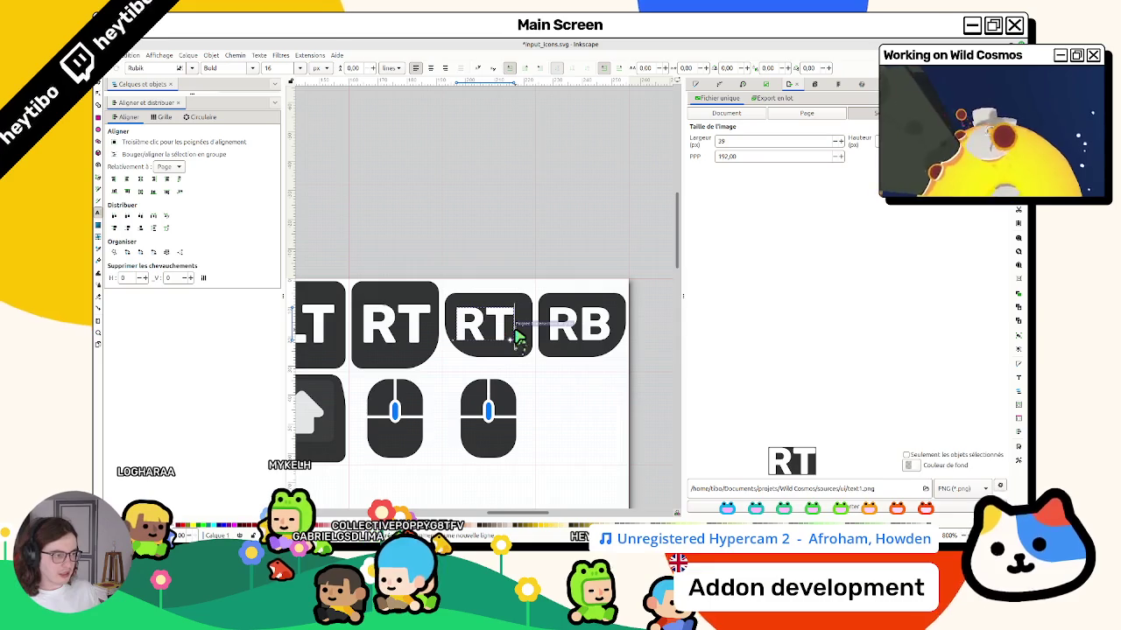
scroll(516, 335, "left", 2)
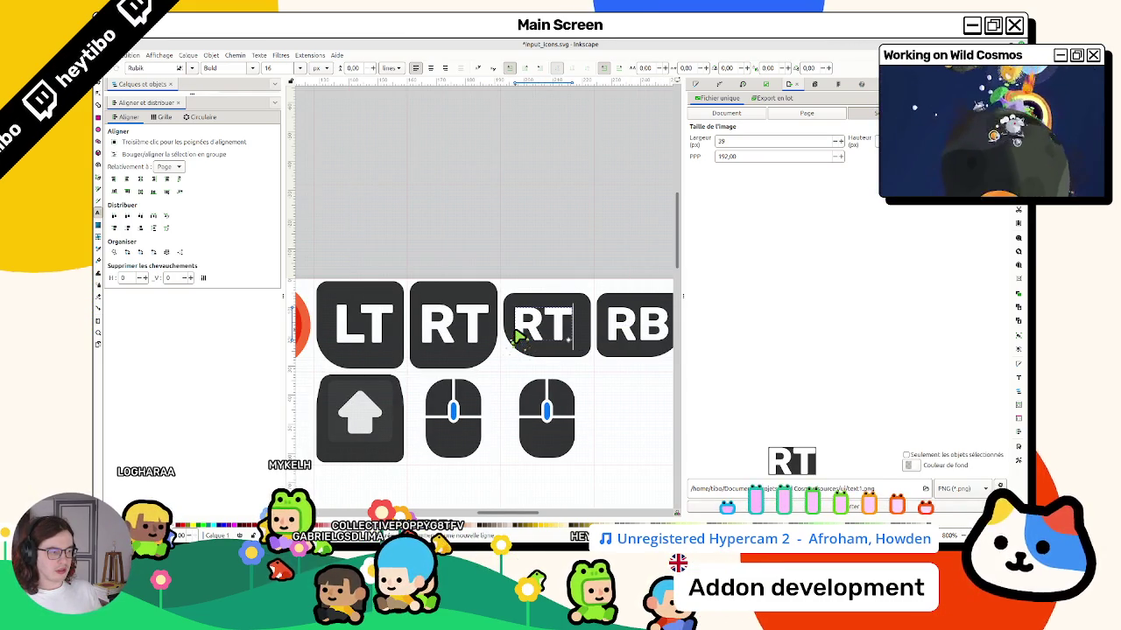
double_click(552, 324)
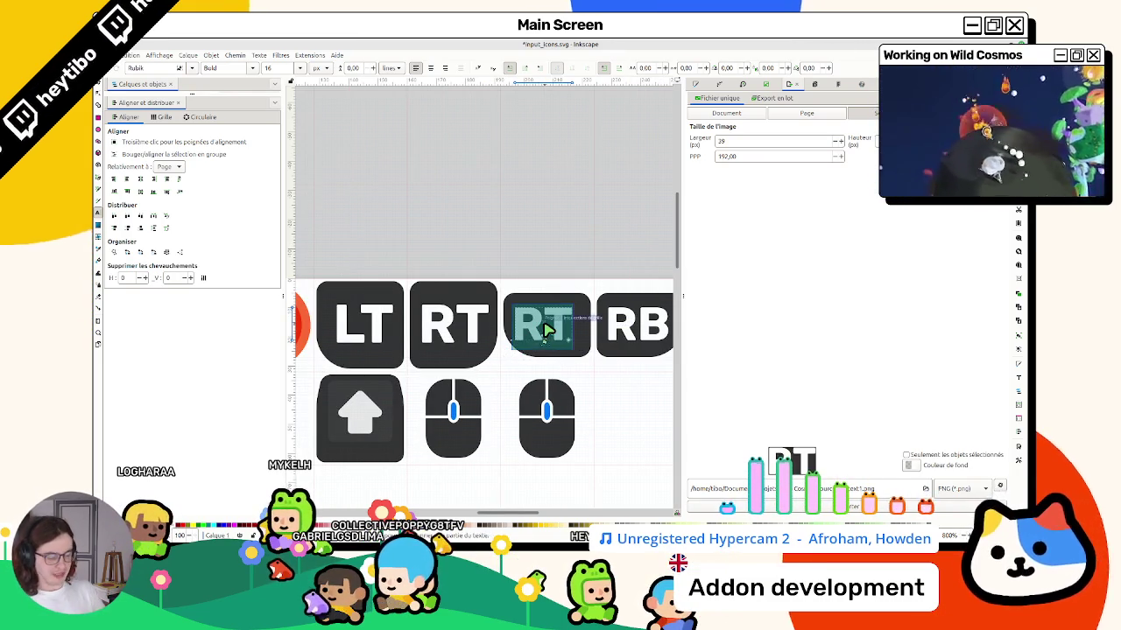
type("LB")
key("Escape")
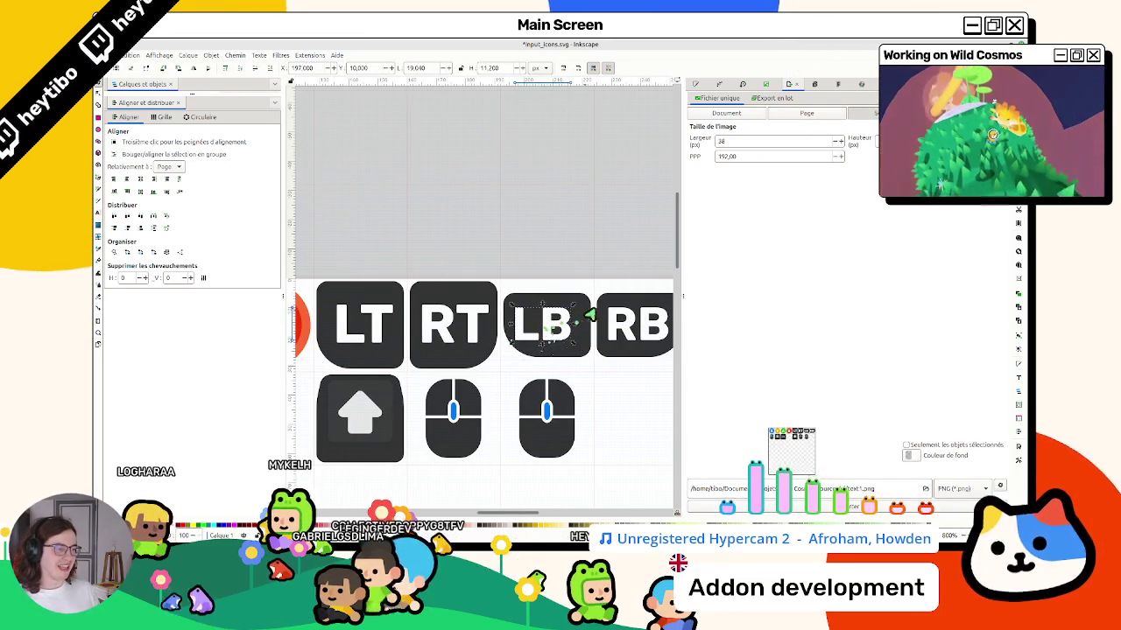
left_click(520, 314)
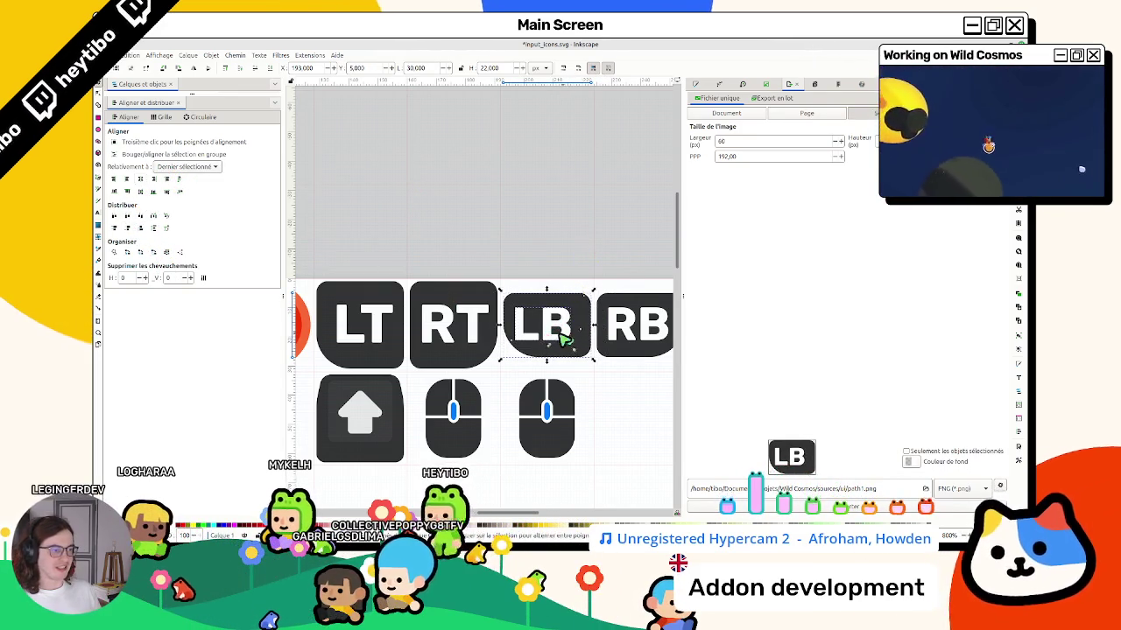
left_click(573, 317)
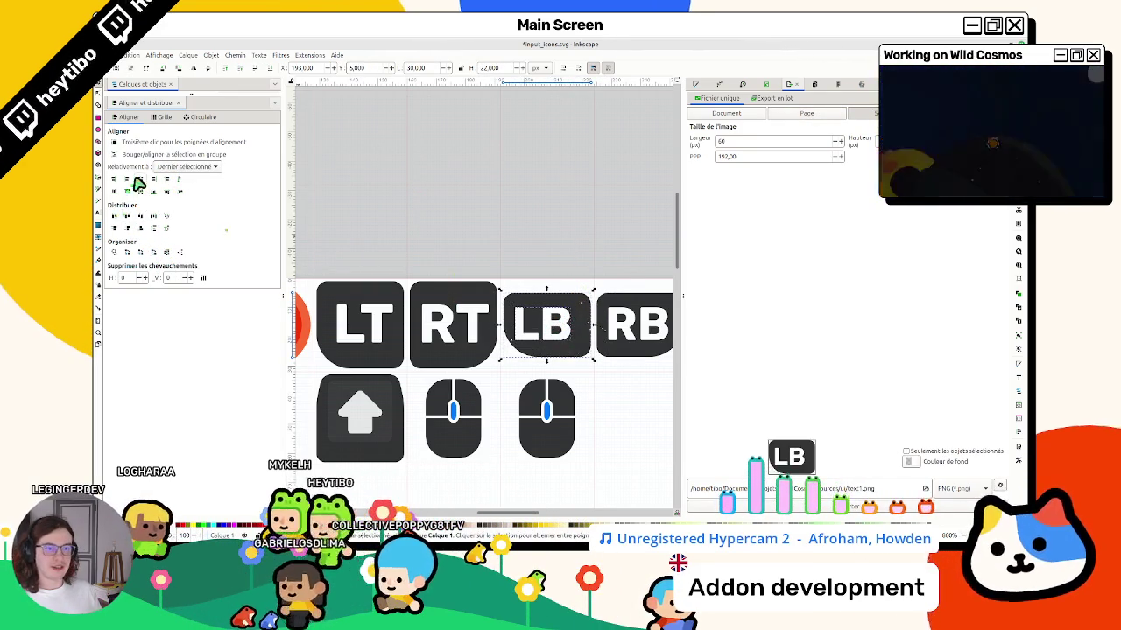
left_click(525, 183)
Create a second page below the first one.
scroll(560, 302, "right", 2)
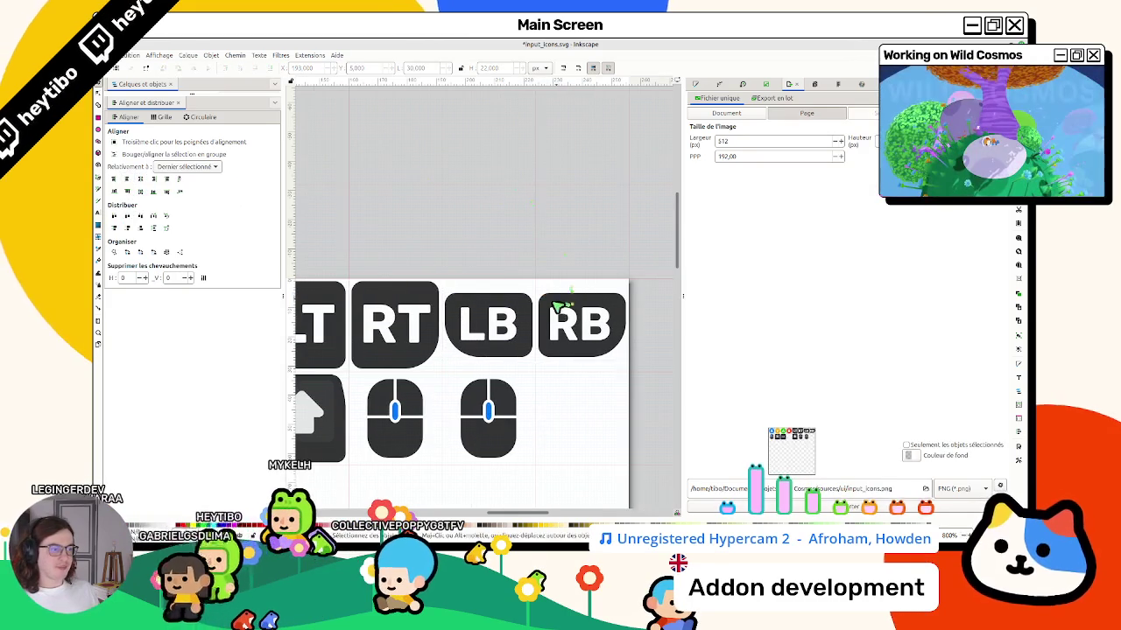
scroll(565, 302, "down", 3)
scroll(565, 302, "up", 1)
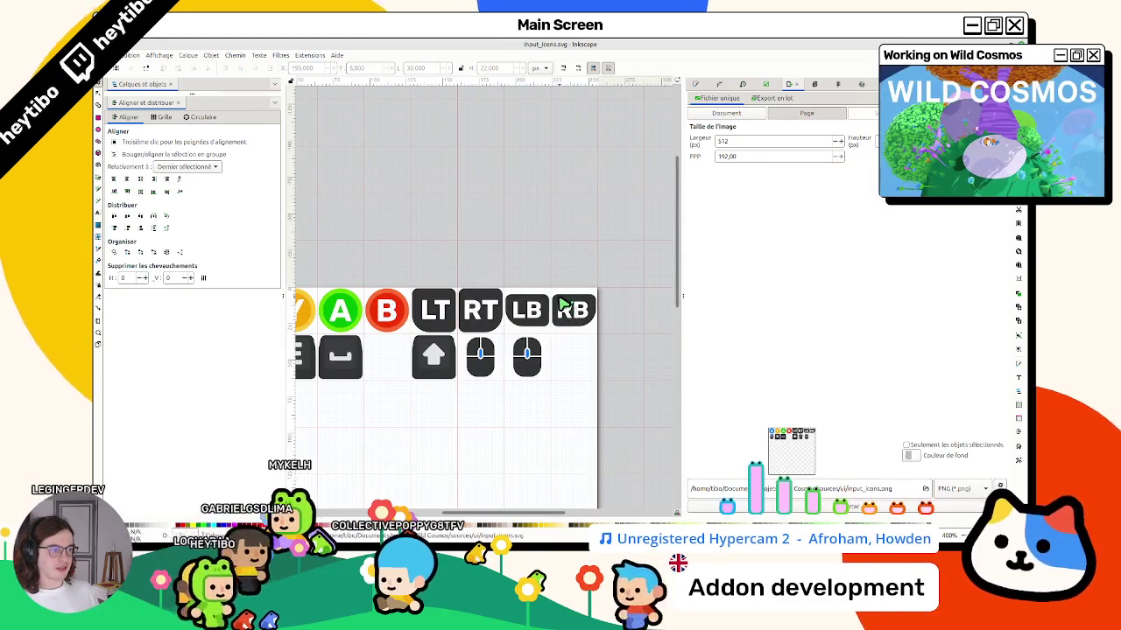
scroll(565, 302, "down", 1)
scroll(314, 324, "up", 1)
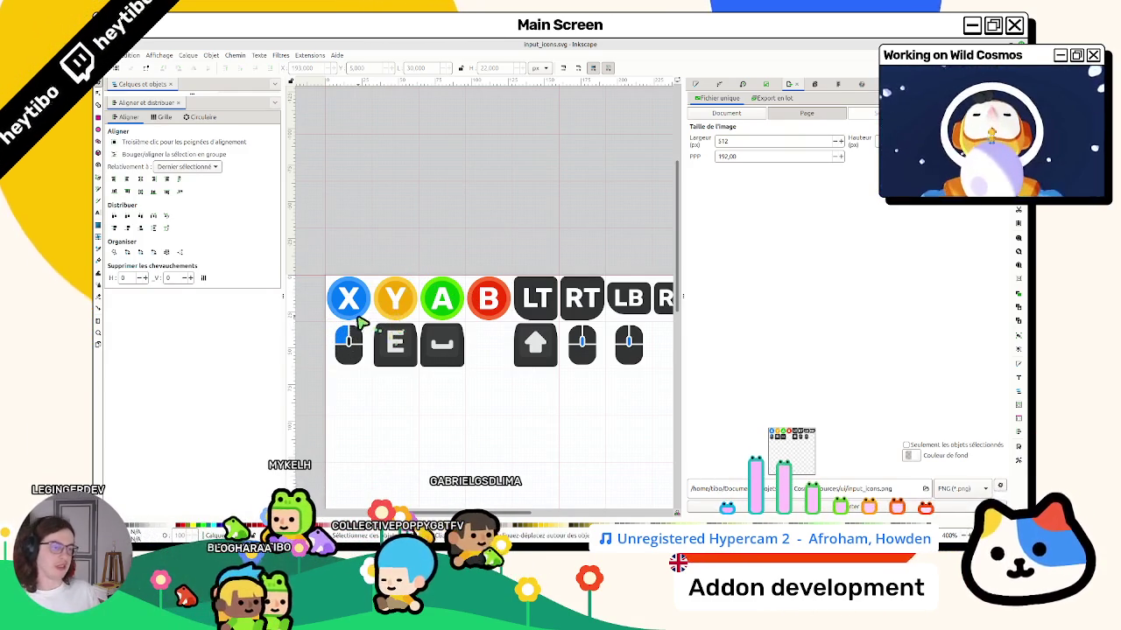
scroll(344, 252, "down", 3)
scroll(375, 368, "down", 2, "ctrl")
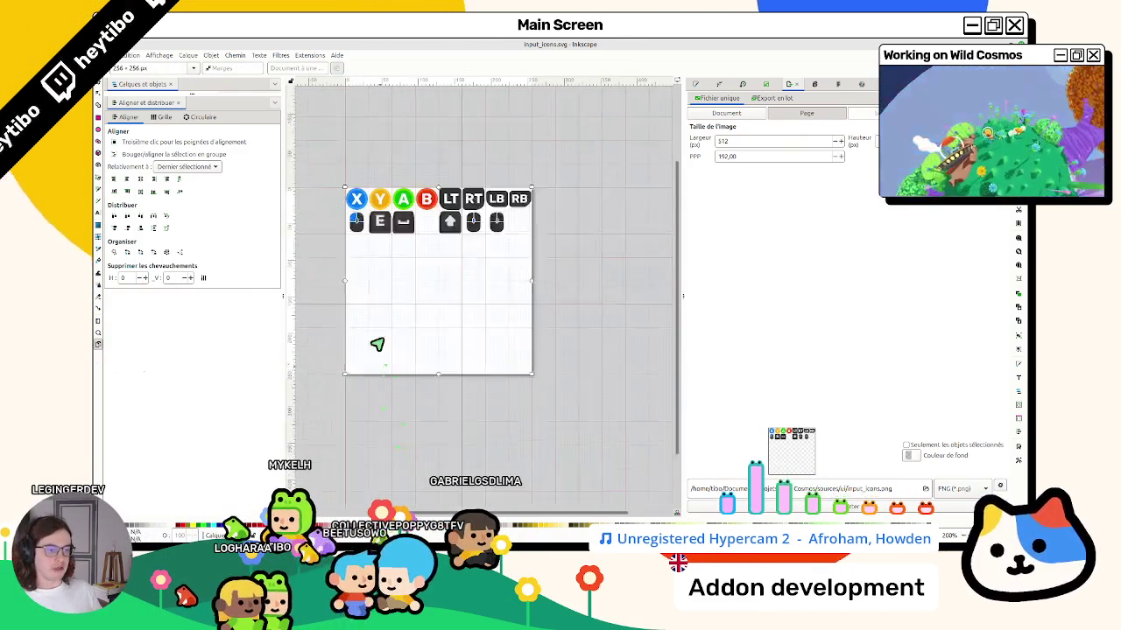
scroll(355, 388, "up", 3, "ctrl")
mouse_move(343, 371)
left_mouse_down()
mouse_move(383, 405)
mouse_move(350, 370)
mouse_move(569, 442)
mouse_move(622, 475)
mouse_move(592, 439)
mouse_move(608, 430)
left_mouse_up()
Enlarge the second page by dragging its corner.
scroll(613, 428, "down", 4, "ctrl")
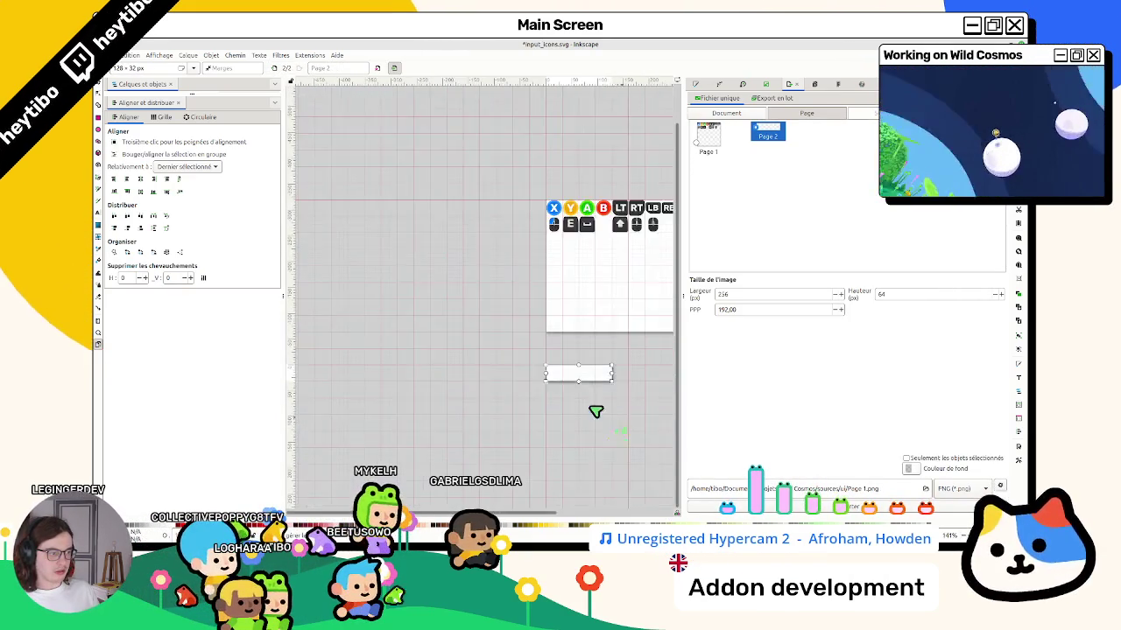
scroll(623, 423, "right", 4)
mouse_move(428, 355)
left_mouse_down()
mouse_move(531, 417)
mouse_move(488, 429)
mouse_move(504, 420)
left_mouse_up()
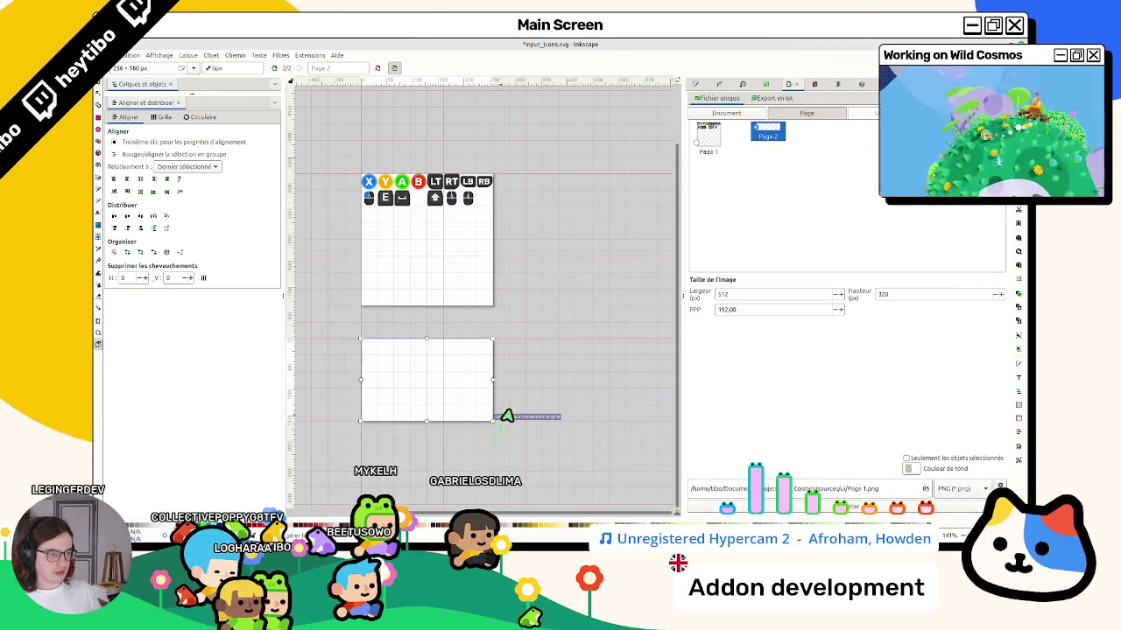
Select the first mouse icon by enclosing it, then clear the selection.
scroll(405, 250, "up", 2)
key("s")
scroll(430, 248, "up", 3)
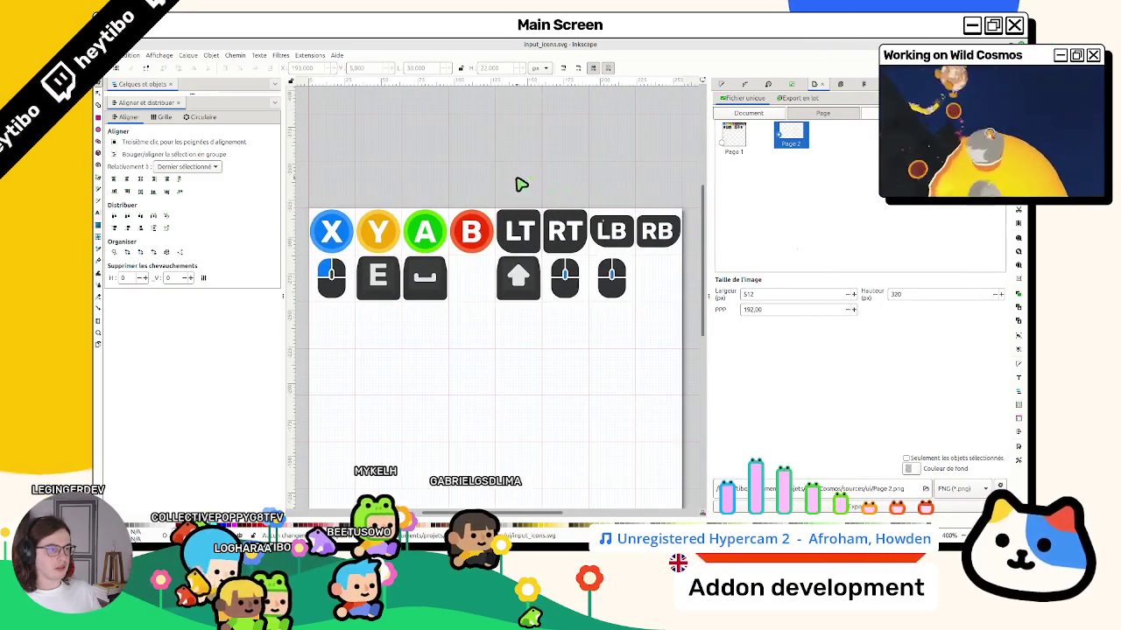
left_click(336, 273)
scroll(345, 266, "left", 3)
left_click(385, 350)
left_click_drag(386, 350, 483, 246)
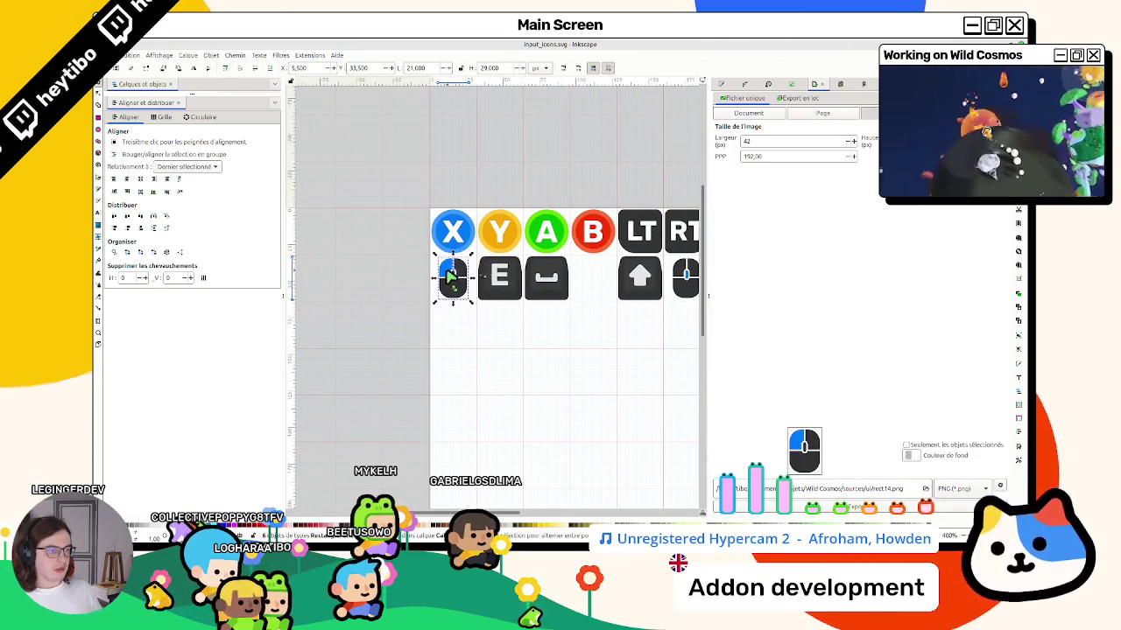
key("Escape")
Name the pages 'cicons', 'mouse_icons' and 'keyboard_icons' with the Page tool.
key("shift+p")
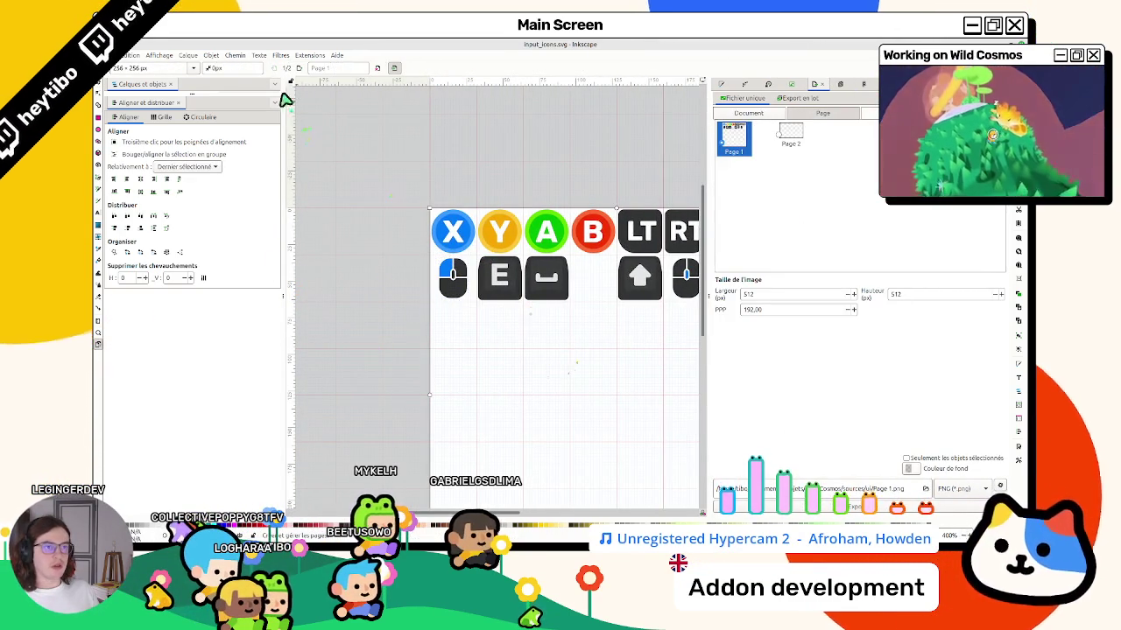
type("controller_")
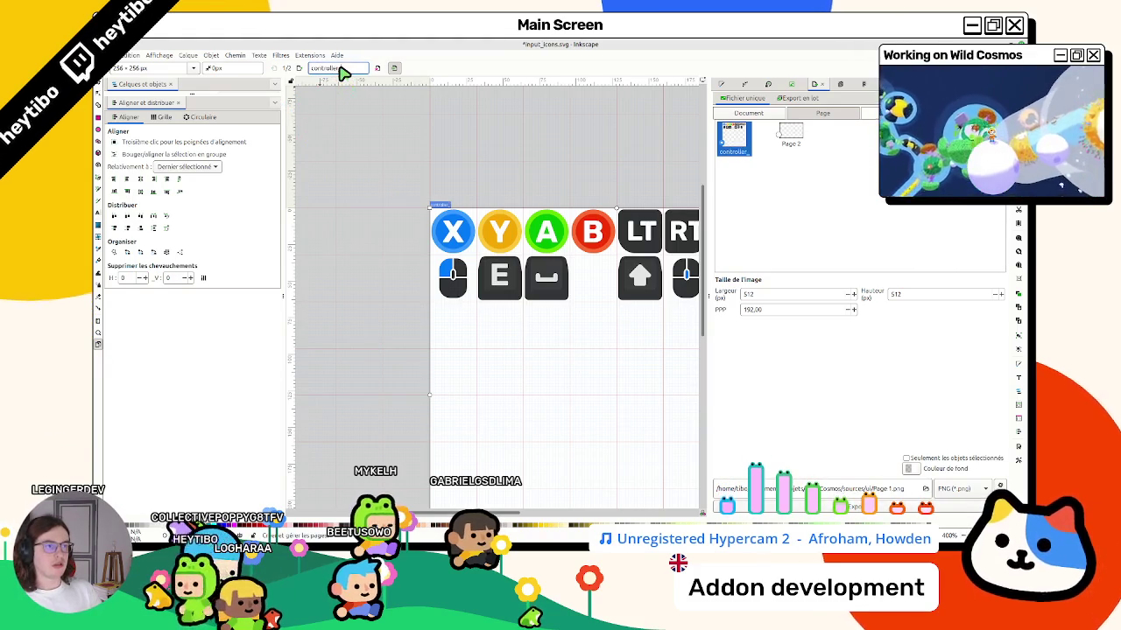
type("icons")
scroll(472, 432, "down", 5)
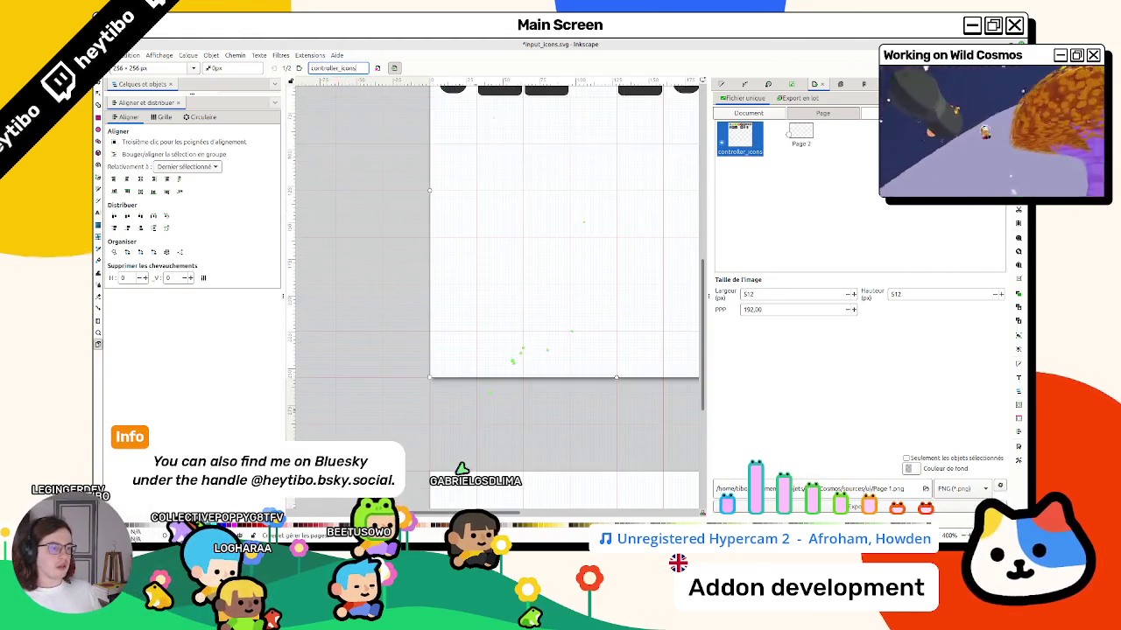
left_click(431, 427)
type("mouse_i")
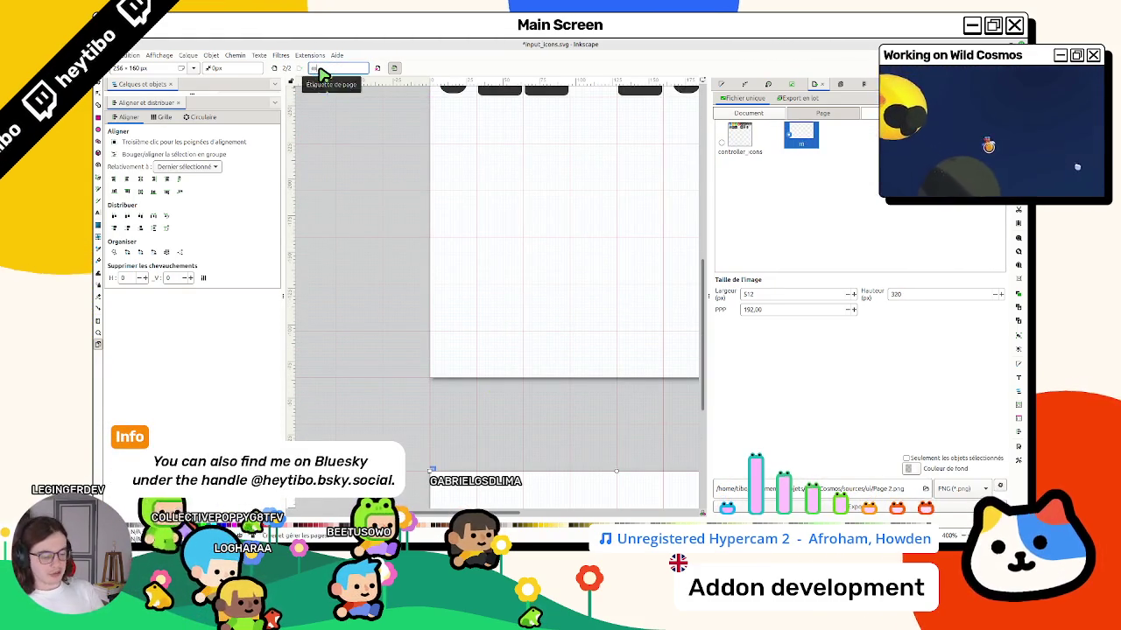
type("cons")
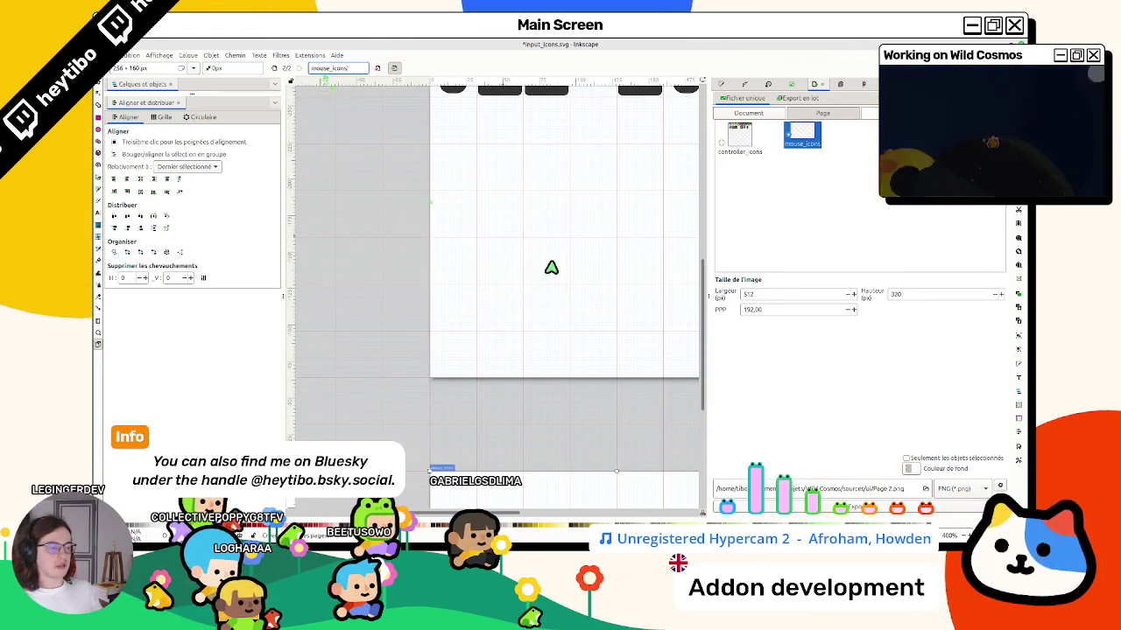
scroll(473, 306, "down", 5)
mouse_move(446, 377)
left_mouse_down()
mouse_move(353, 329)
mouse_move(411, 358)
mouse_move(618, 408)
mouse_move(618, 395)
mouse_move(620, 409)
left_mouse_up()
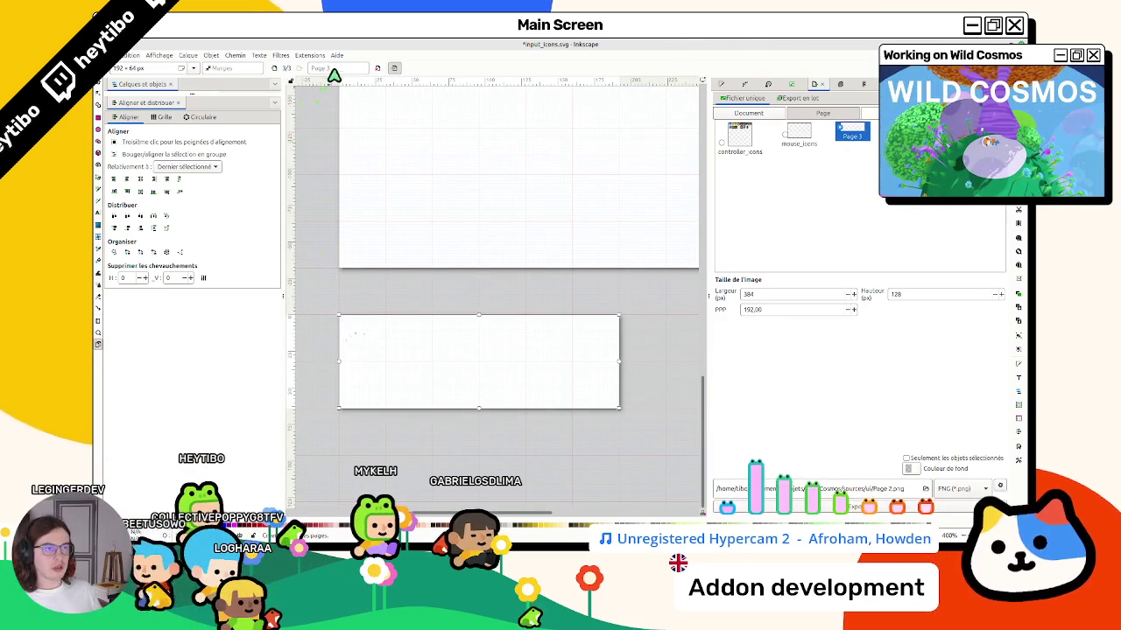
type("keyboard_icons")
key("Return")
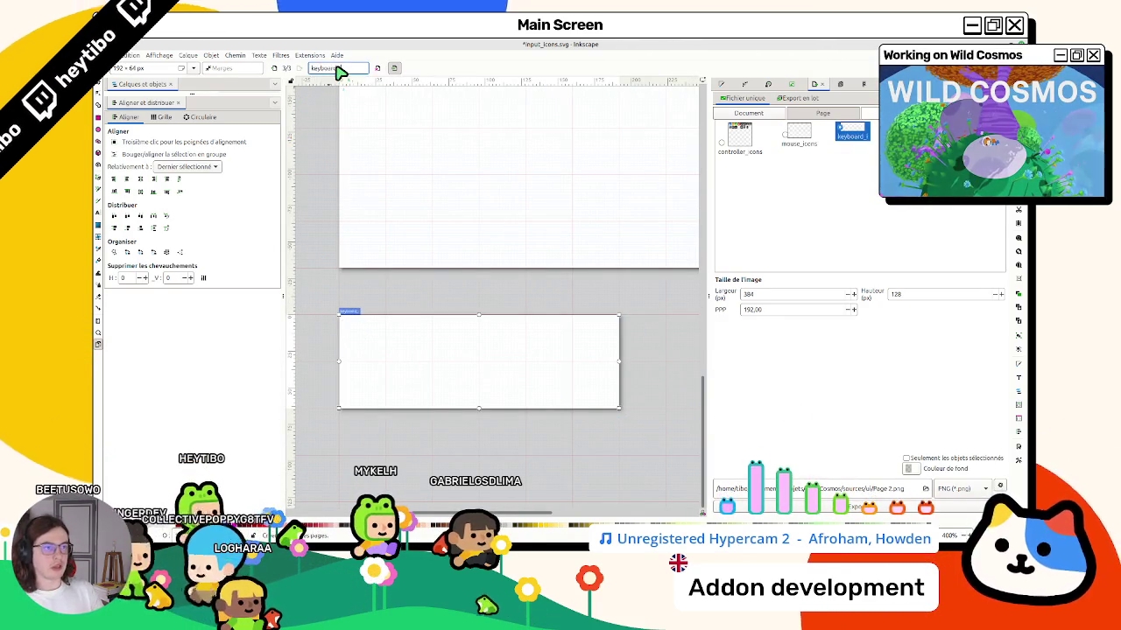
Enlarge the keyboard_icons page to 512 × 192 px.
scroll(593, 362, "down", 1)
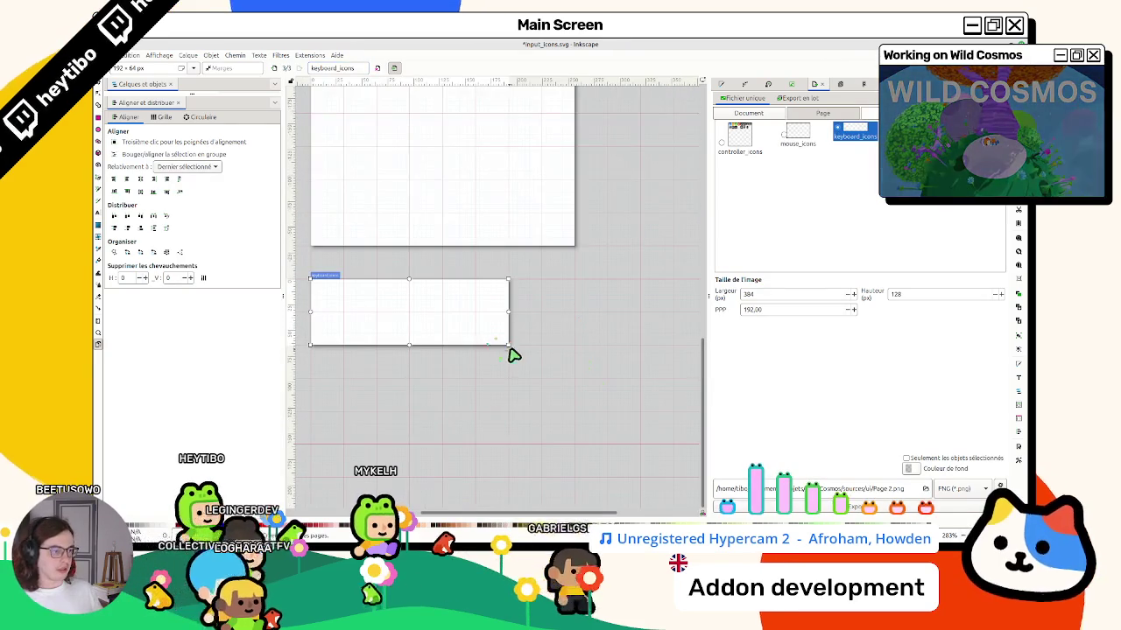
left_click_drag(510, 345, 574, 378)
scroll(560, 336, "up", 3)
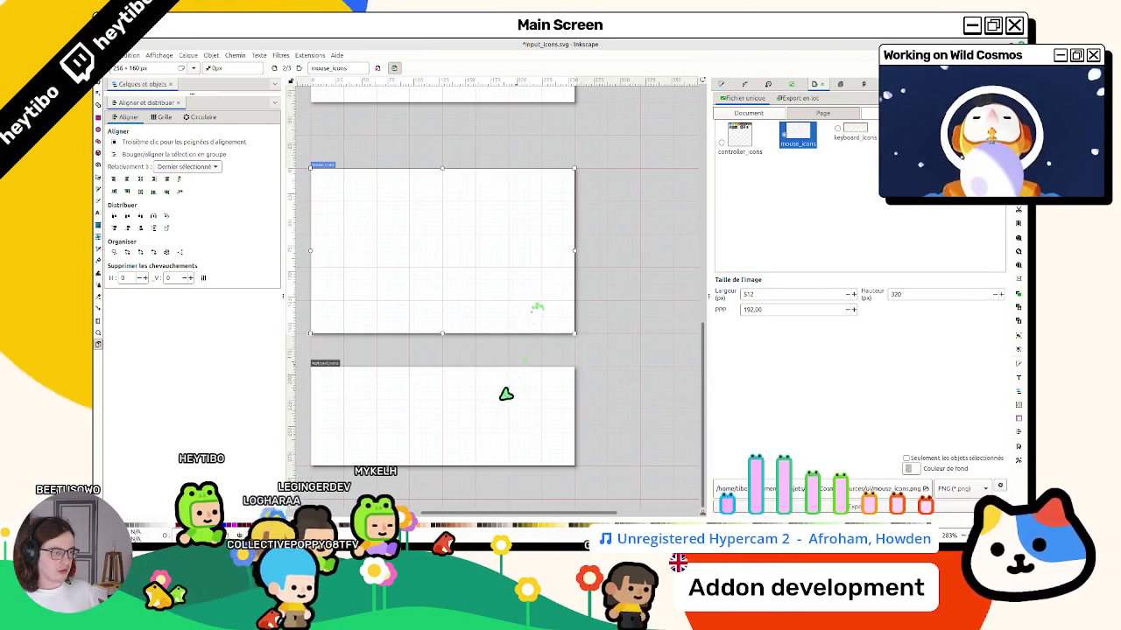
scroll(512, 268, "up", 10)
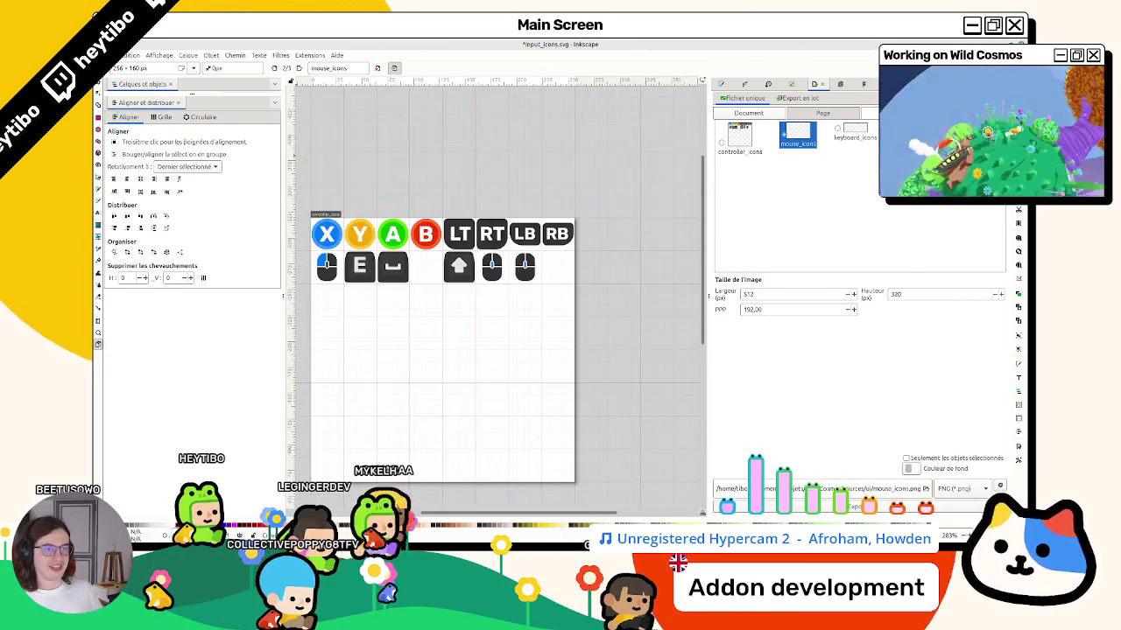
Rubber-band select the spare mouse icon and delete it.
left_click(98, 90)
mouse_move(605, 248)
left_mouse_down()
mouse_move(457, 300)
mouse_move(508, 280)
mouse_move(497, 289)
left_mouse_up()
mouse_move(388, 313)
left_mouse_down()
mouse_move(314, 255)
mouse_move(353, 295)
mouse_move(353, 338)
mouse_move(568, 318)
mouse_move(525, 254)
left_mouse_up()
key("Delete")
Move both mouse icons down, with the scroll-wheel icon beside the left-click icon.
left_click_drag(541, 296, 492, 256)
left_click(345, 267, "shift")
mouse_move(345, 267)
left_mouse_down()
mouse_move(347, 332)
mouse_move(365, 350)
mouse_move(345, 415)
mouse_move(346, 360)
left_mouse_up()
scroll(361, 355, "down", 3)
scroll(350, 337, "up", 4)
scroll(348, 341, "down", 3)
left_click_drag(578, 368, 387, 383)
Fit the page in view and draw a small 6 × 4 px rectangle beside the mouse icon.
key("Escape")
key("5")
scroll(629, 366, "right", 2)
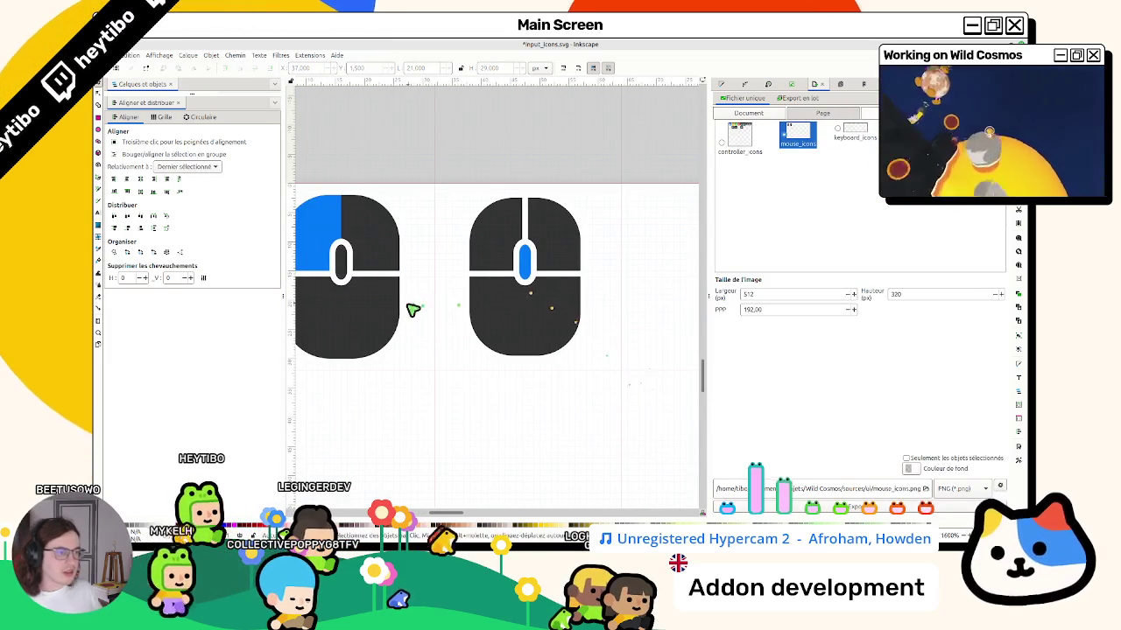
scroll(496, 281, "up", 1)
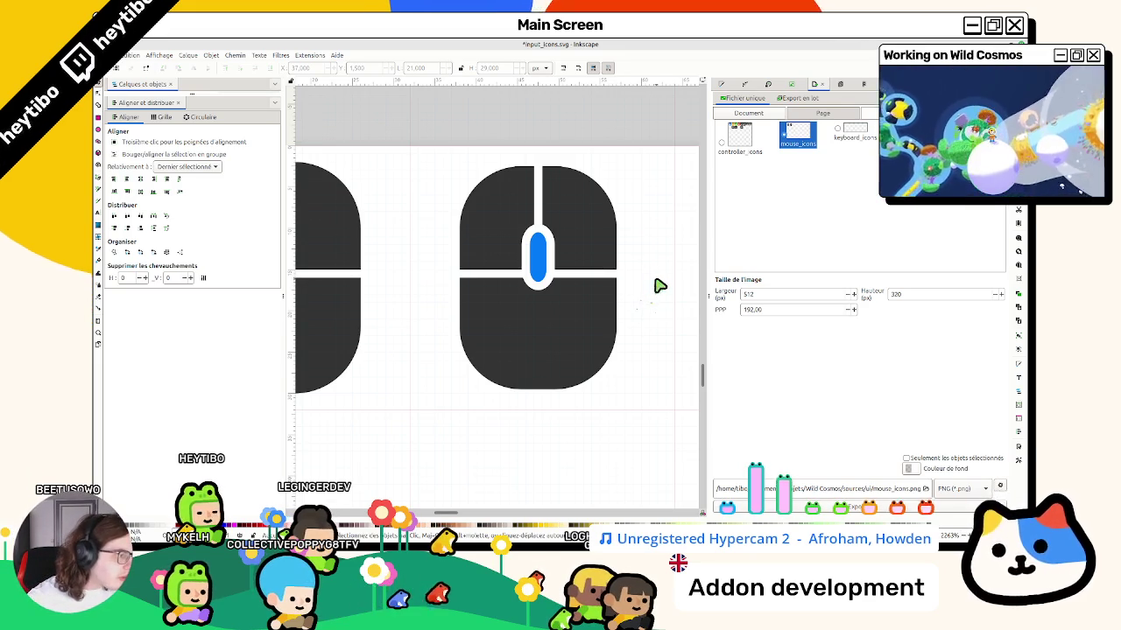
left_click(481, 323)
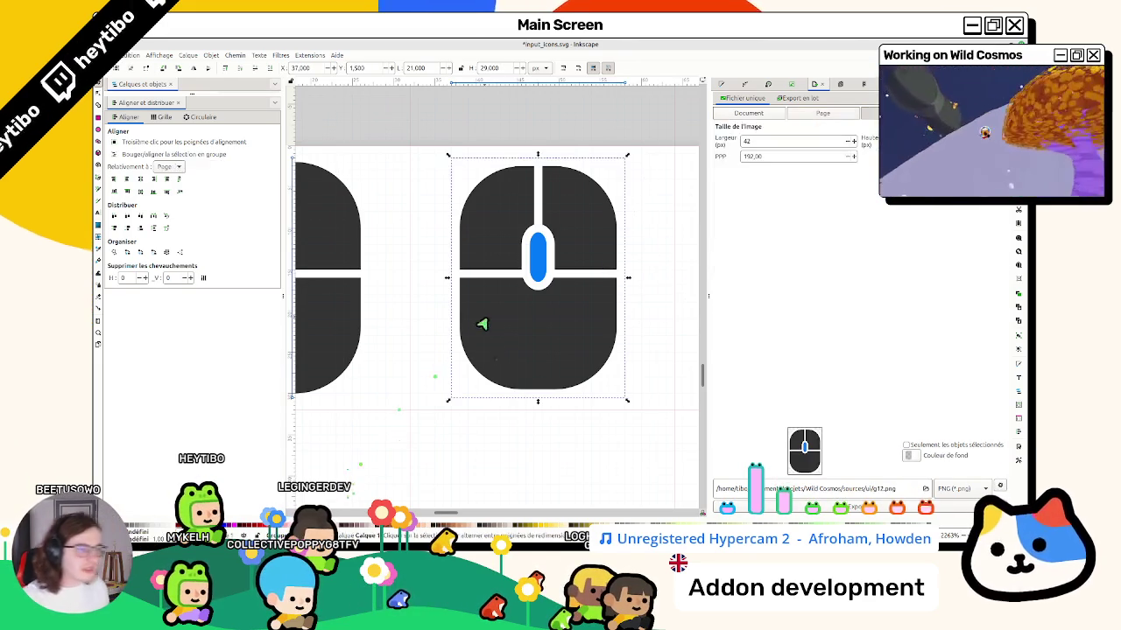
left_click_drag(526, 326, 536, 327)
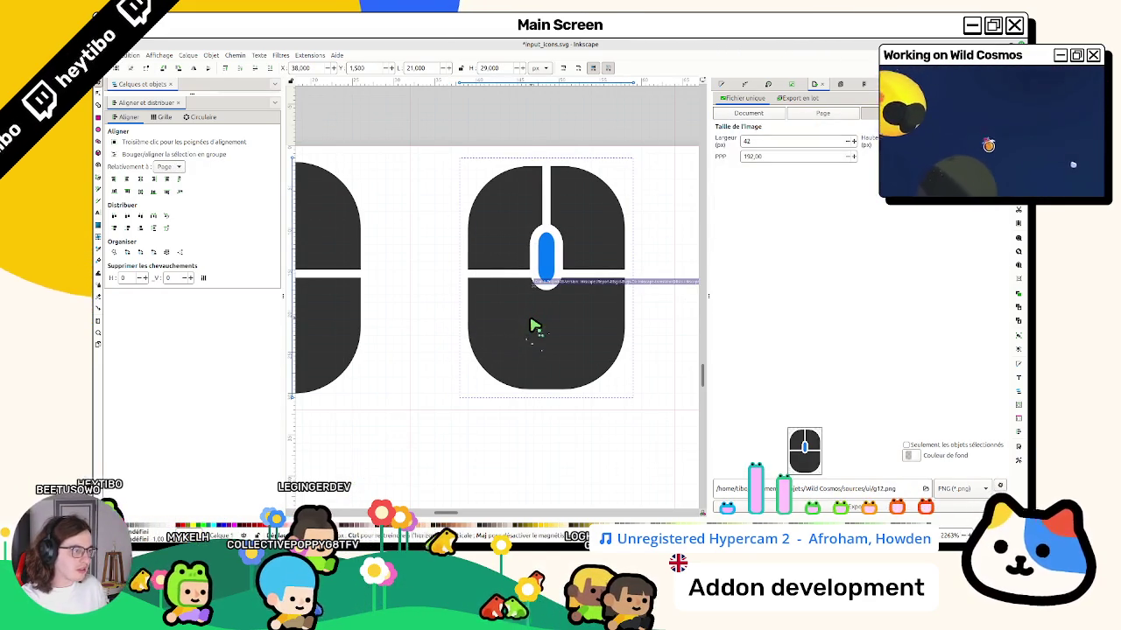
key("Escape")
left_click(412, 312)
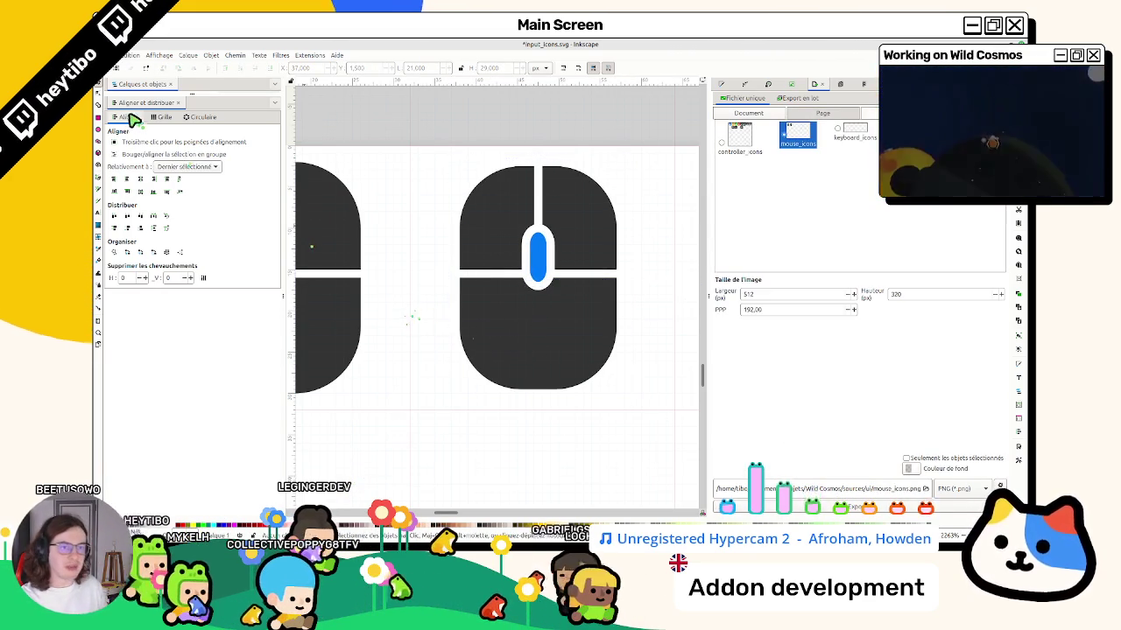
left_click(102, 116)
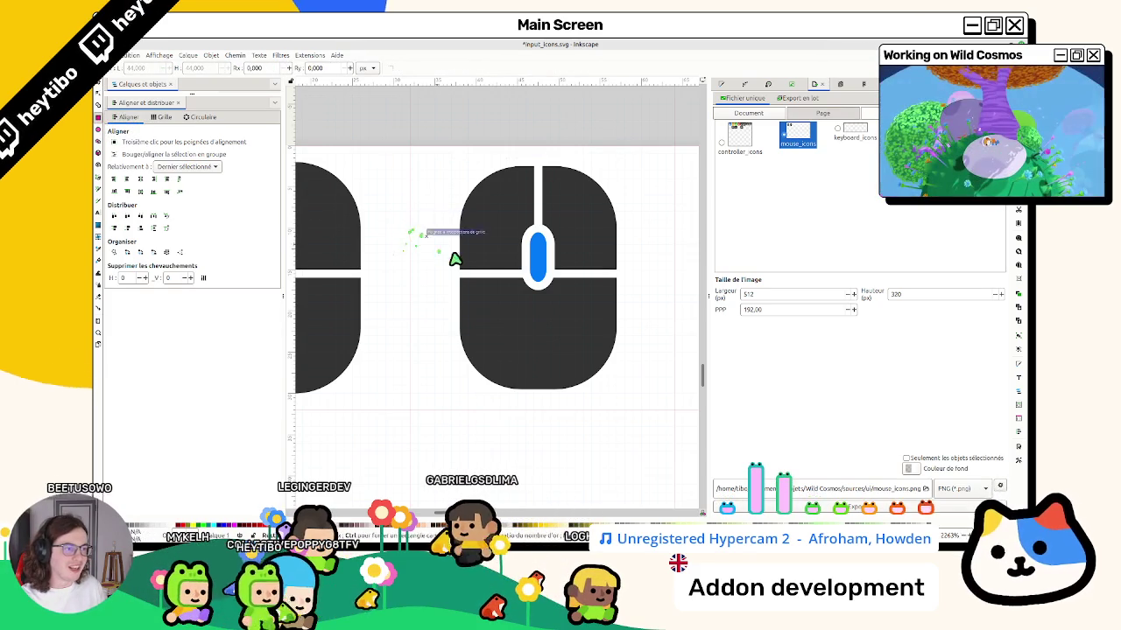
left_click_drag(461, 259, 410, 220)
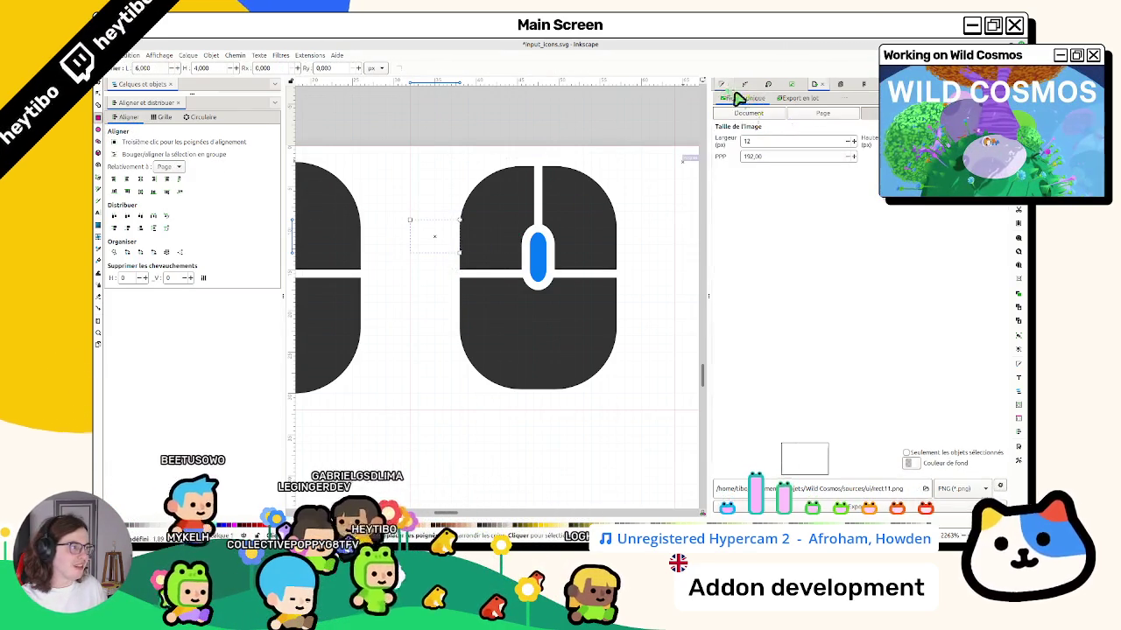
Fill the small rectangle with dark grey 212121 and move it right of the mouse icon.
key("ctrl+shift+f")
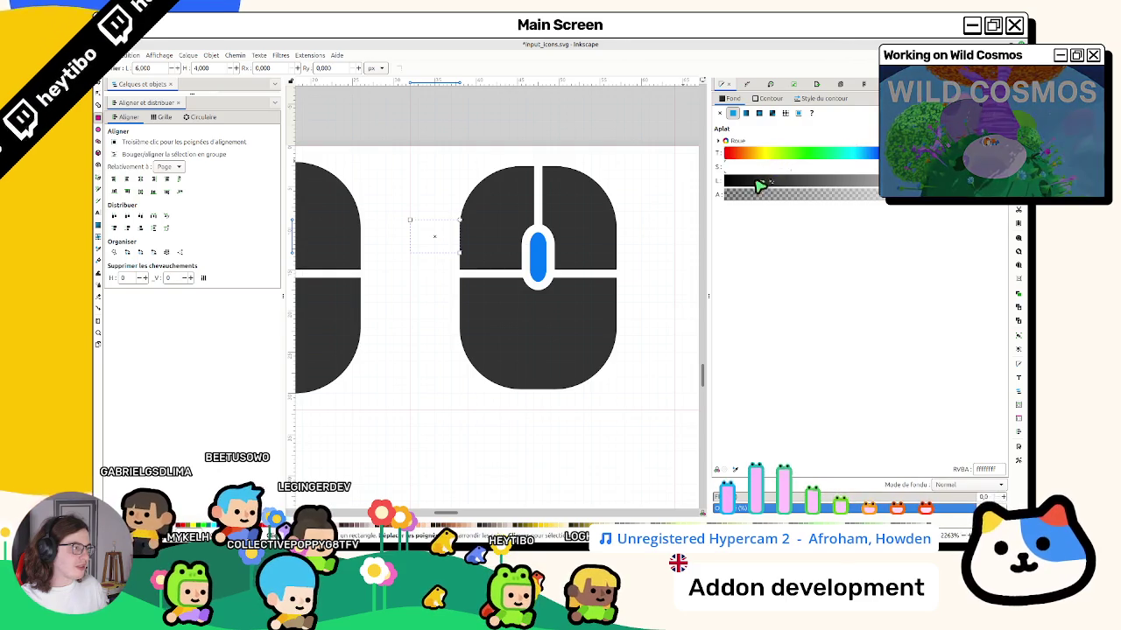
left_click(758, 181)
left_click_drag(426, 241, 642, 238)
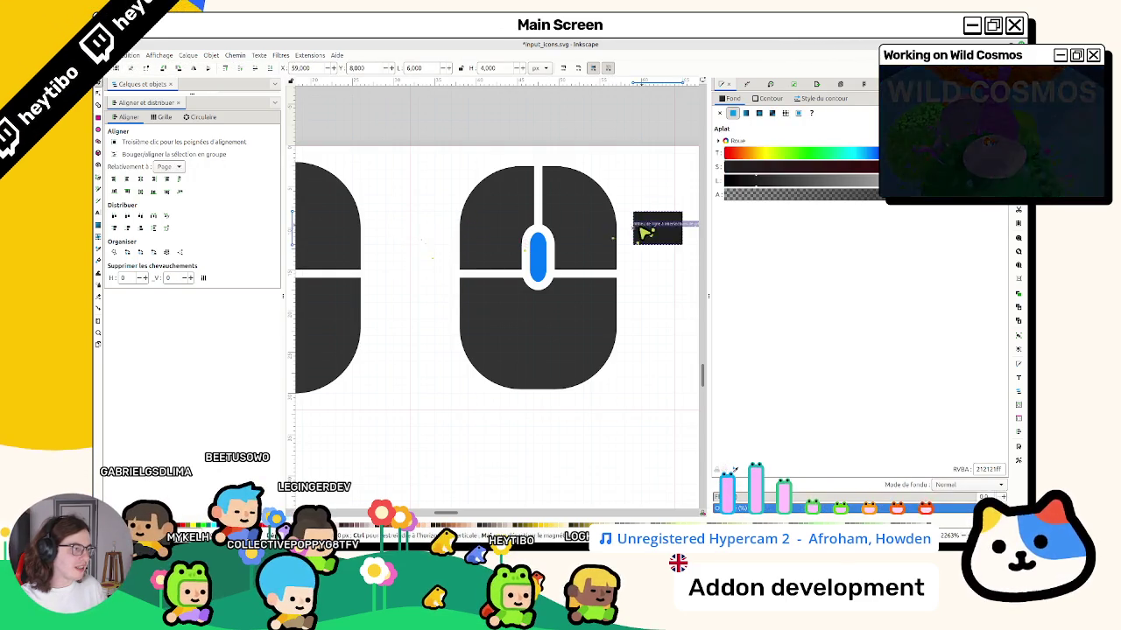
left_click(650, 114)
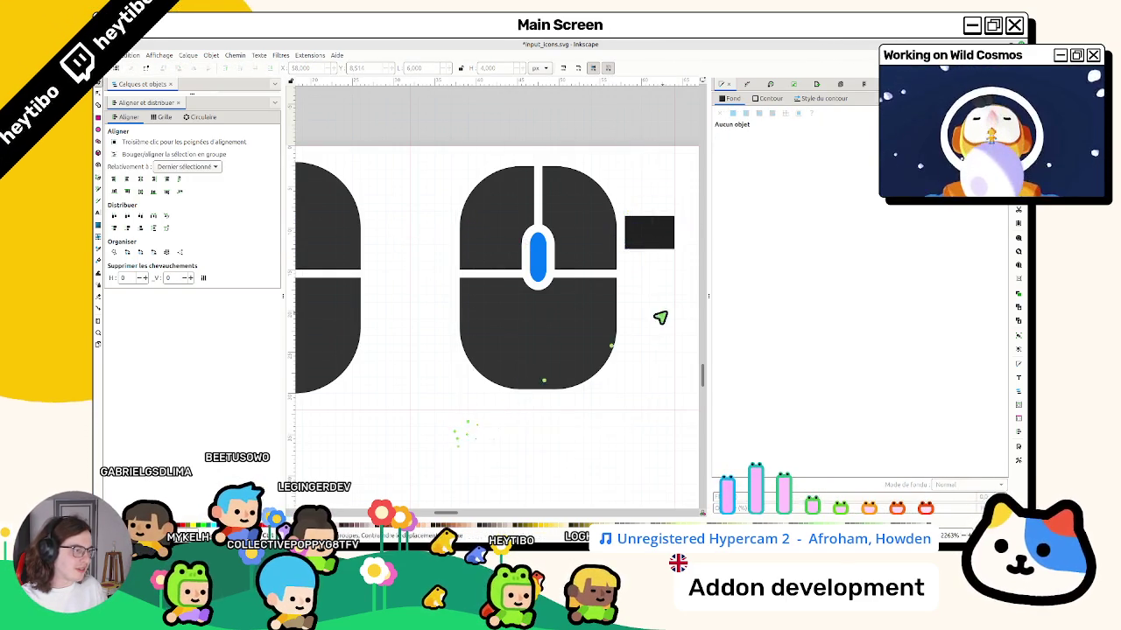
Select the left-click mouse icon, deselect it, then select the scroll-wheel icon.
scroll(662, 311, "up", 2, "ctrl")
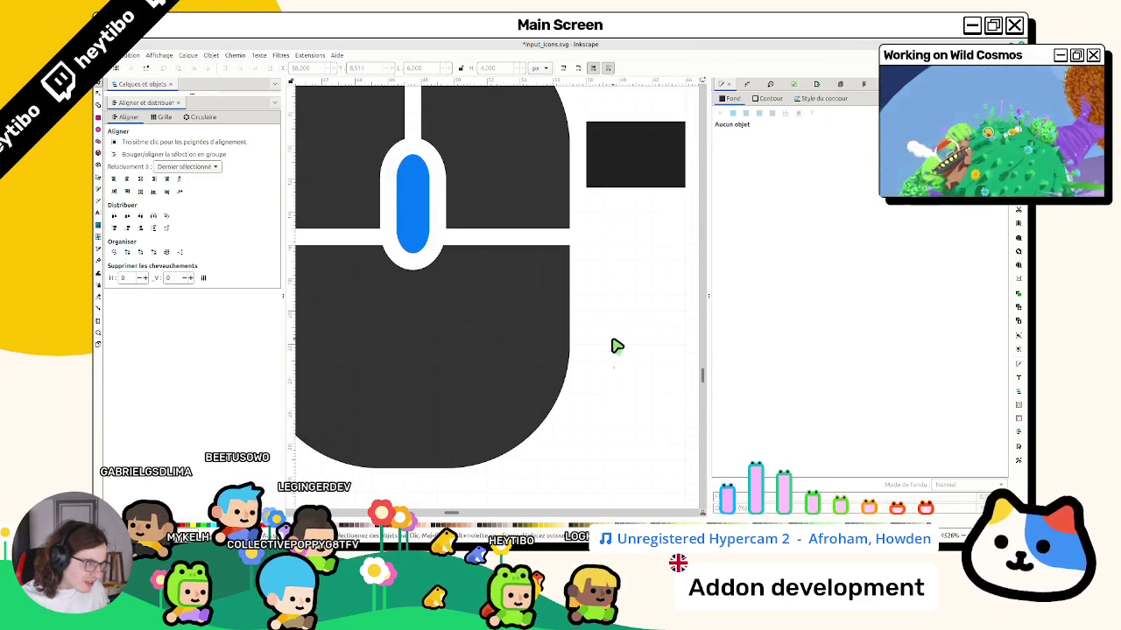
scroll(616, 345, "down", 4, "ctrl")
left_click_drag(498, 230, 375, 425)
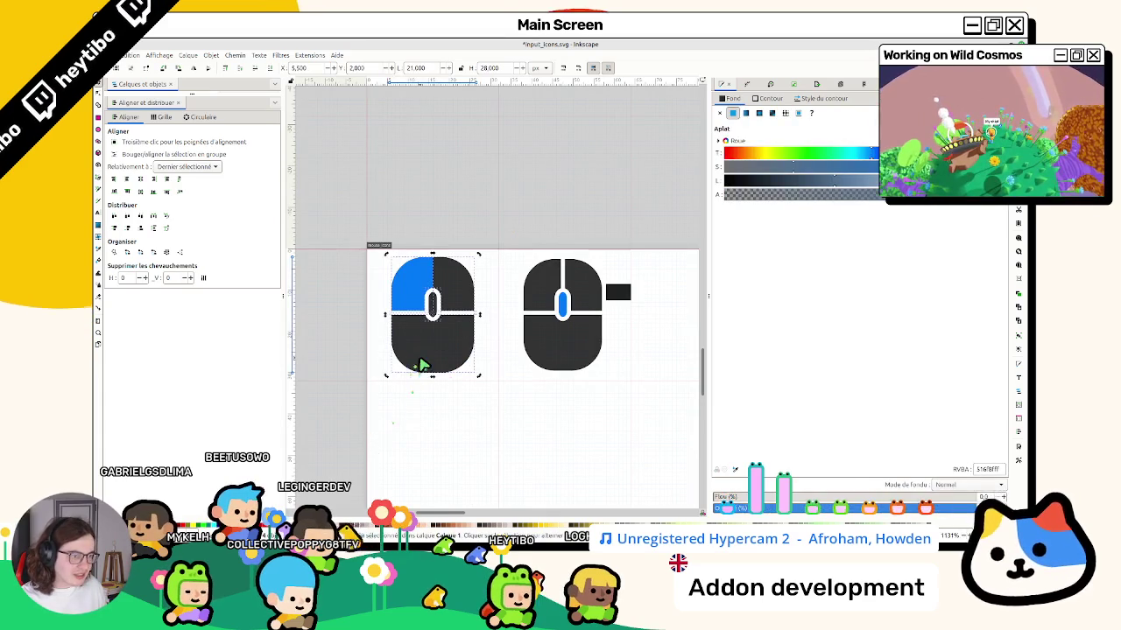
left_click(393, 352)
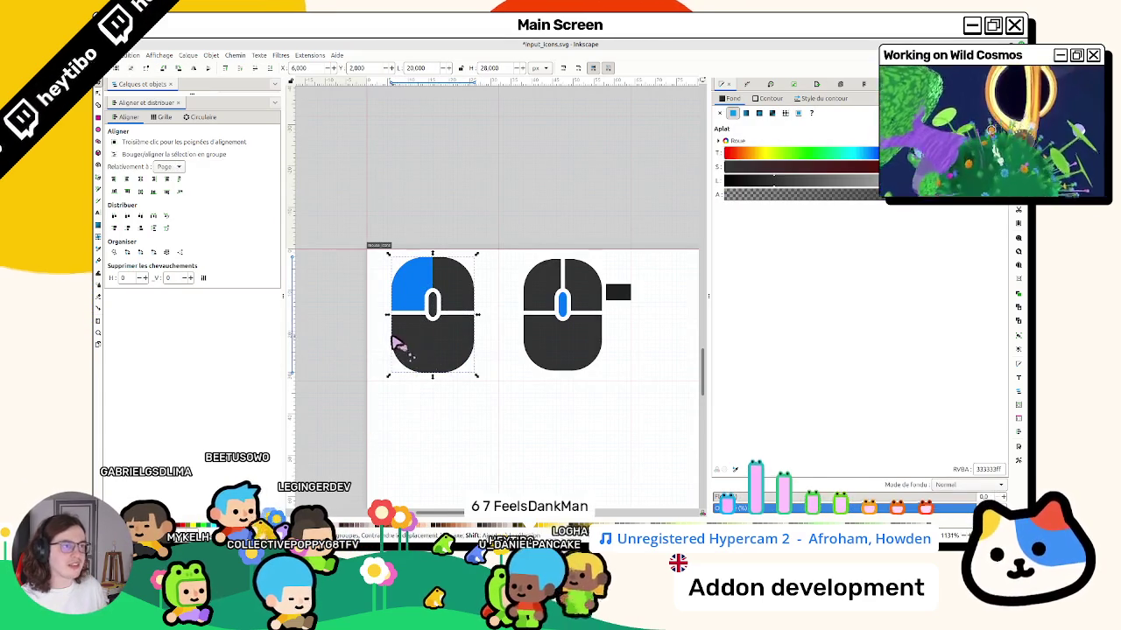
key("Escape")
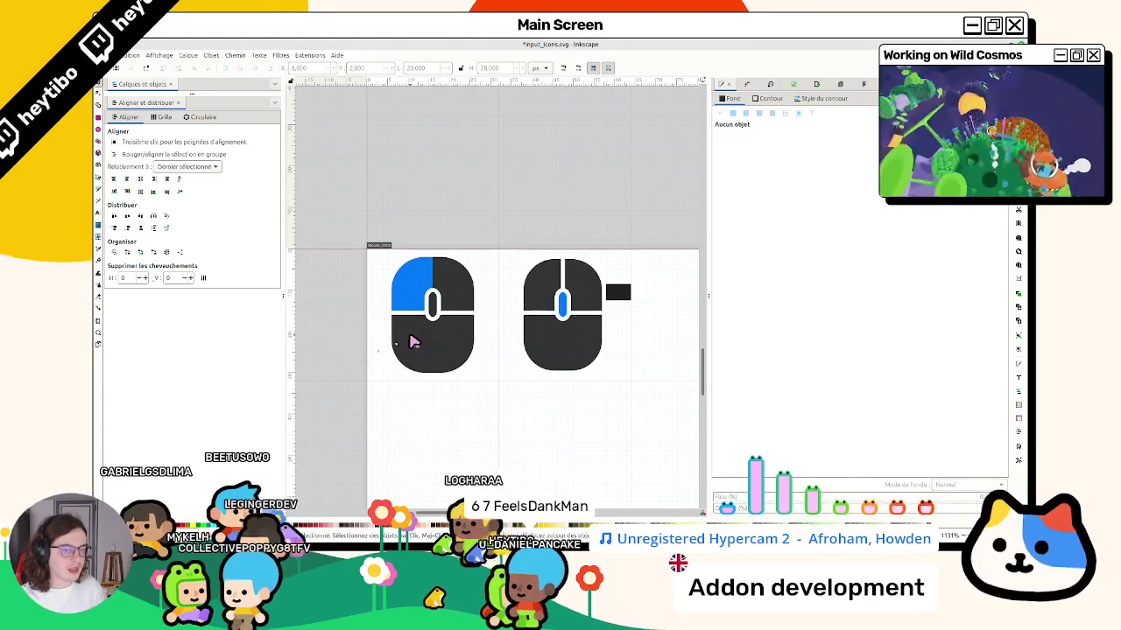
scroll(514, 307, "right", 2)
scroll(470, 315, "up", 2)
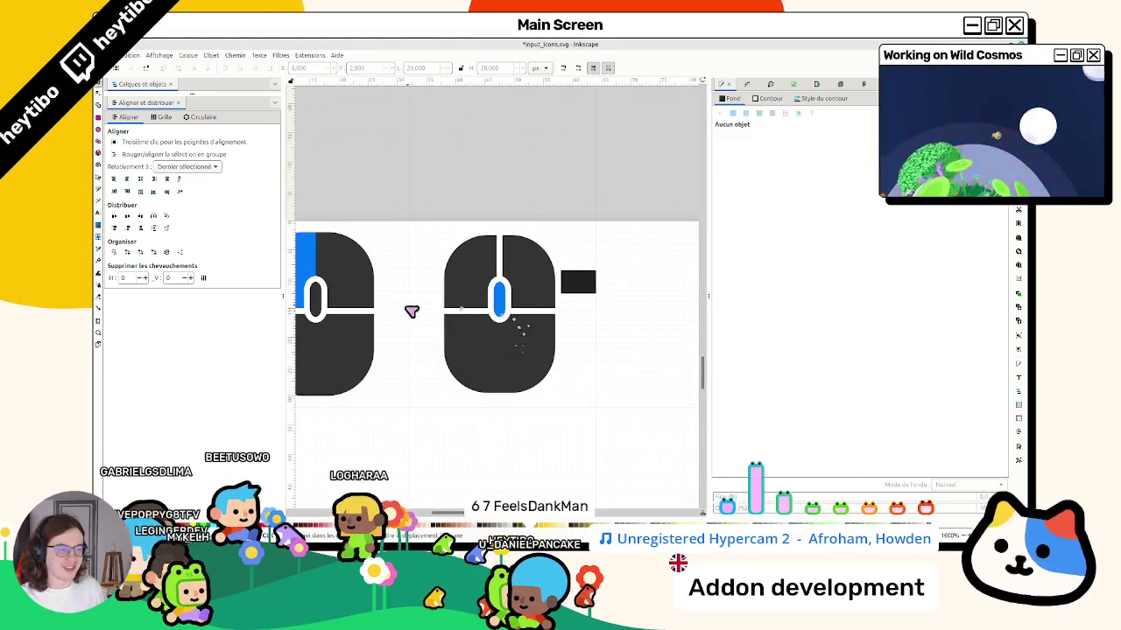
left_click_drag(492, 456, 418, 480)
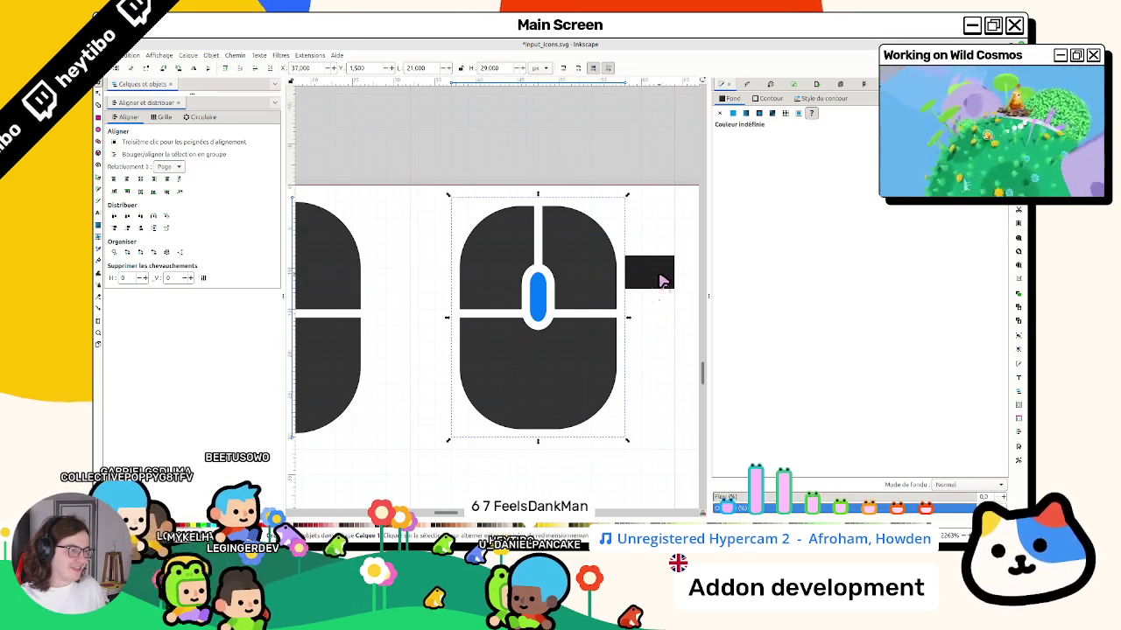
Move the small dark rectangle below the scroll-wheel mouse icon.
left_click(662, 280)
mouse_move(663, 280)
left_mouse_down()
mouse_move(430, 300)
mouse_move(443, 300)
left_mouse_up()
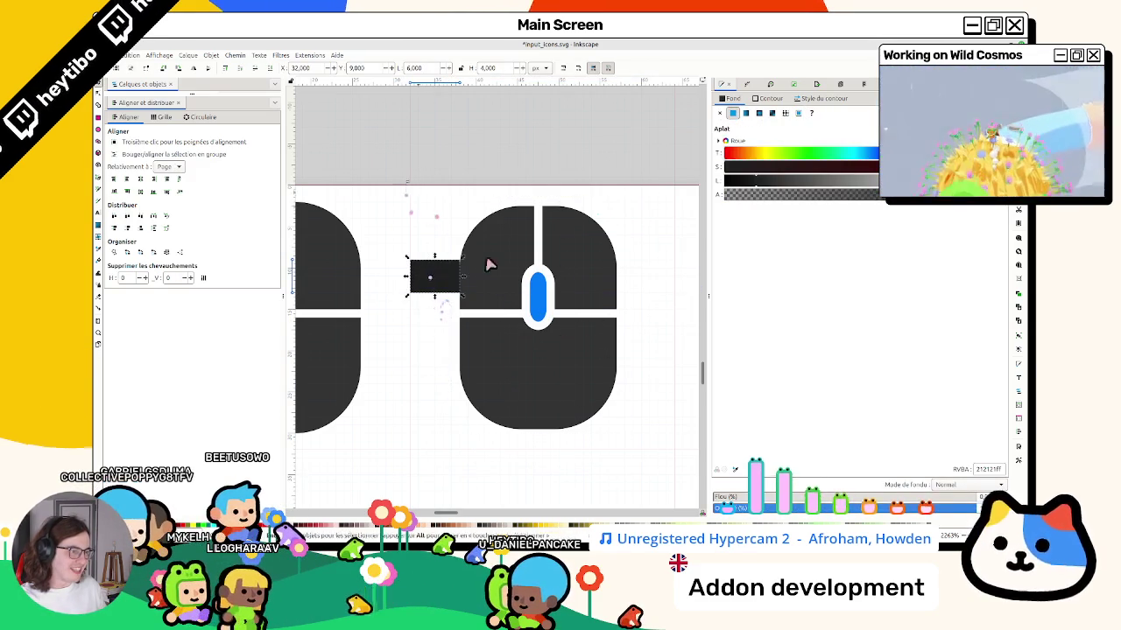
scroll(657, 438, "down", 2, "ctrl")
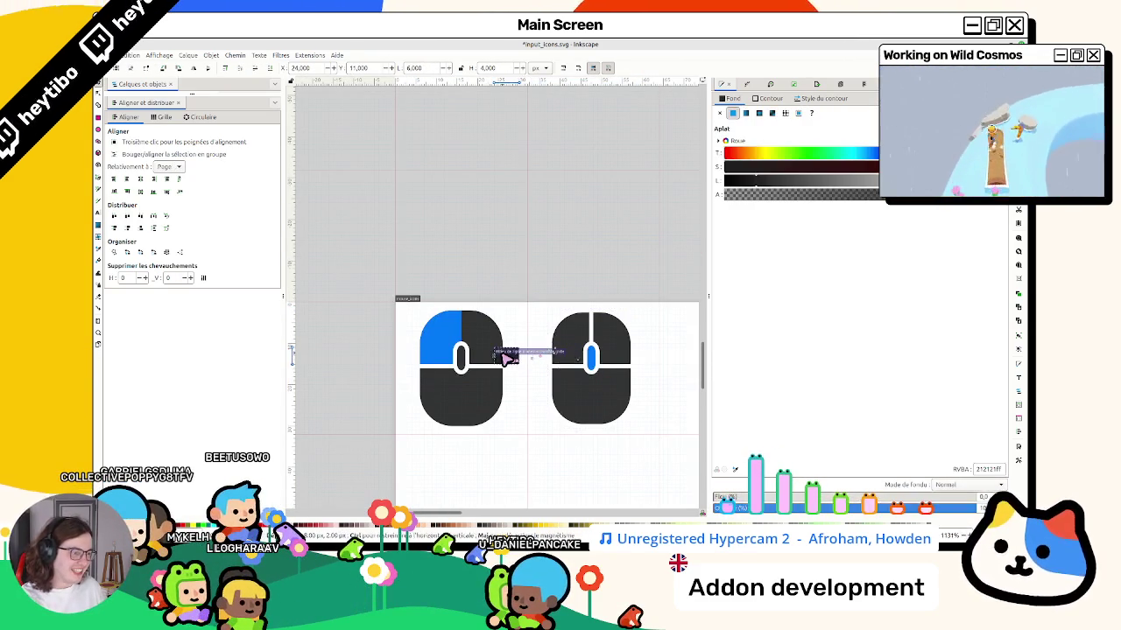
left_click_drag(514, 359, 396, 353)
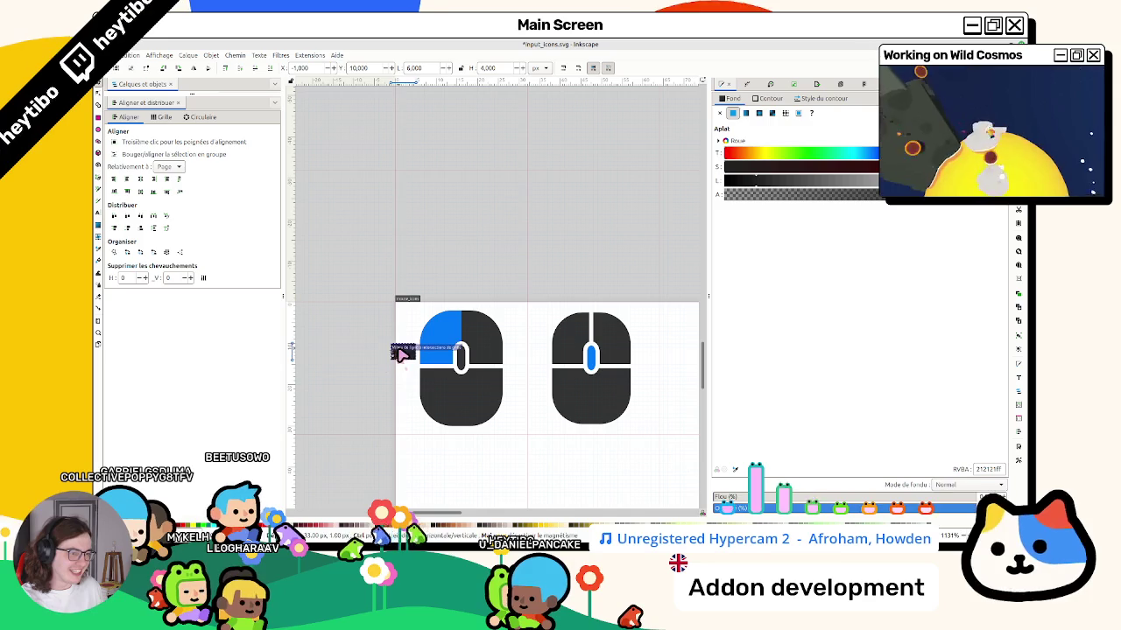
left_click(381, 324)
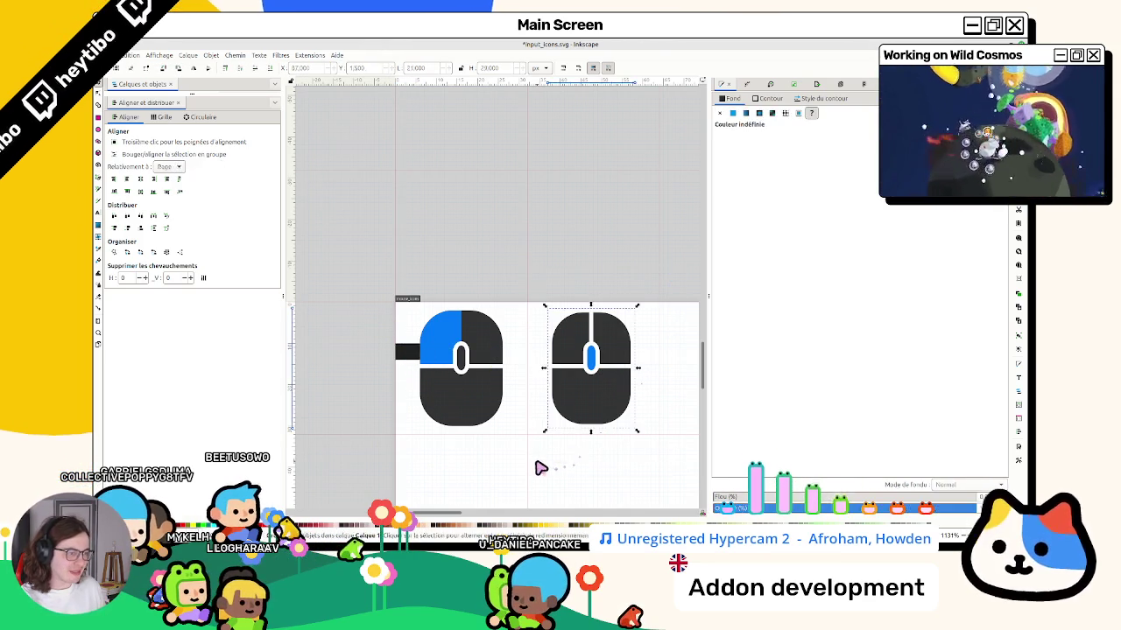
mouse_move(405, 353)
left_mouse_down()
mouse_move(523, 459)
mouse_move(663, 454)
left_mouse_up()
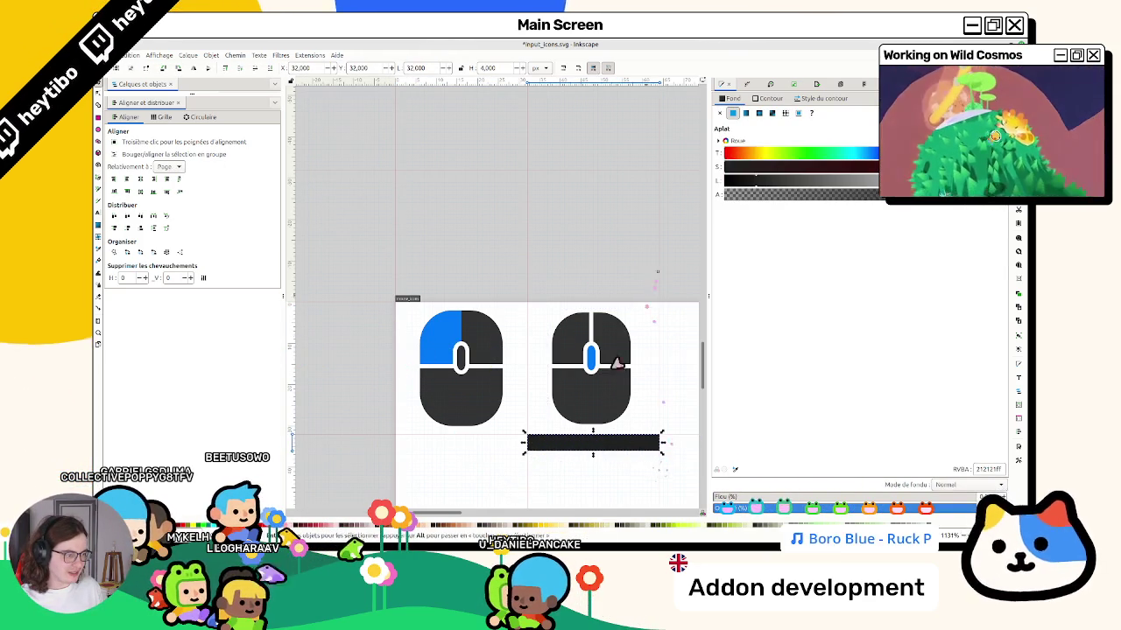
Centre the scroll-wheel icon and the dark bar horizontally using Align and Distribute.
left_click(578, 430)
left_click(576, 451, "shift")
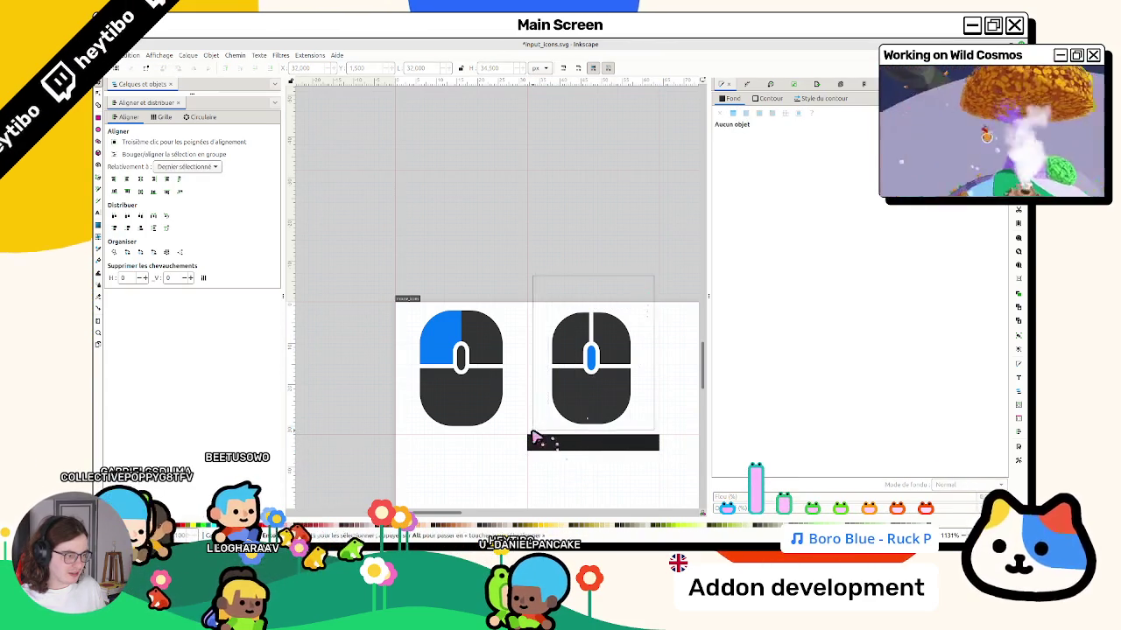
left_click(130, 191)
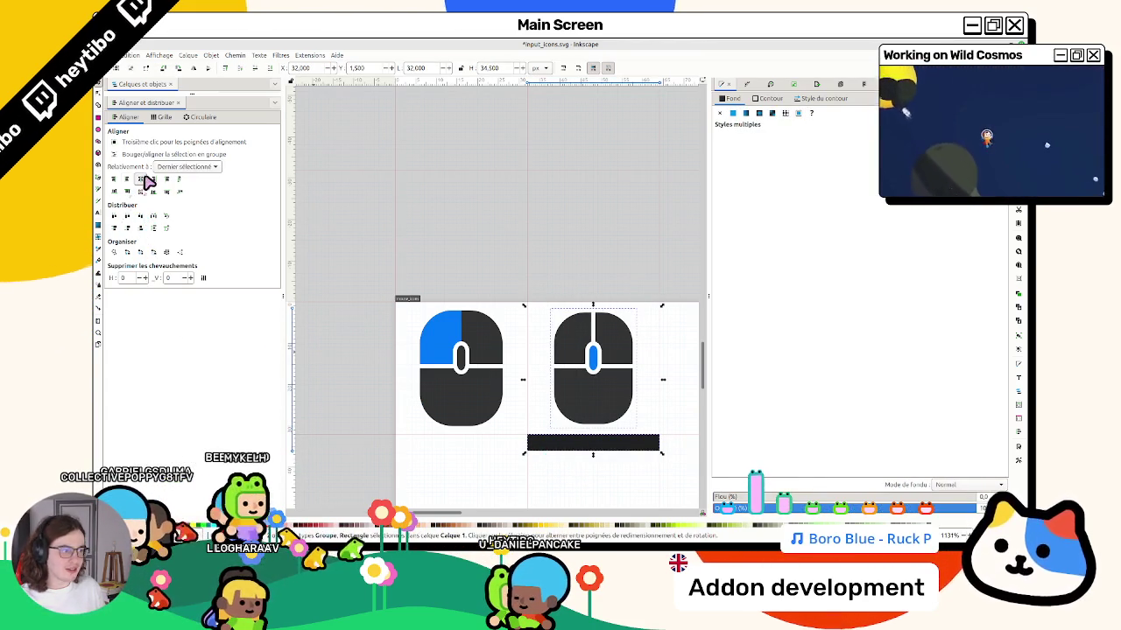
left_click(526, 176)
scroll(676, 395, "up", 3)
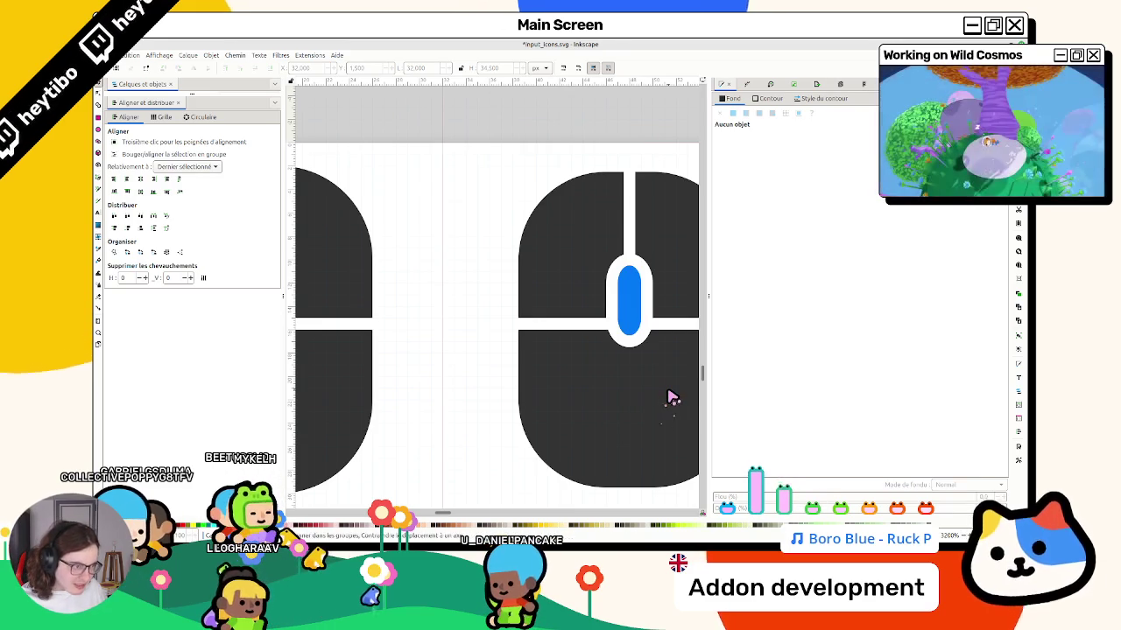
scroll(671, 396, "down", 3)
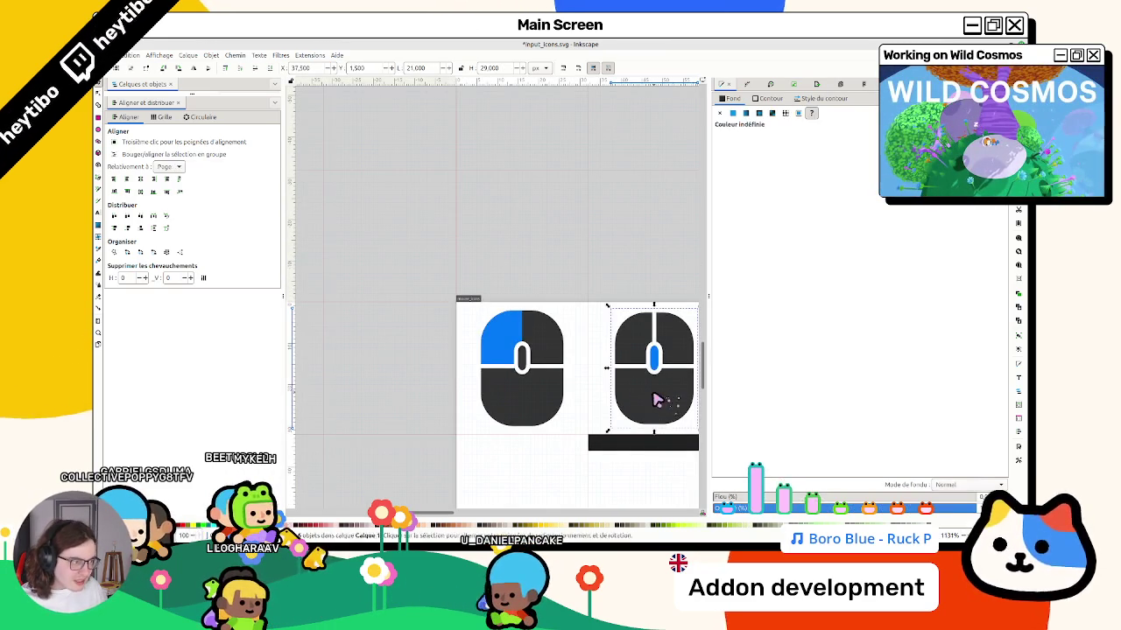
left_click(652, 405)
scroll(652, 405, "right", 1)
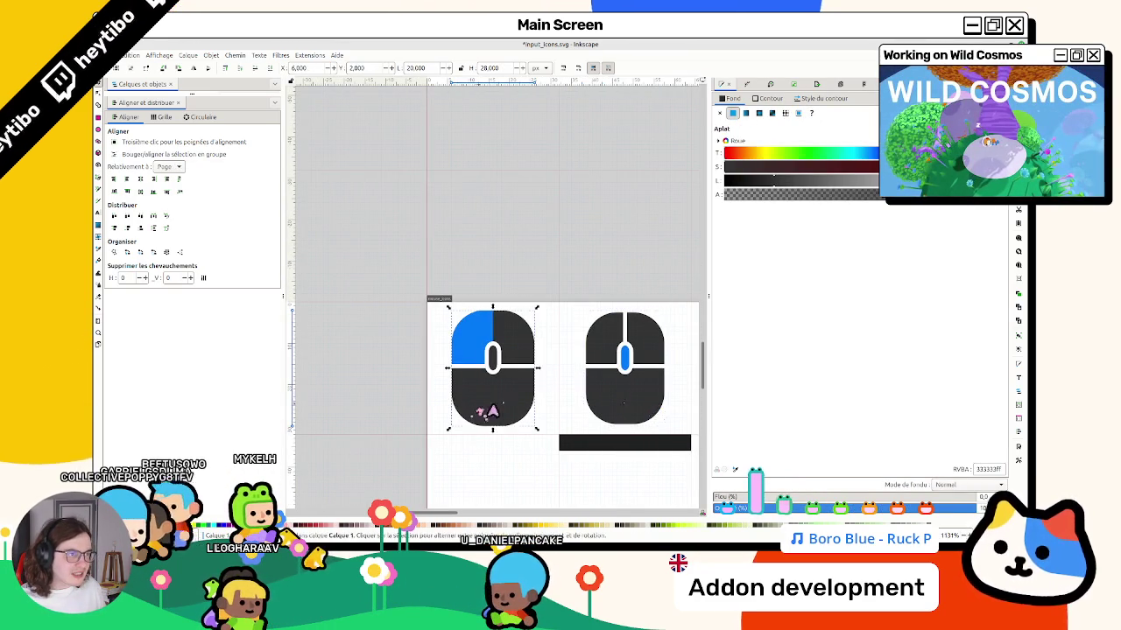
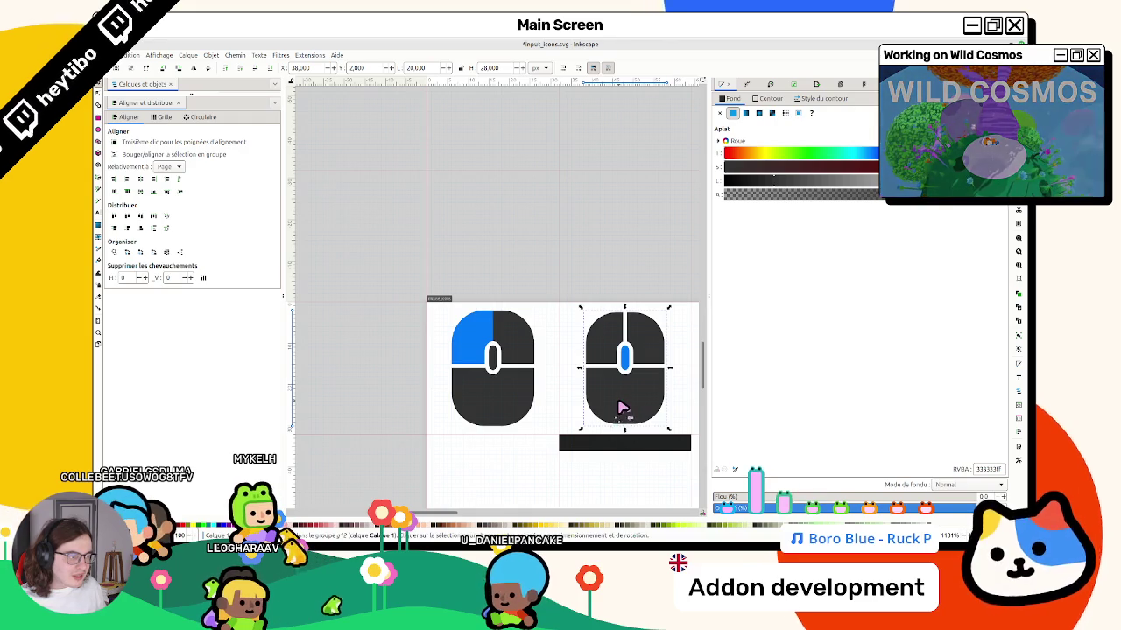
Place a copy of the mouse icon to the right, centred horizontally on the black bar.
left_click(470, 396)
left_click(592, 388)
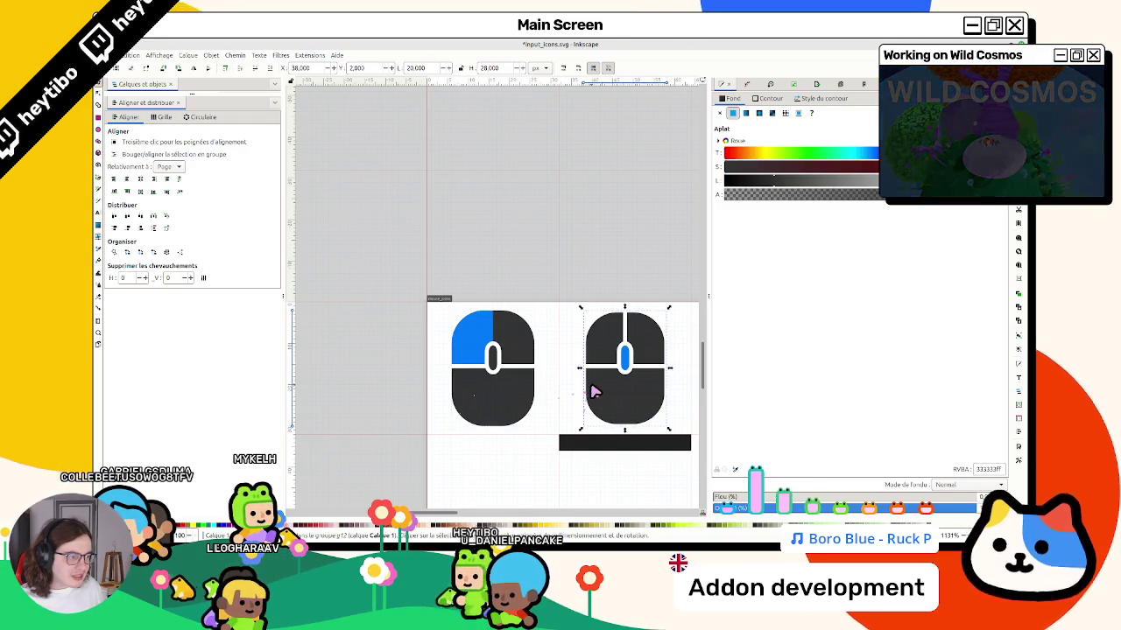
left_click(541, 344)
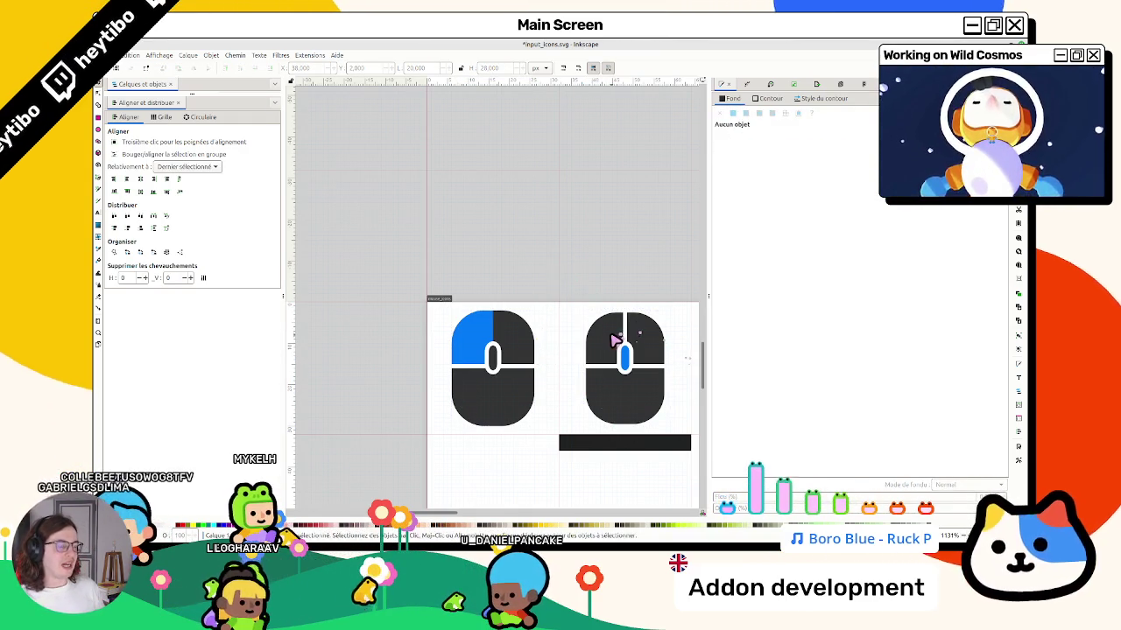
left_click(593, 376)
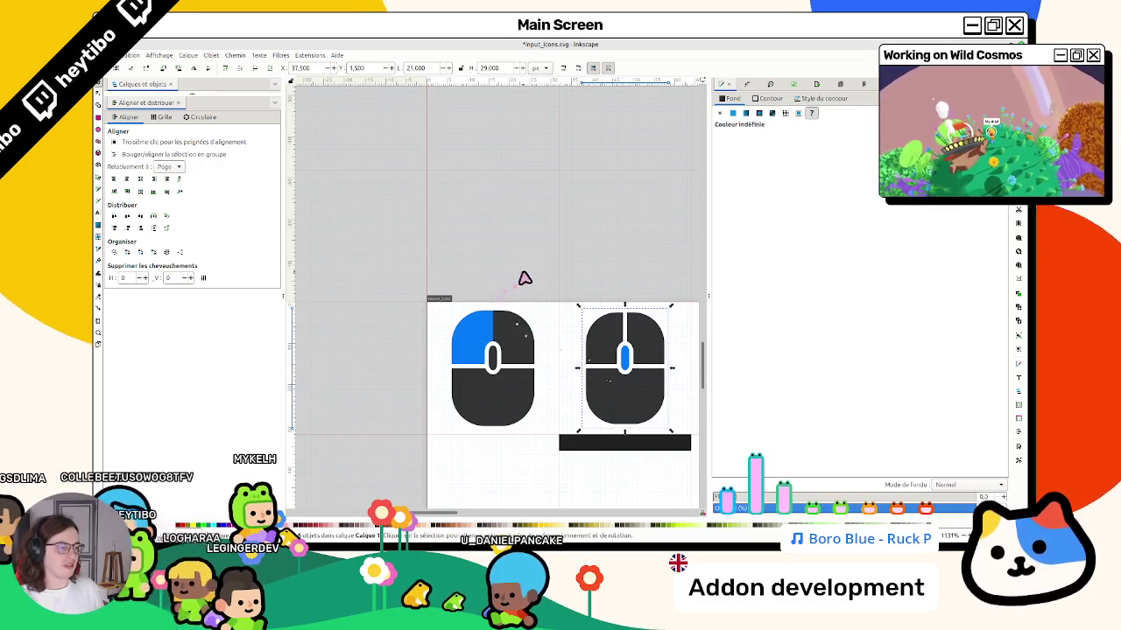
left_click_drag(602, 333, 471, 332)
left_click(473, 337)
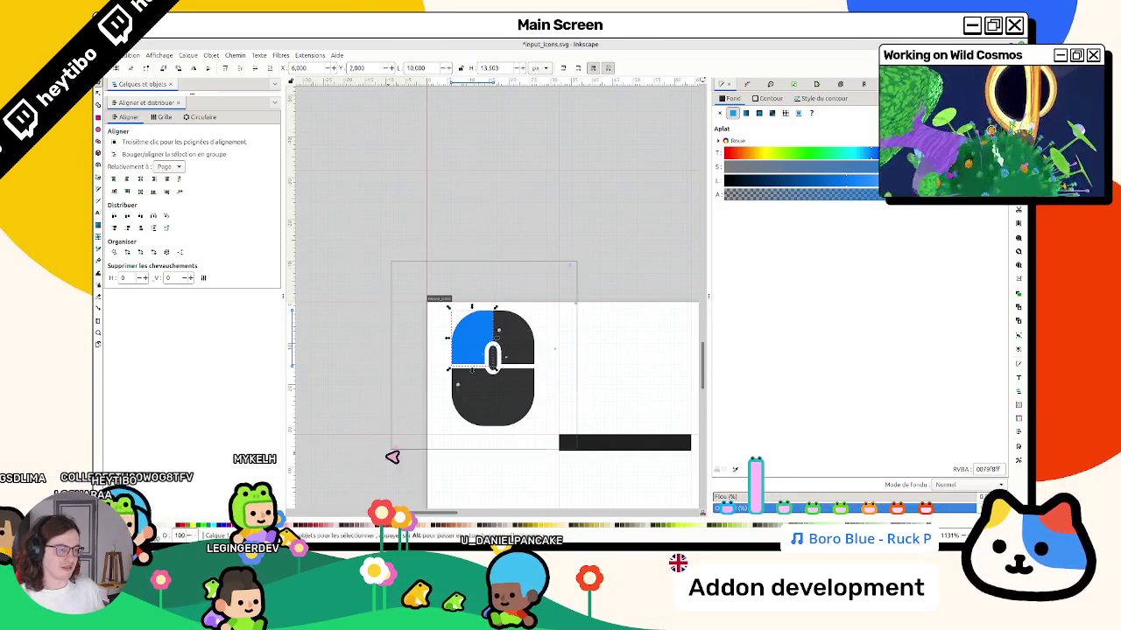
mouse_move(498, 420)
left_mouse_down()
mouse_move(620, 409)
mouse_move(651, 420)
left_mouse_up()
left_click(635, 442, "shift")
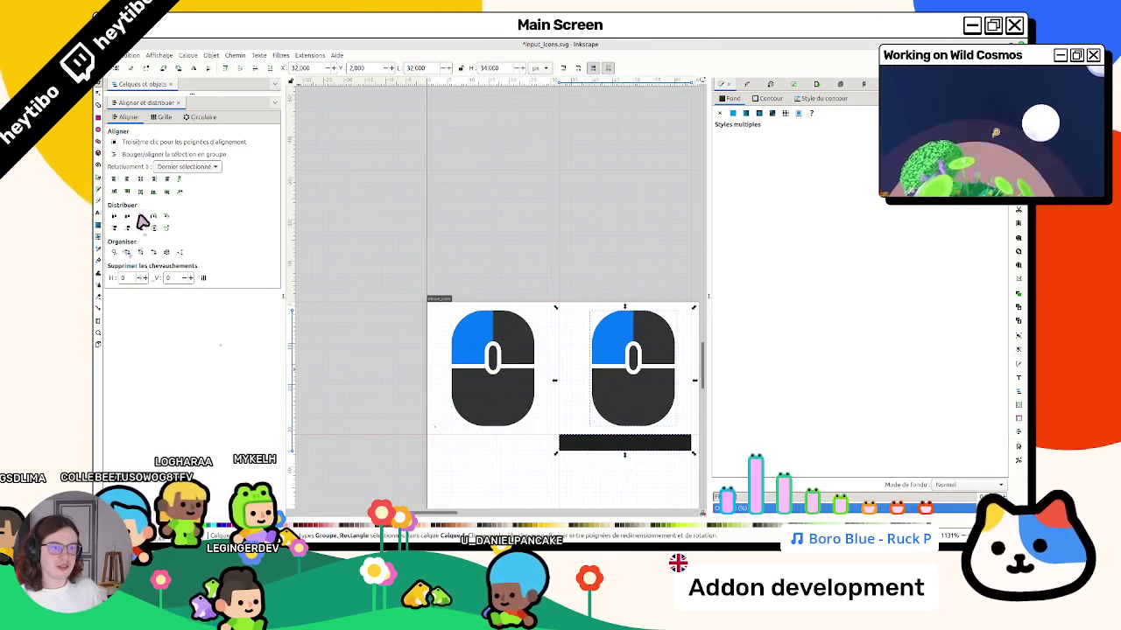
left_click(140, 178)
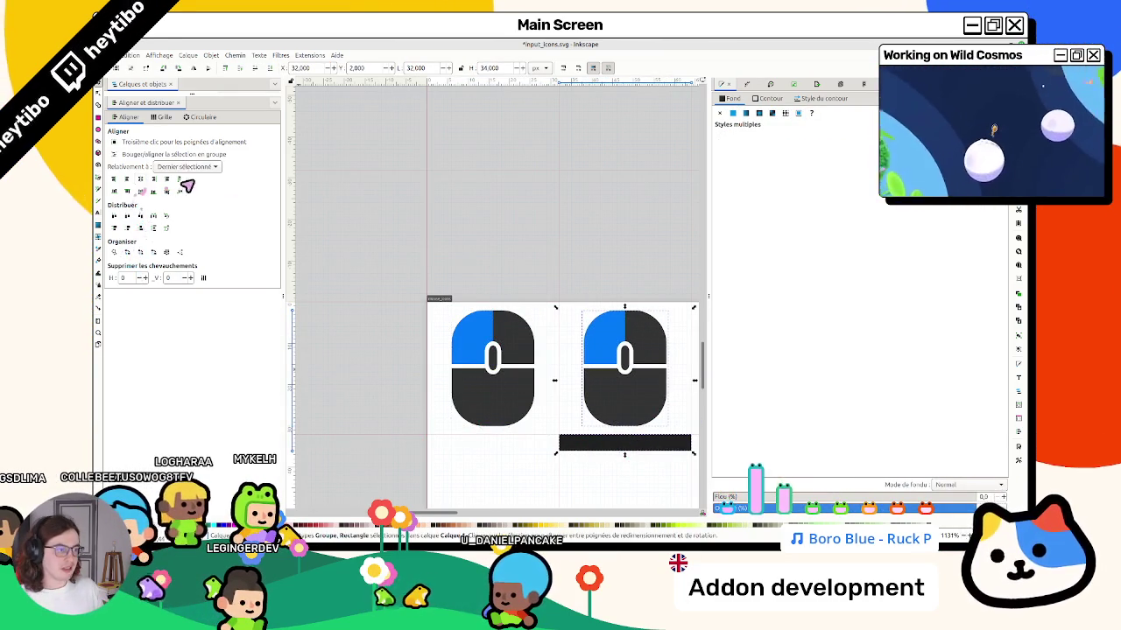
Inspect the right mouse icon's individual shapes, including its thin white divider line.
left_click(608, 329)
scroll(611, 333, "up", 3)
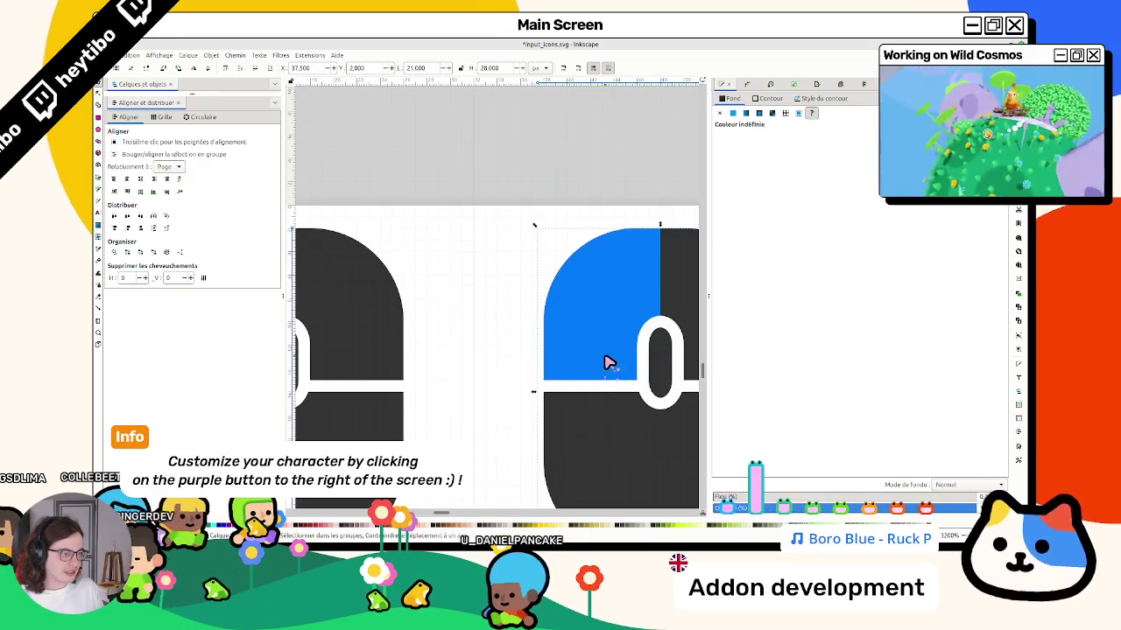
scroll(610, 362, "down", 1)
scroll(600, 362, "left", 1)
left_click(362, 350)
scroll(446, 295, "down", 3)
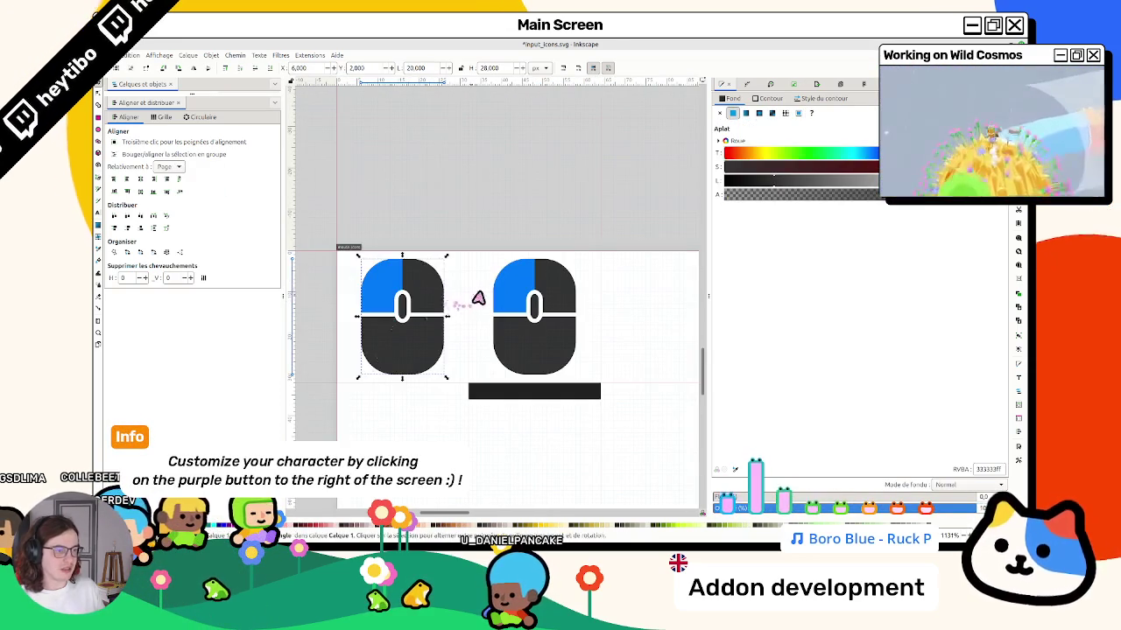
left_click(516, 308)
left_click(522, 341, "ctrl")
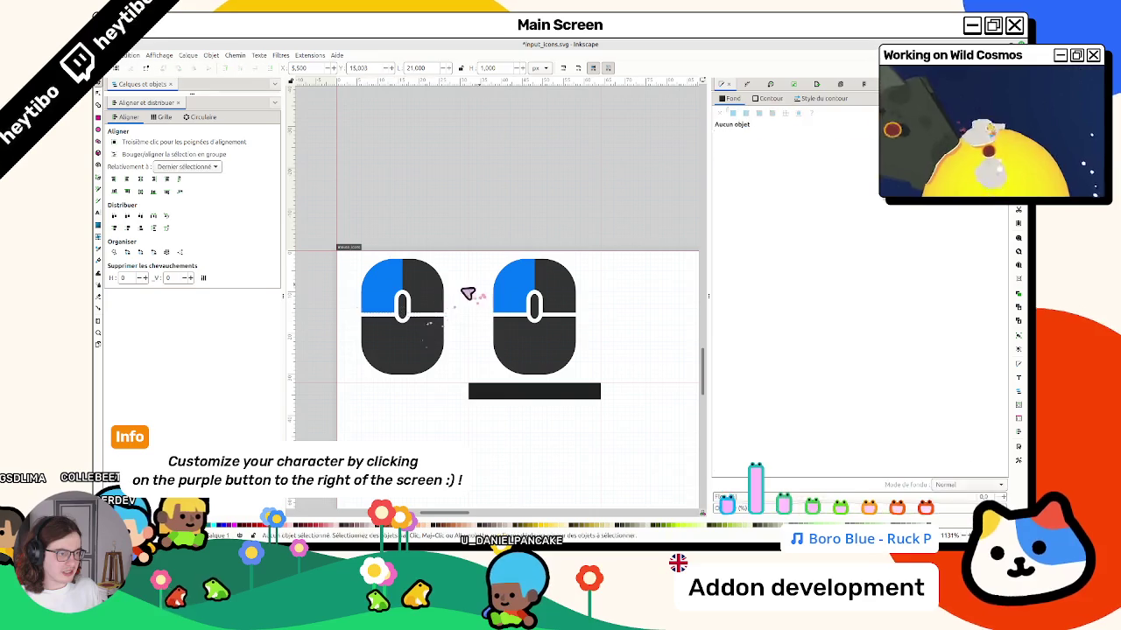
left_click(497, 314, "ctrl")
left_click(589, 263)
scroll(593, 262, "up", 2)
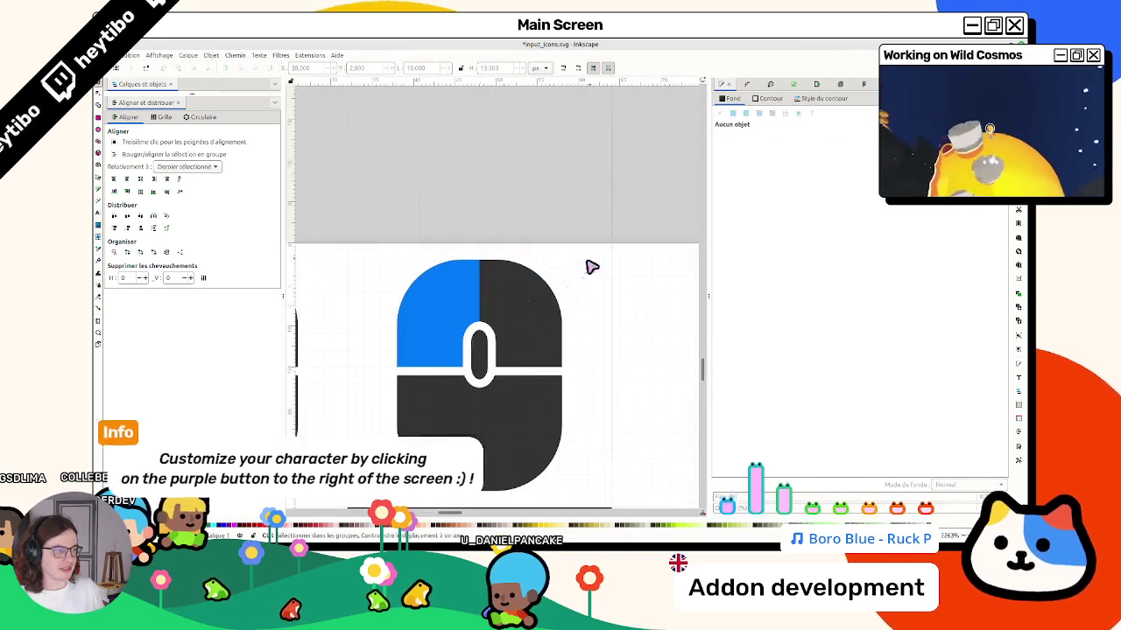
Draw a straight vertical line from the right icon's top edge down to the wheel.
left_click(98, 182)
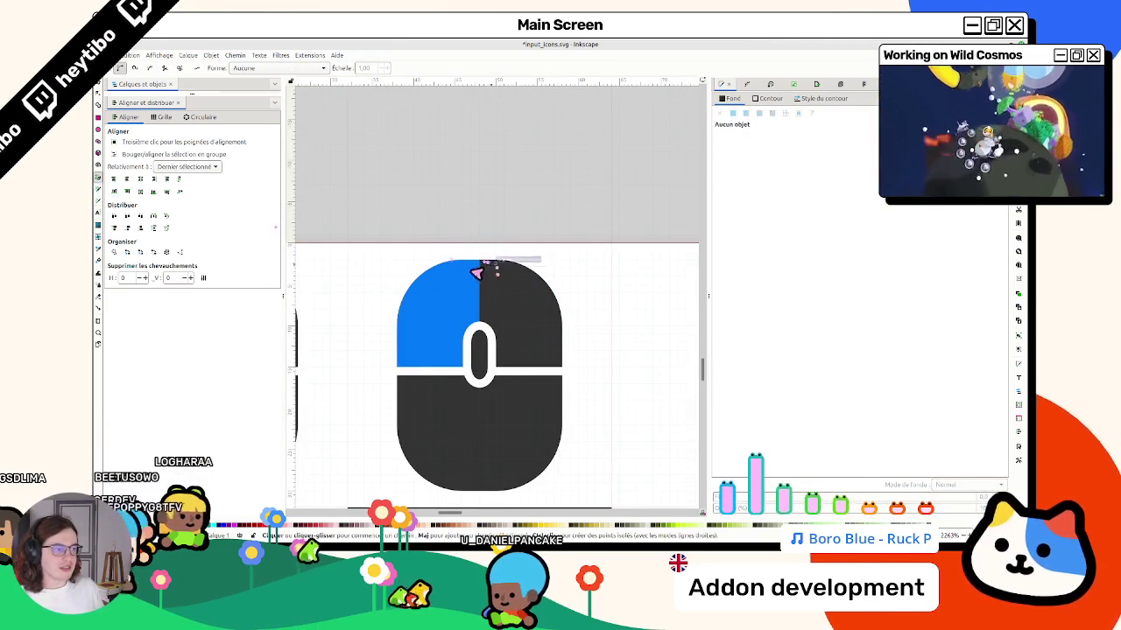
left_click(480, 260)
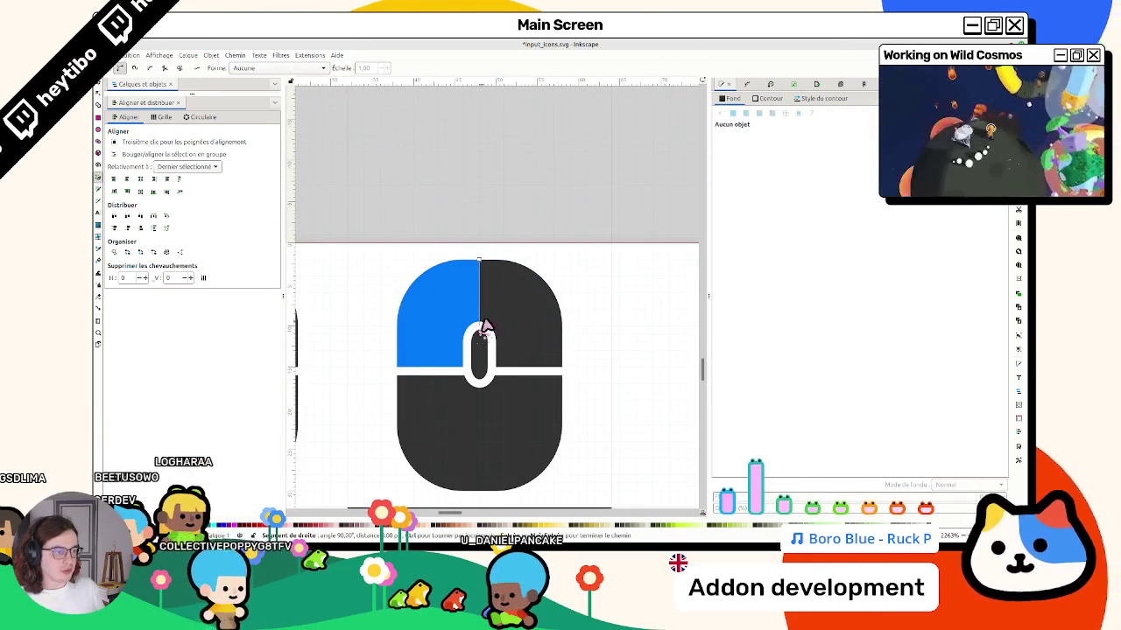
double_click(490, 319)
left_click(719, 113)
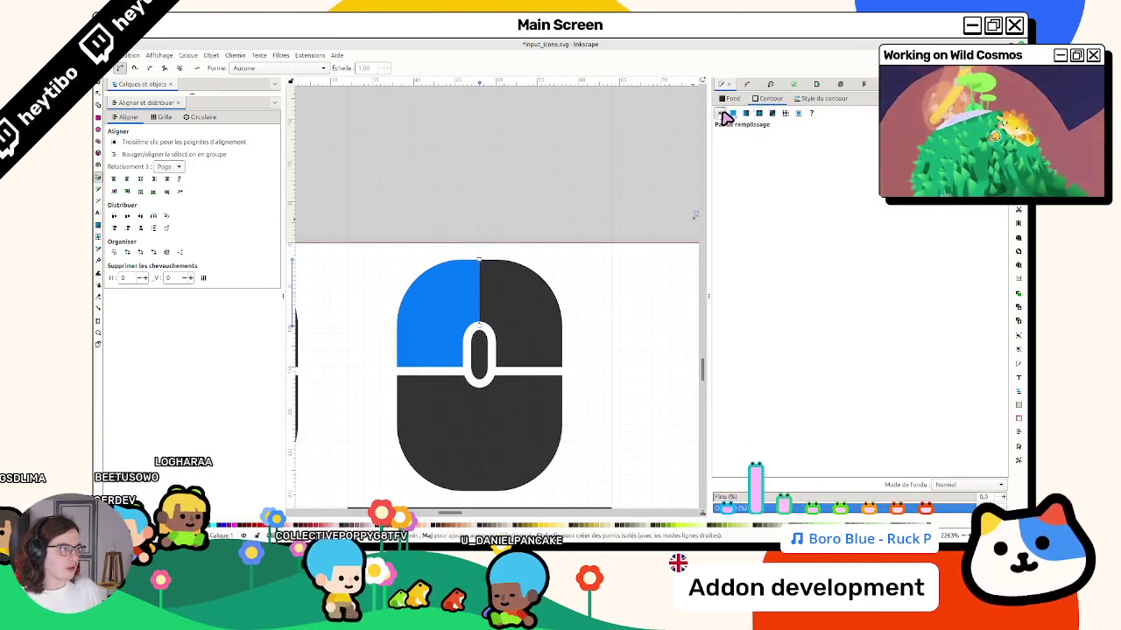
left_click(733, 113)
Give the dividing line a flat white stroke 1 px wide.
left_click(767, 98)
left_click(745, 113)
left_click(832, 99)
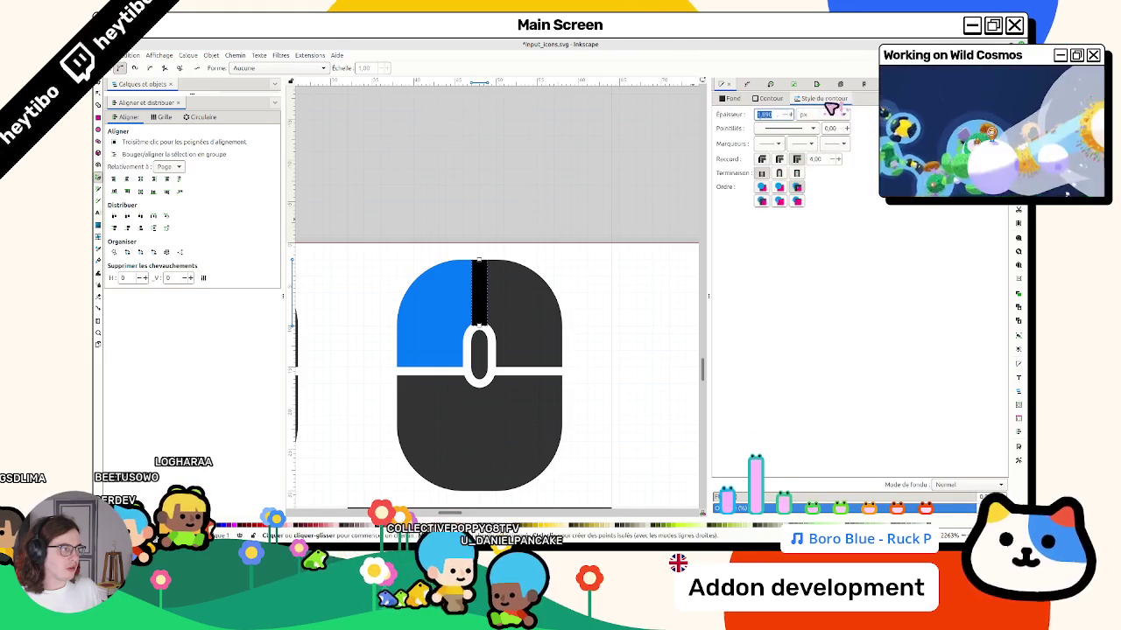
type("1")
key("Return")
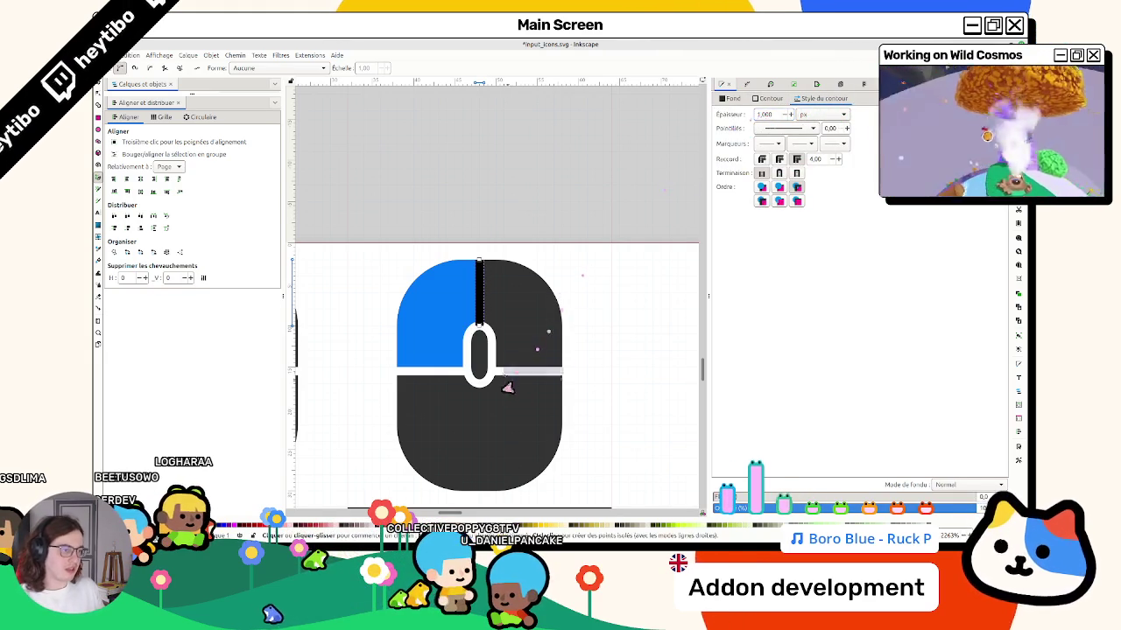
key("s")
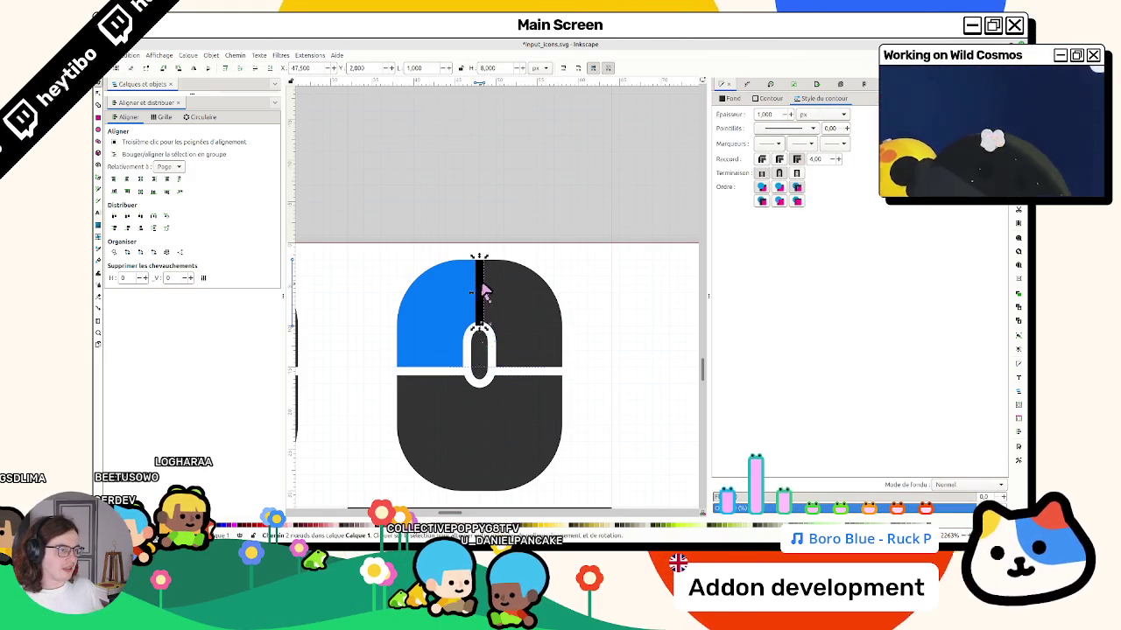
left_click(776, 98)
left_click_drag(763, 182, 893, 182)
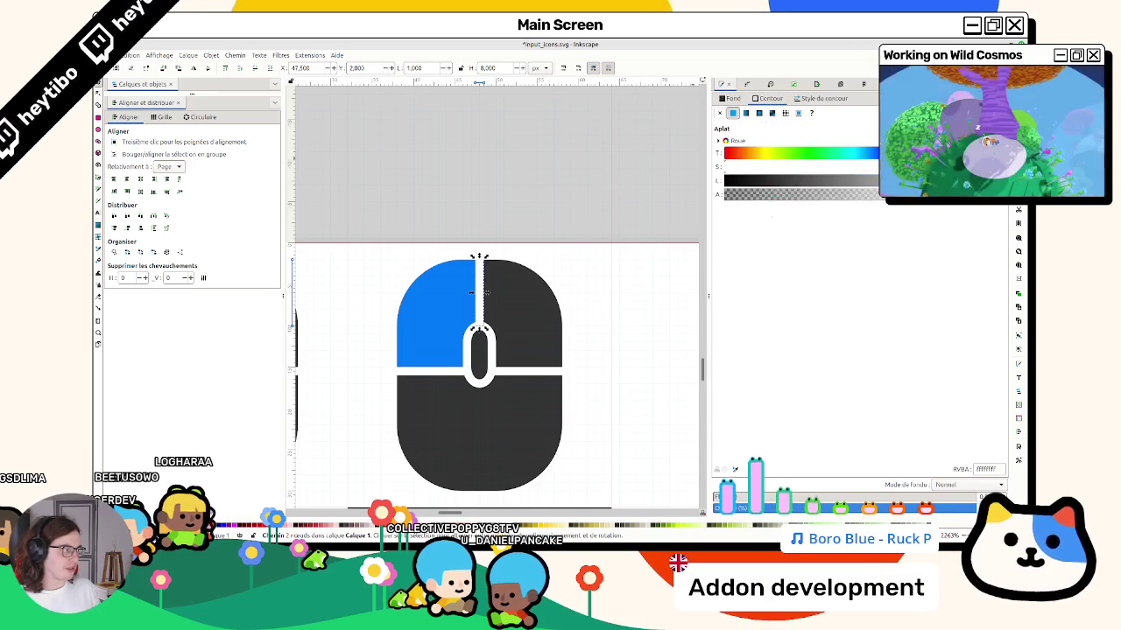
left_click(587, 206)
Check the fill of the icon's centre strip and select its blue left half.
left_click(487, 344)
scroll(487, 345, "down", 2)
left_click(731, 98)
left_click(455, 338)
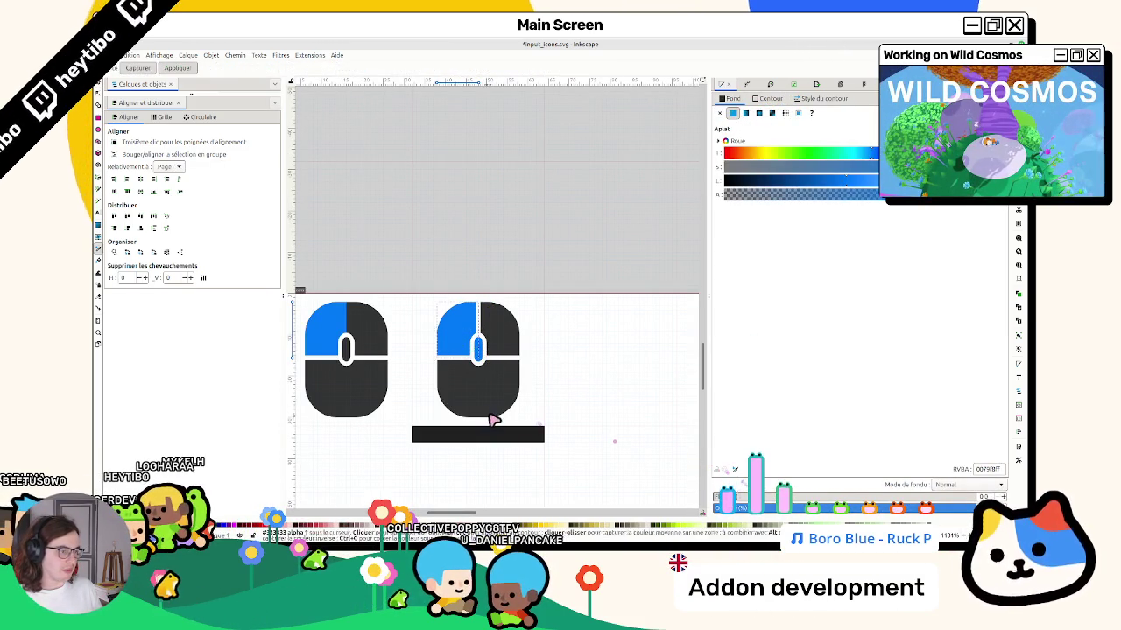
Delete the right icon's blue left button, restoring the black bar after deleting it.
key("Delete")
left_click(525, 438)
key("Delete")
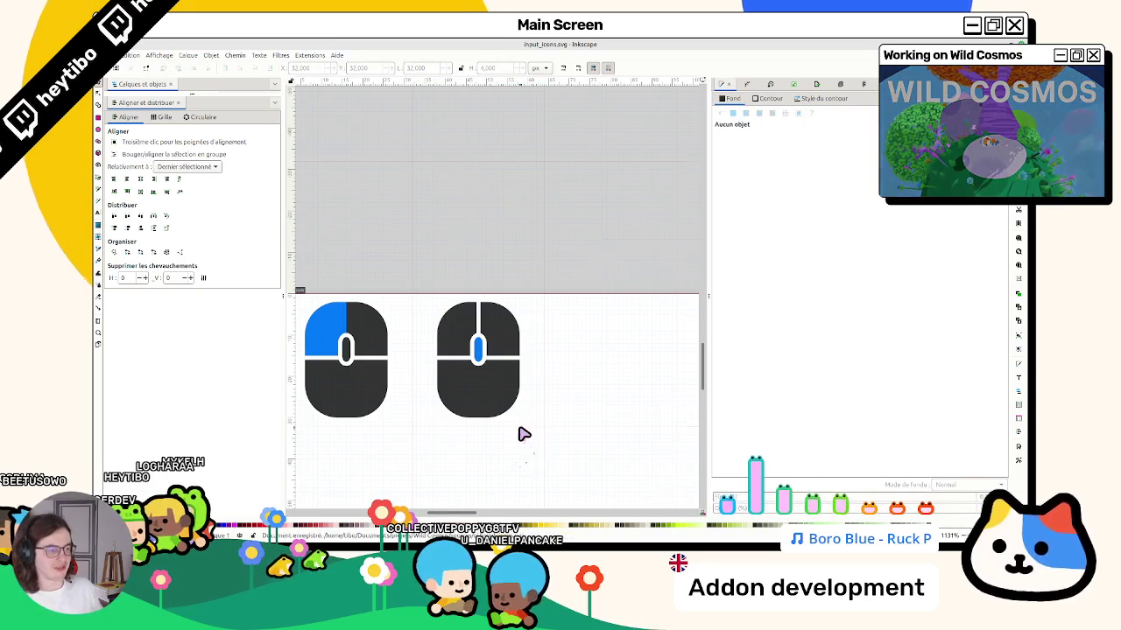
scroll(525, 440, "down", 2)
scroll(622, 327, "up", 2)
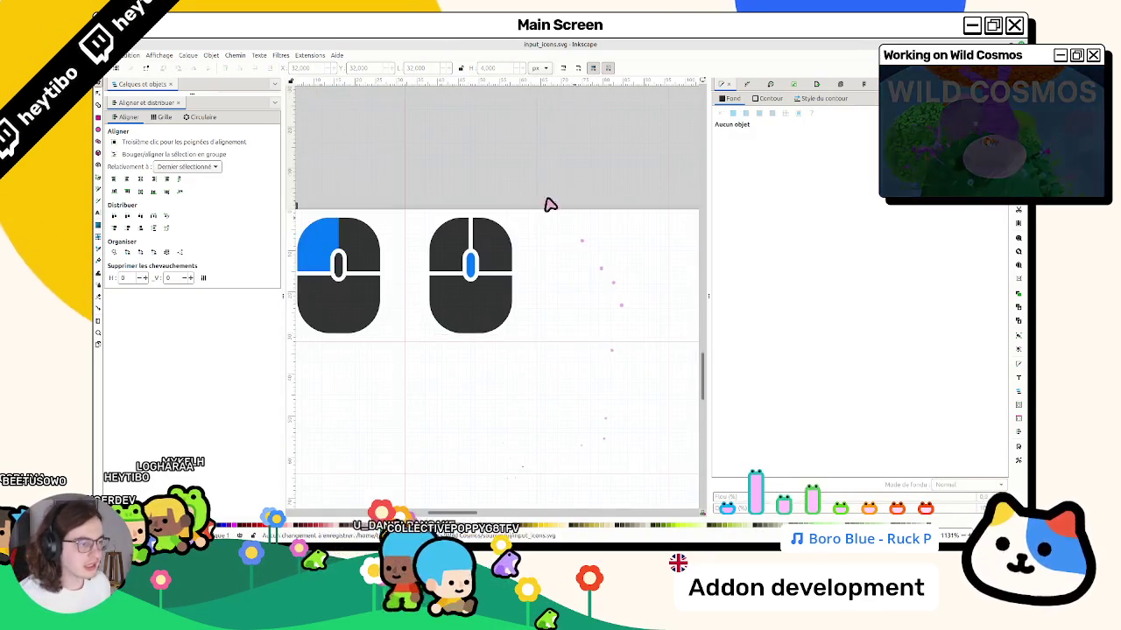
key("ctrl+z")
Duplicate the black bar and place the copy beside the original.
left_click(466, 354)
key("ctrl+d")
mouse_move(429, 350)
left_mouse_down()
mouse_move(588, 363)
mouse_move(552, 354)
left_mouse_up()
Centre the right mouse icon horizontally over the lengthened bar.
left_click_drag(520, 166, 403, 346)
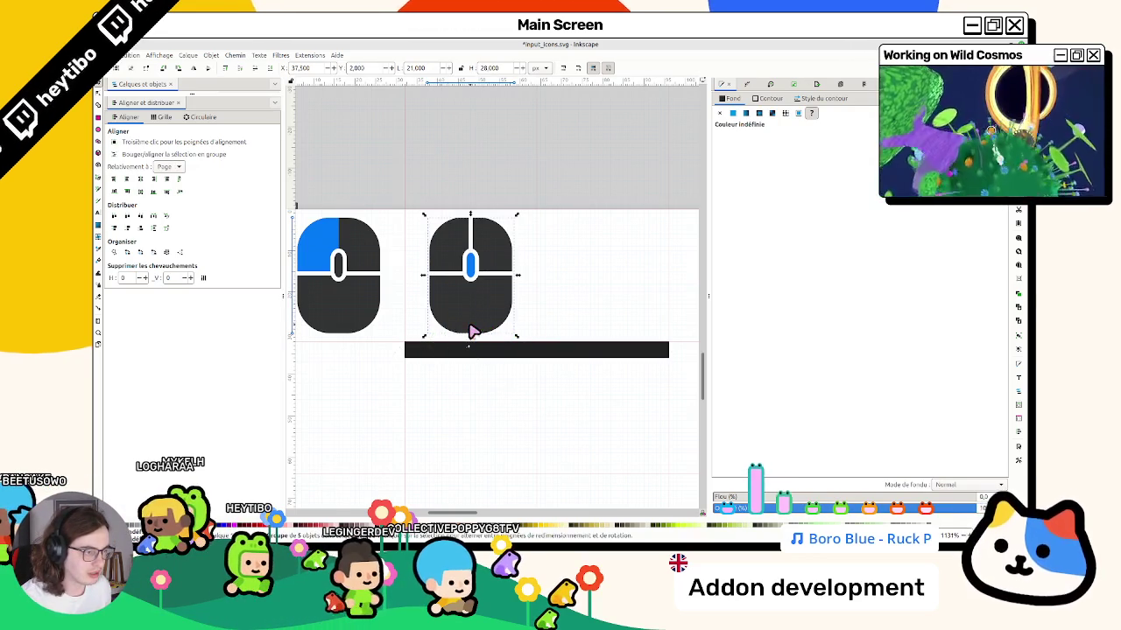
left_click(591, 353)
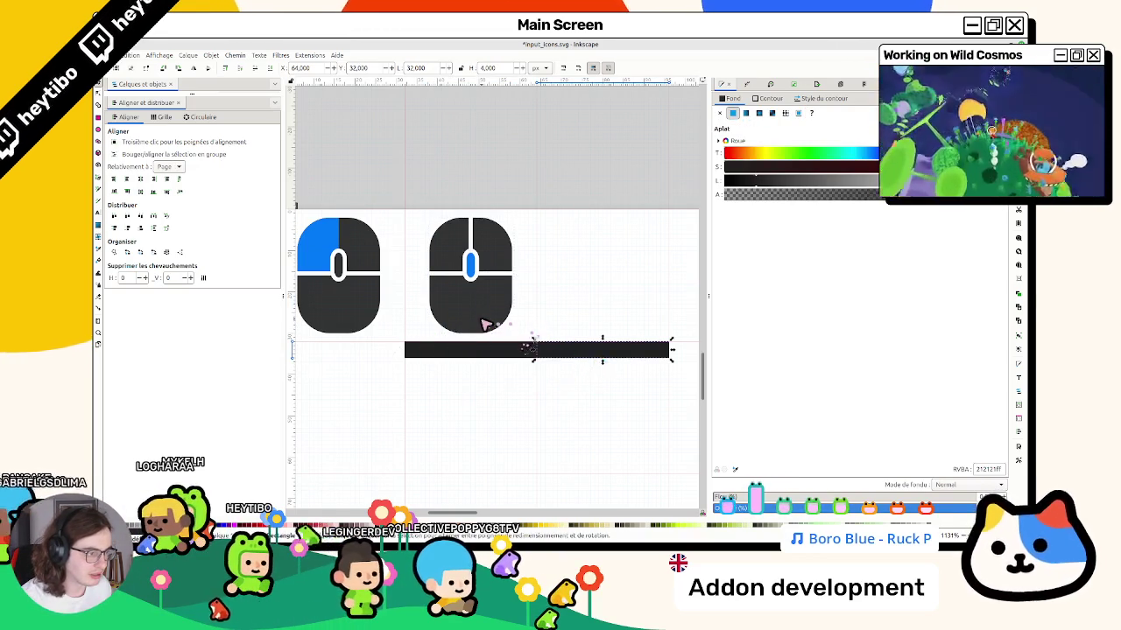
left_click(491, 324, "shift")
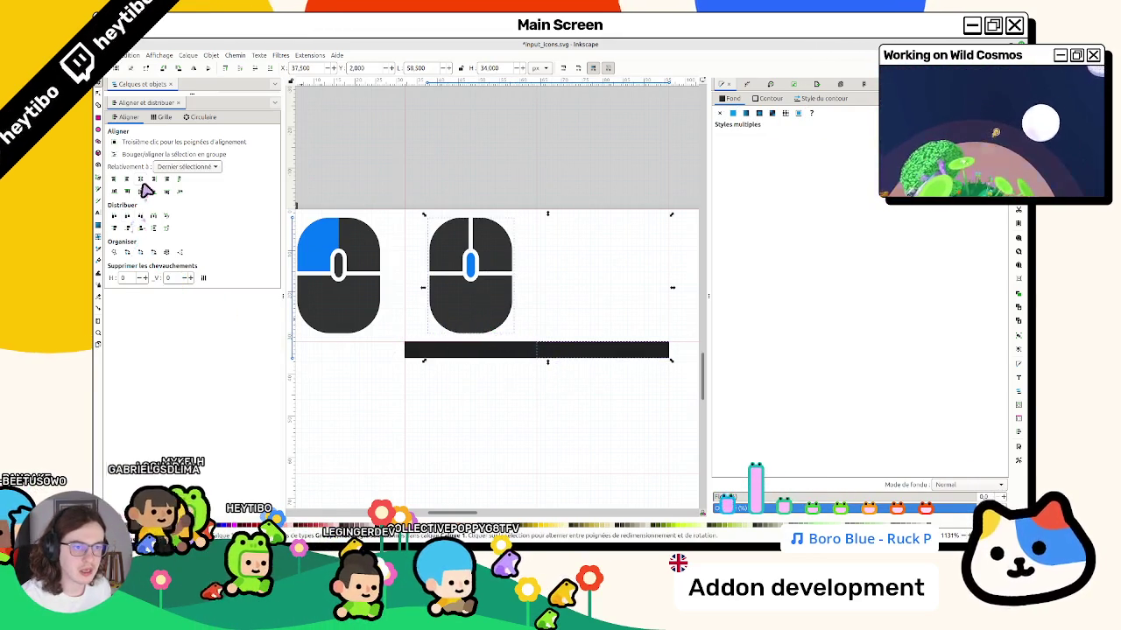
left_click(131, 216)
scroll(398, 328, "left", 3)
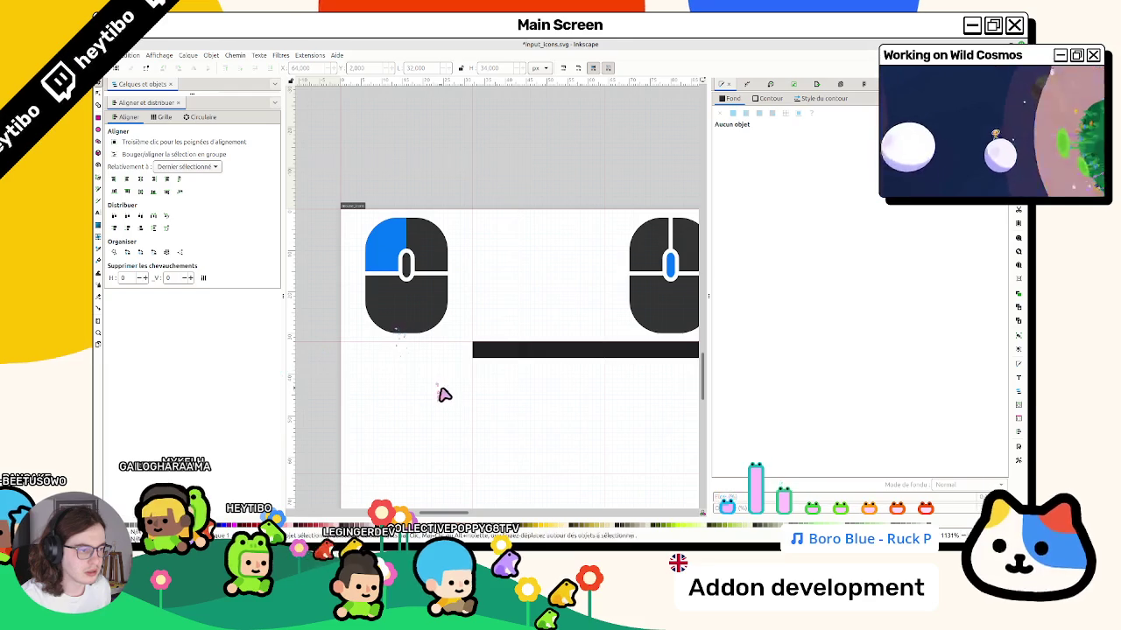
Duplicate the left mouse icon into the middle and align it to the black bar.
left_click_drag(468, 200, 354, 344)
key("ctrl+d")
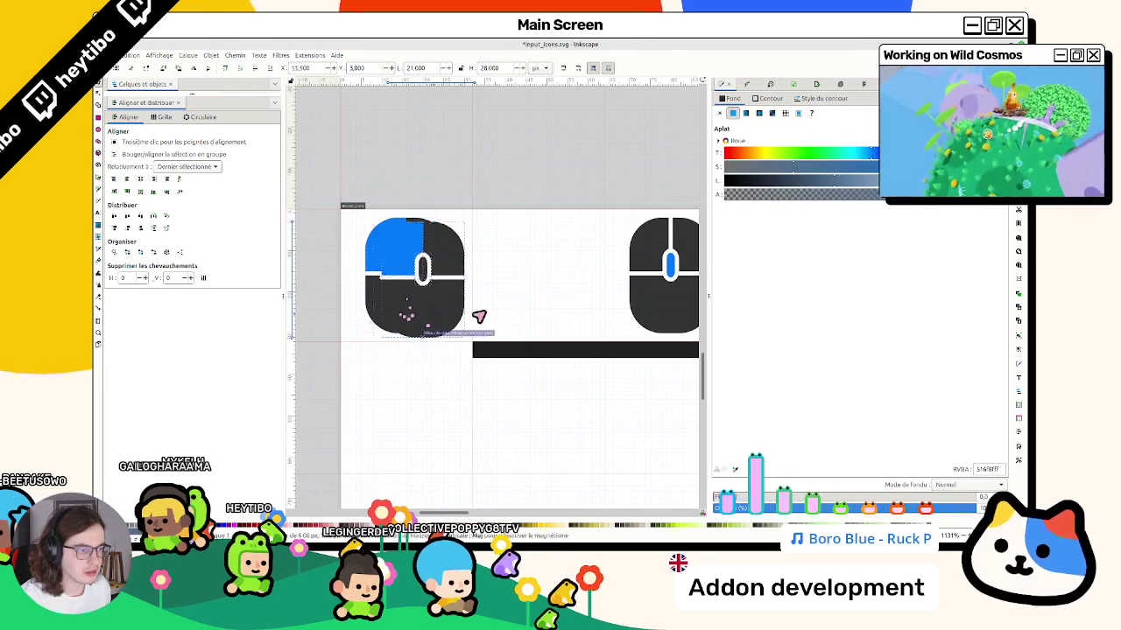
left_click_drag(415, 320, 556, 318)
left_click(541, 357, "shift")
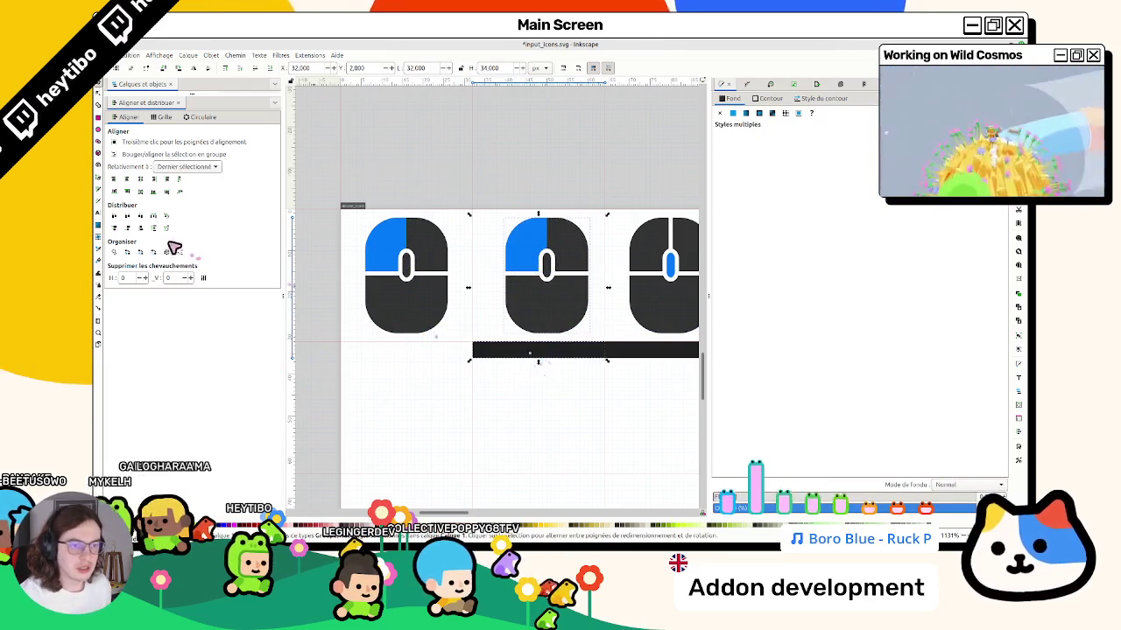
left_click(137, 178)
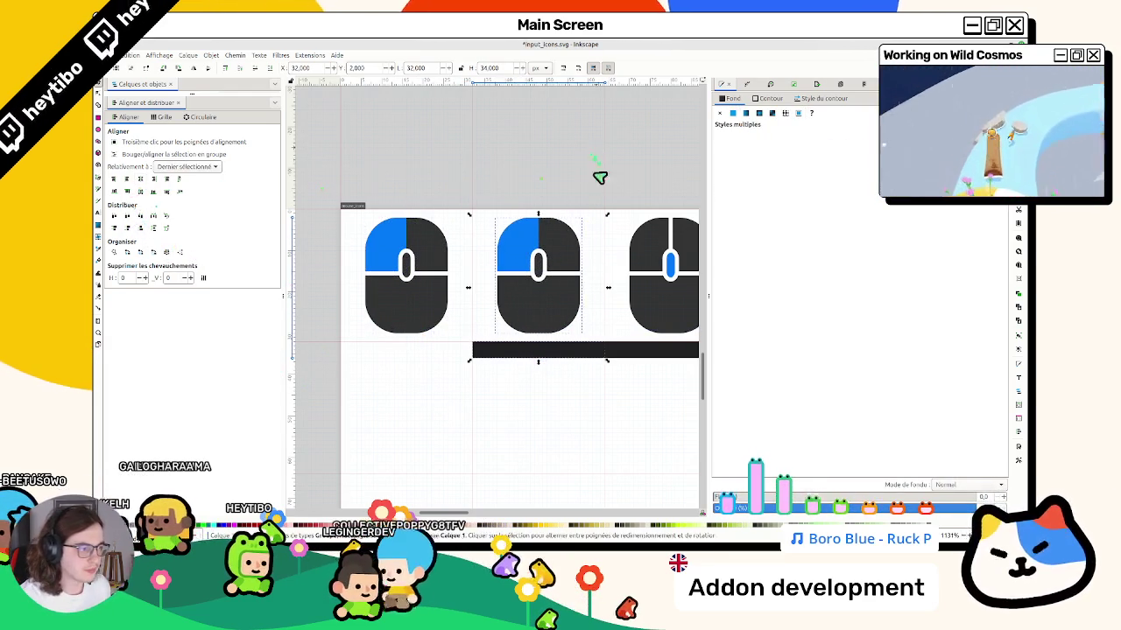
key("Escape")
Move the blue highlight quadrant onto the middle icon's right button.
double_click(540, 267)
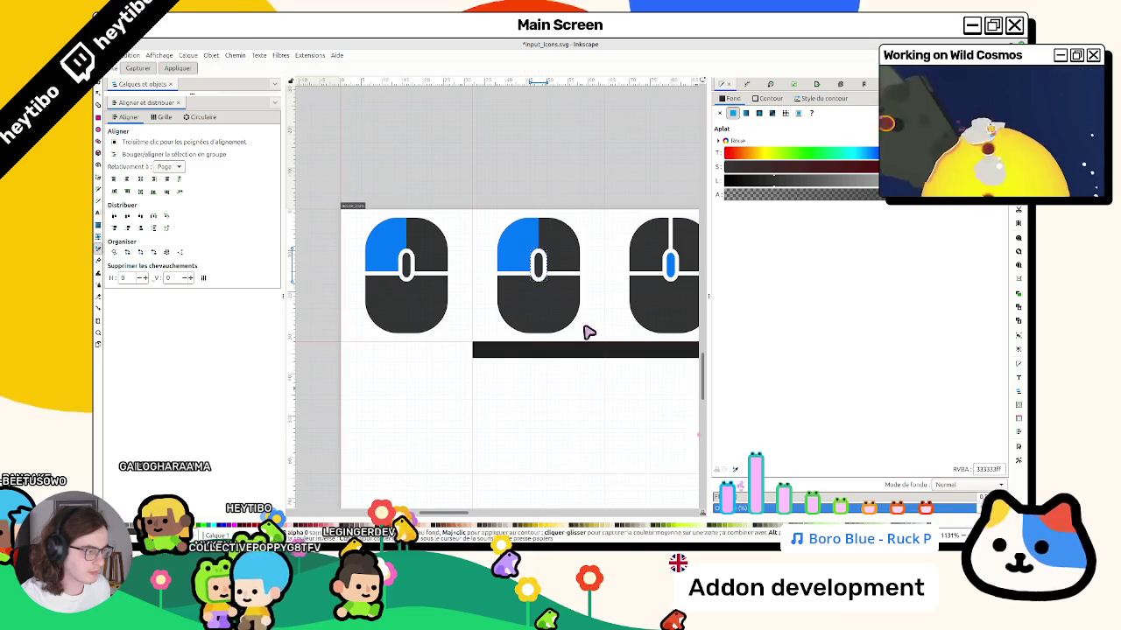
double_click(516, 254)
key("Escape")
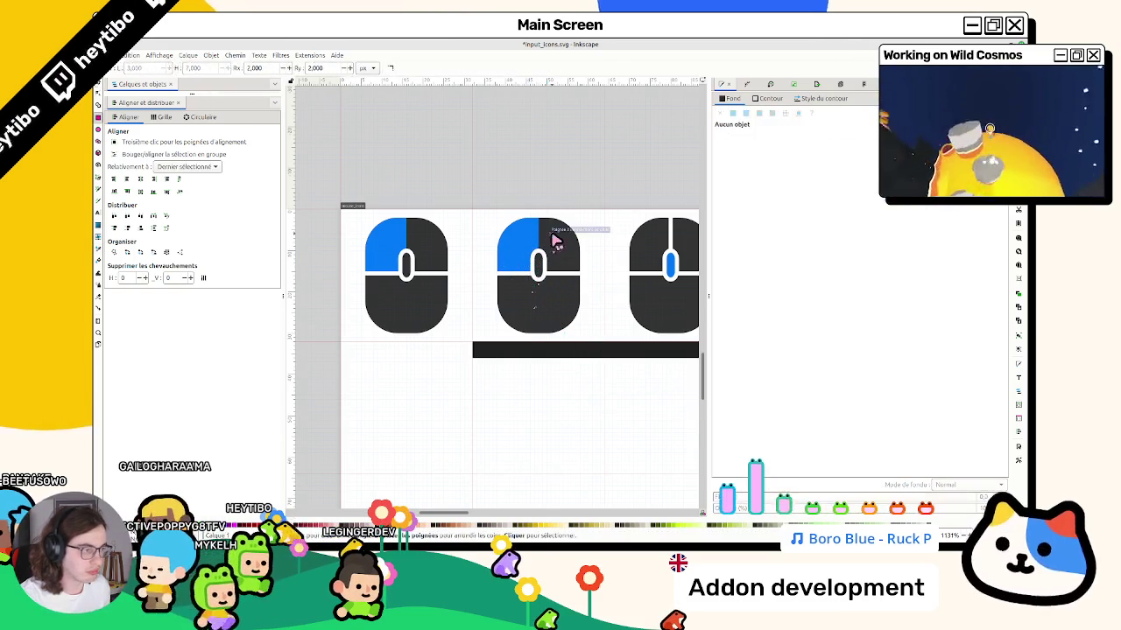
key("s")
left_click(556, 249)
left_click(563, 252)
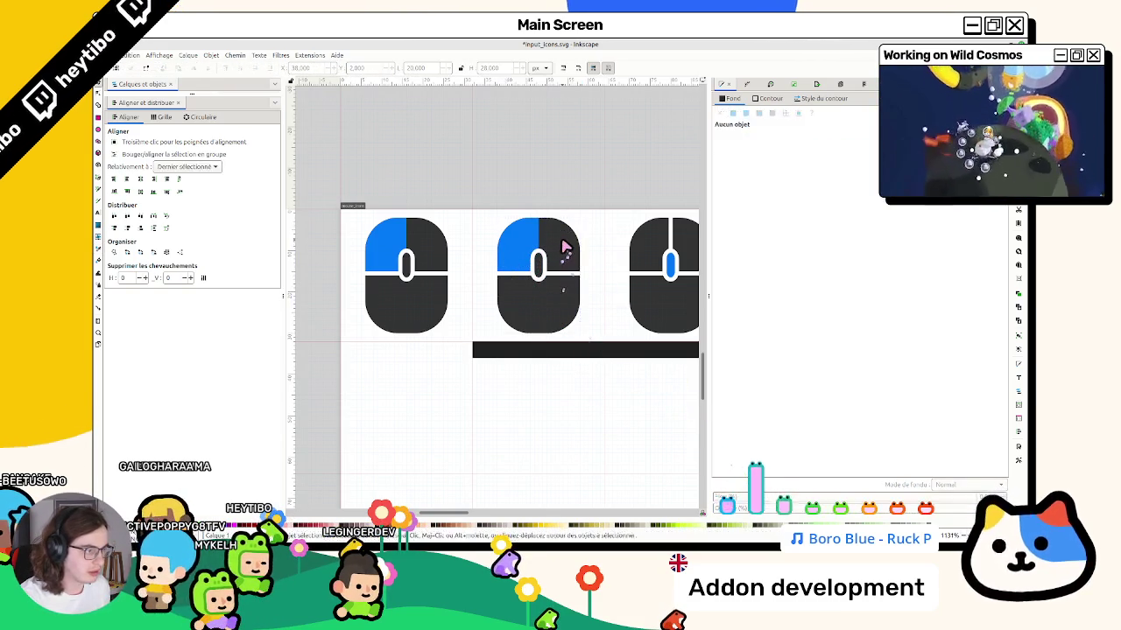
left_click(407, 241)
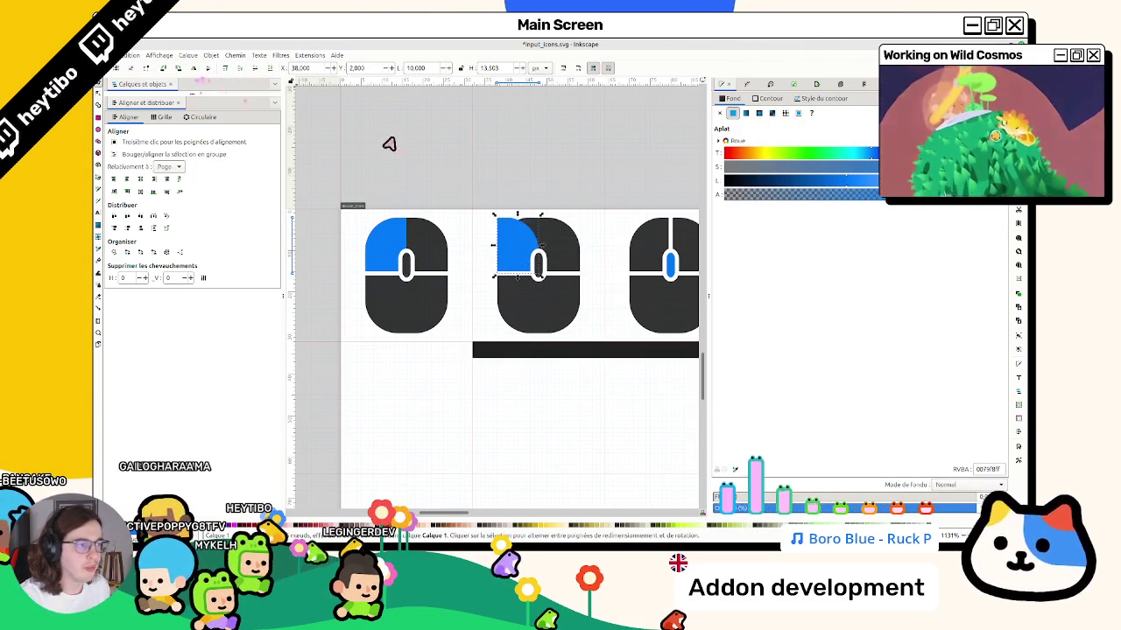
left_click_drag(523, 243, 560, 243)
left_click(616, 160)
Delete the black bar beneath the mouse icons.
scroll(589, 228, "down", 3, "ctrl")
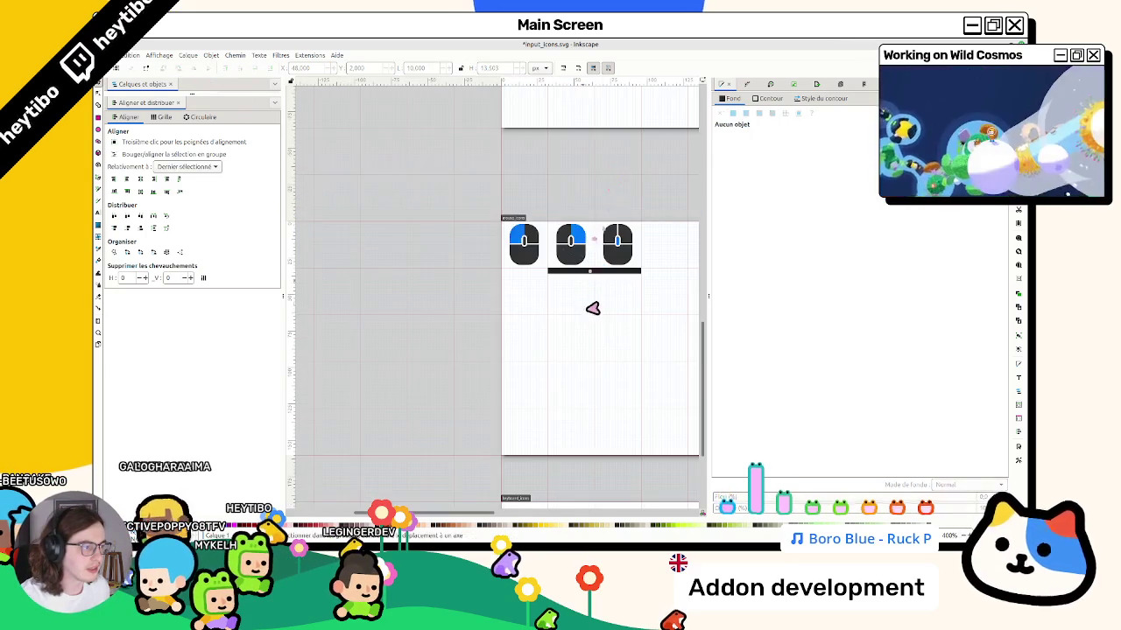
key("ctrl+z")
left_click(592, 275)
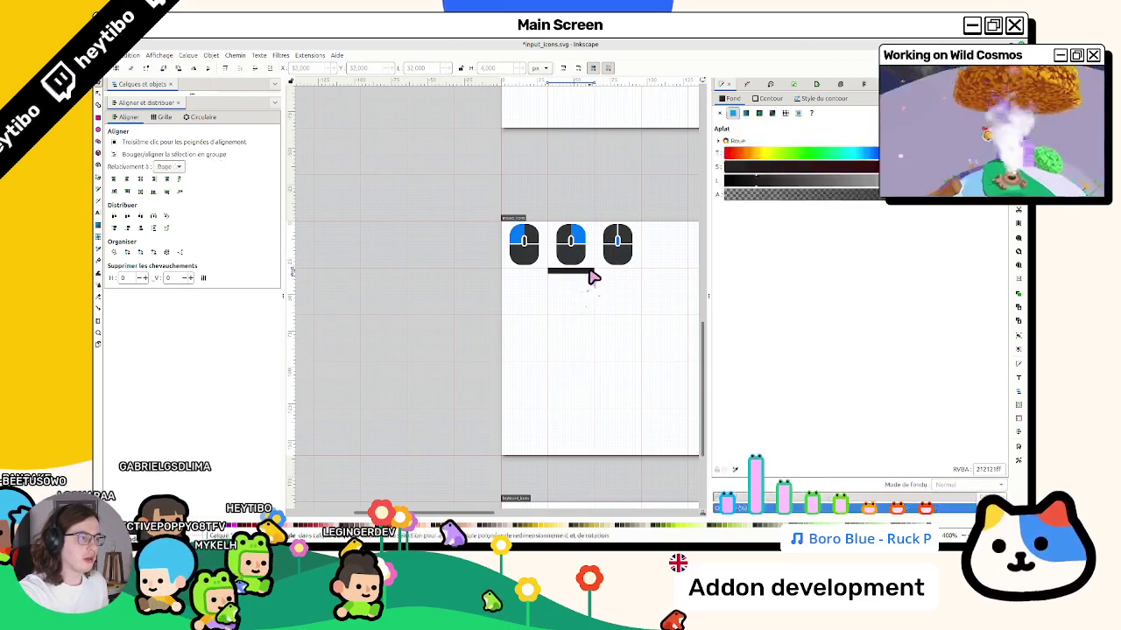
key("Delete")
scroll(518, 329, "right", 3)
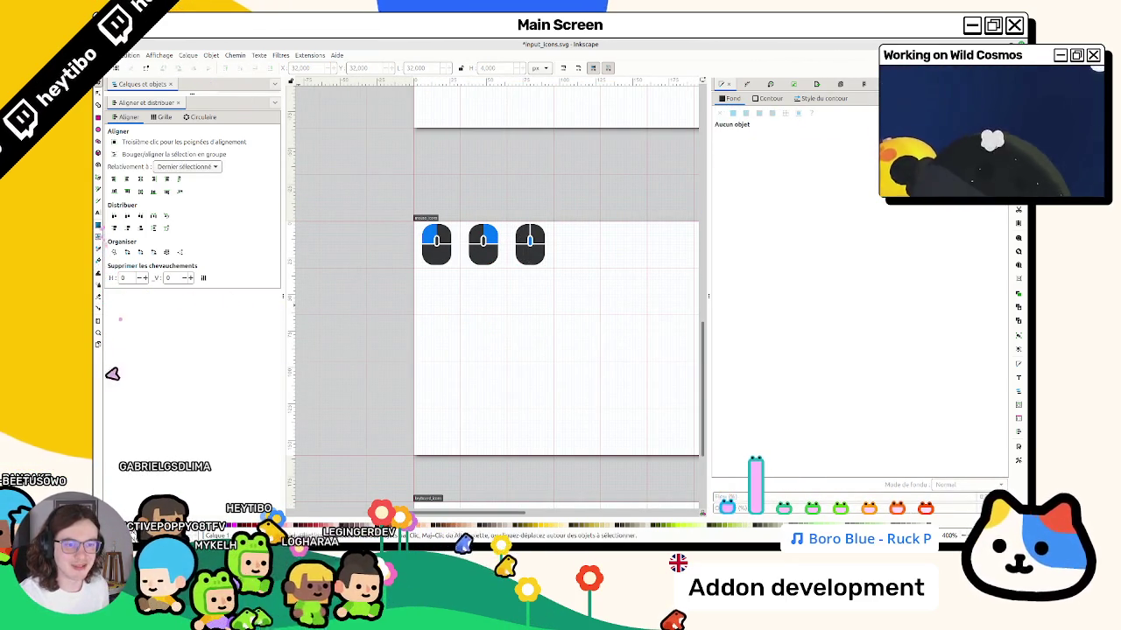
left_click(98, 344)
scroll(638, 432, "right", 4)
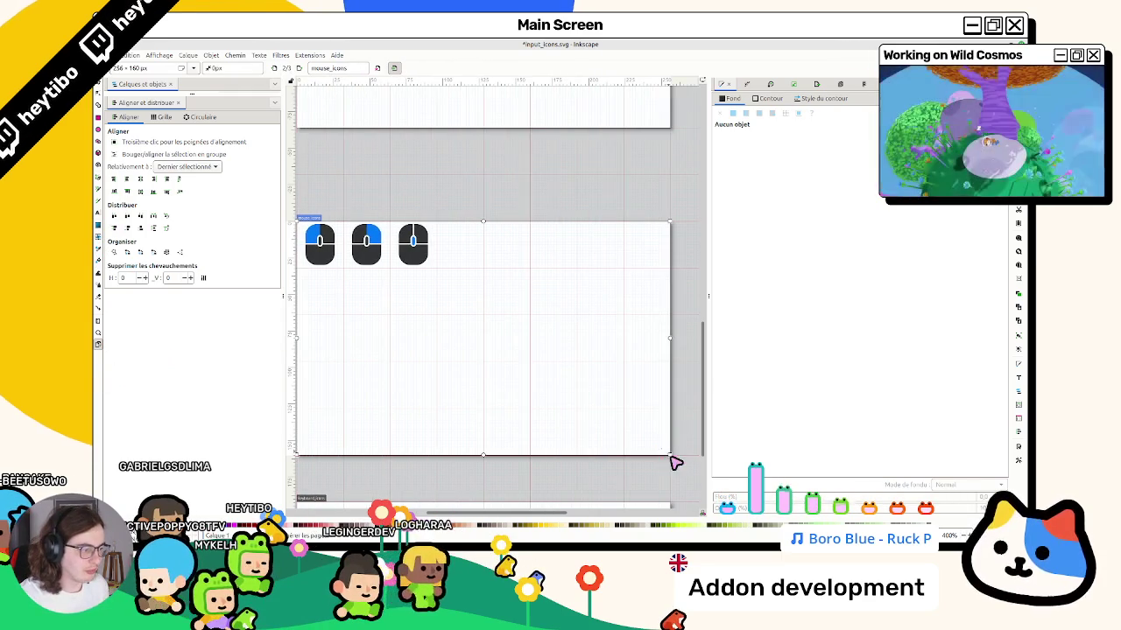
Shrink the mouse-icons page to 96×32 and create a new 32×32 page.
mouse_move(670, 455)
left_mouse_down()
mouse_move(426, 268)
mouse_move(443, 277)
left_mouse_up()
scroll(473, 298, "up", 5)
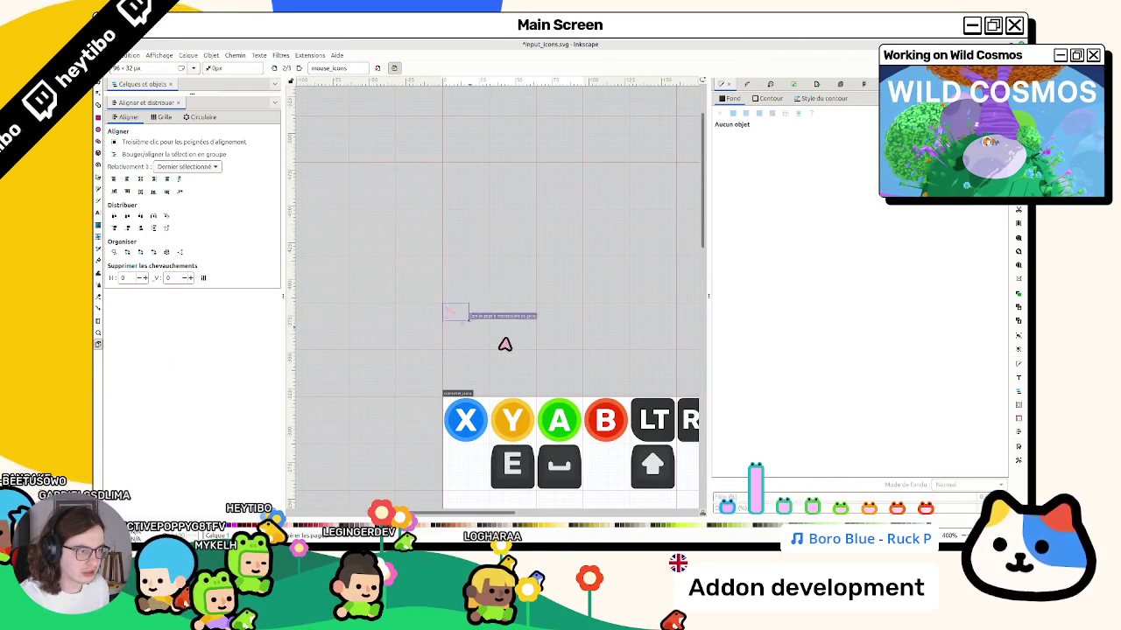
left_click_drag(491, 349, 482, 334)
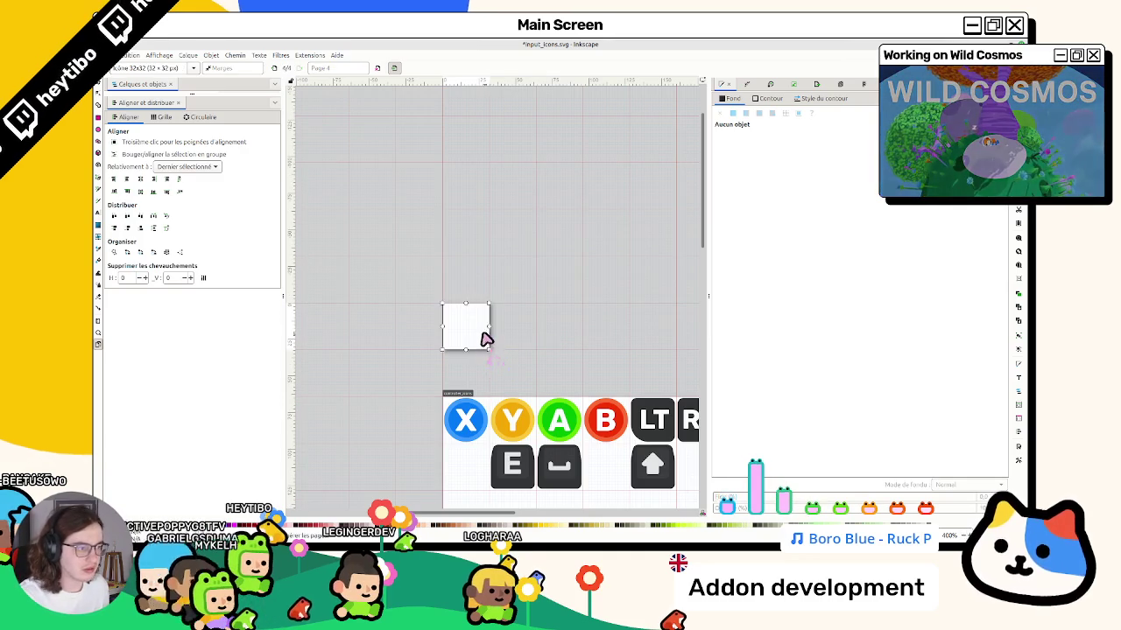
Type a '?' on the new page and make it extra bold.
key("t")
left_click(459, 323)
scroll(459, 320, "up", 3)
type("N")
key("ctrl+a")
type("?")
key("F1")
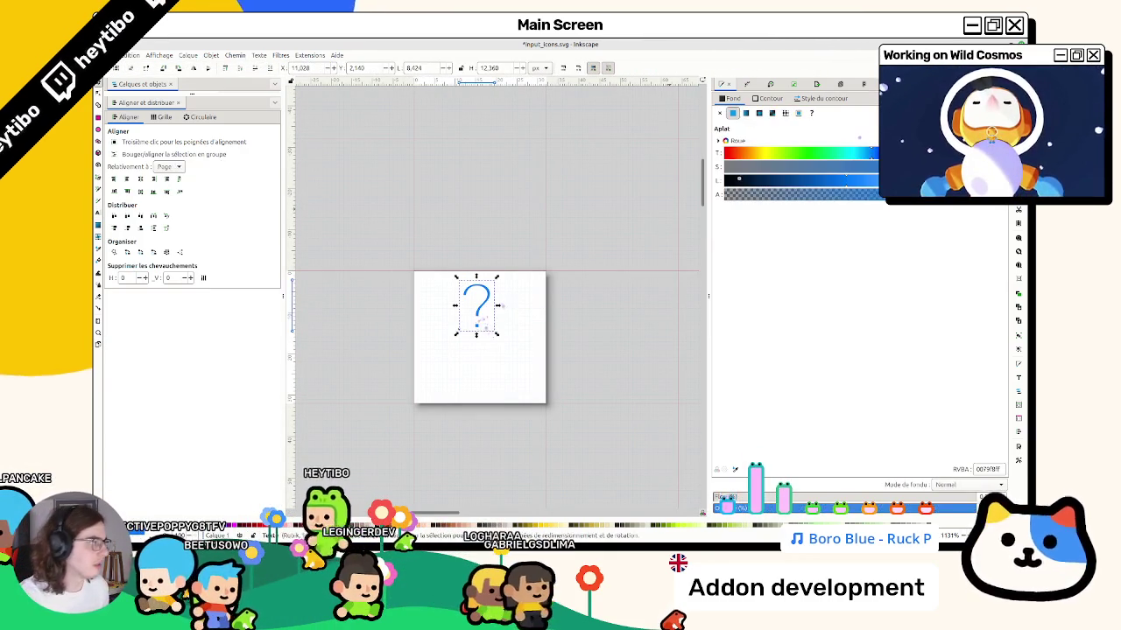
key("ctrl+shift+t")
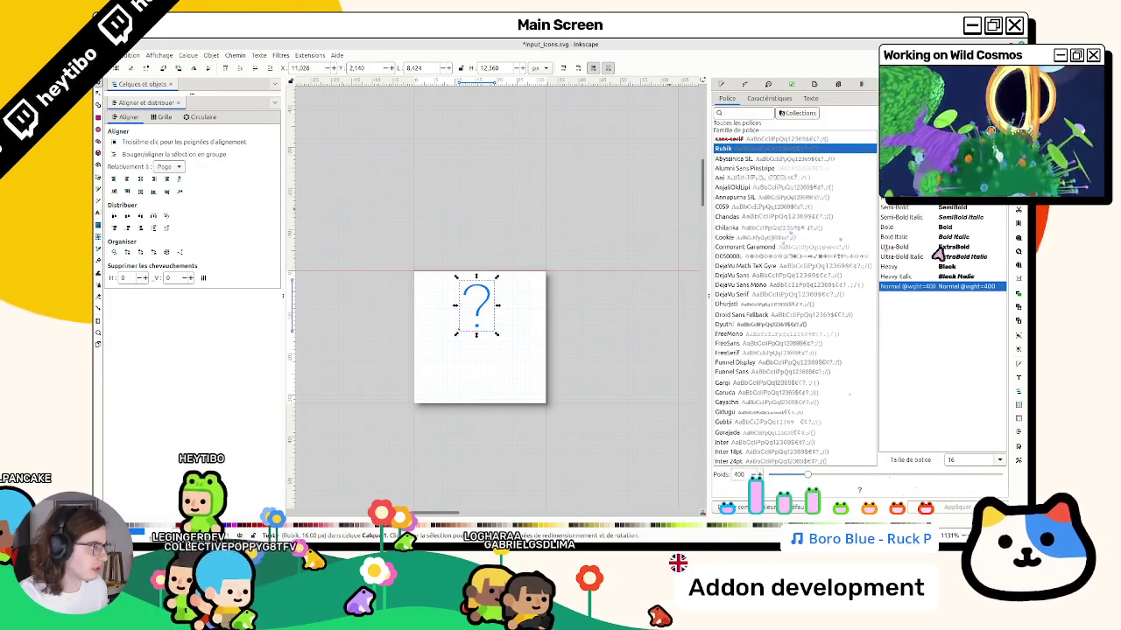
left_click(939, 263)
left_click(957, 507)
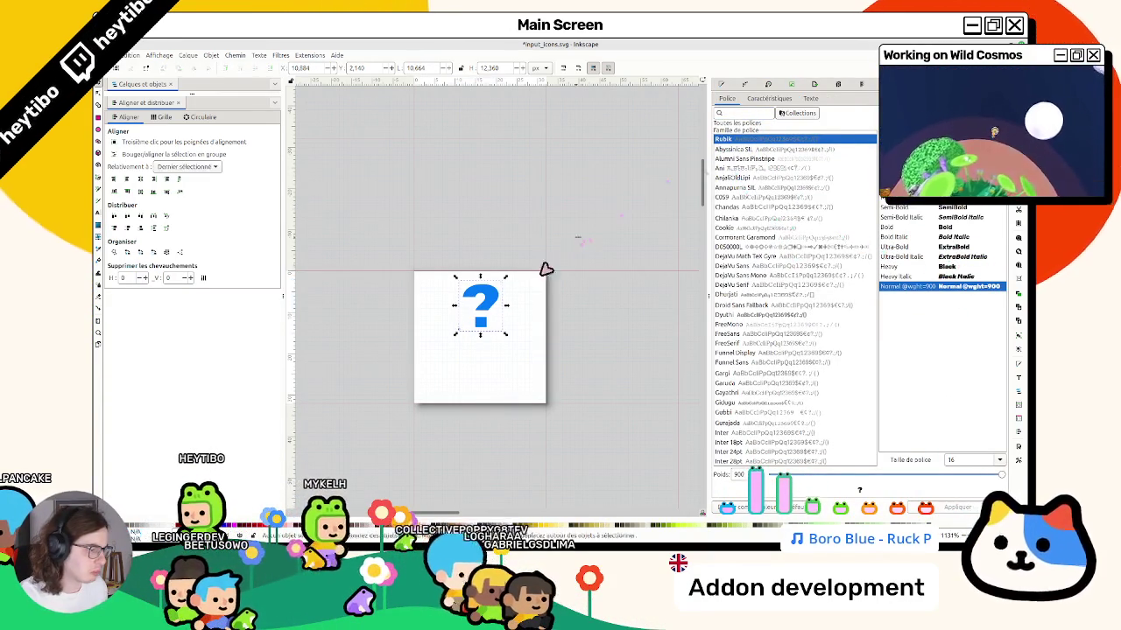
Replace that text with the E key's letter changed to '?', centred on the page.
key("Delete")
scroll(515, 335, "up", 3)
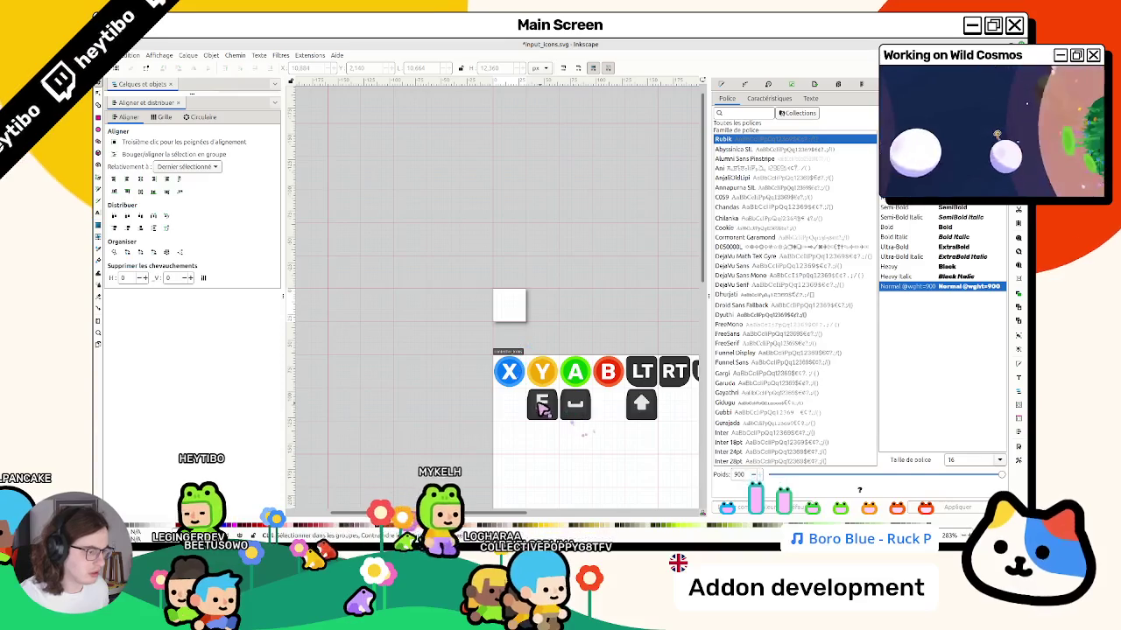
scroll(500, 318, "down", 3)
left_click(500, 325)
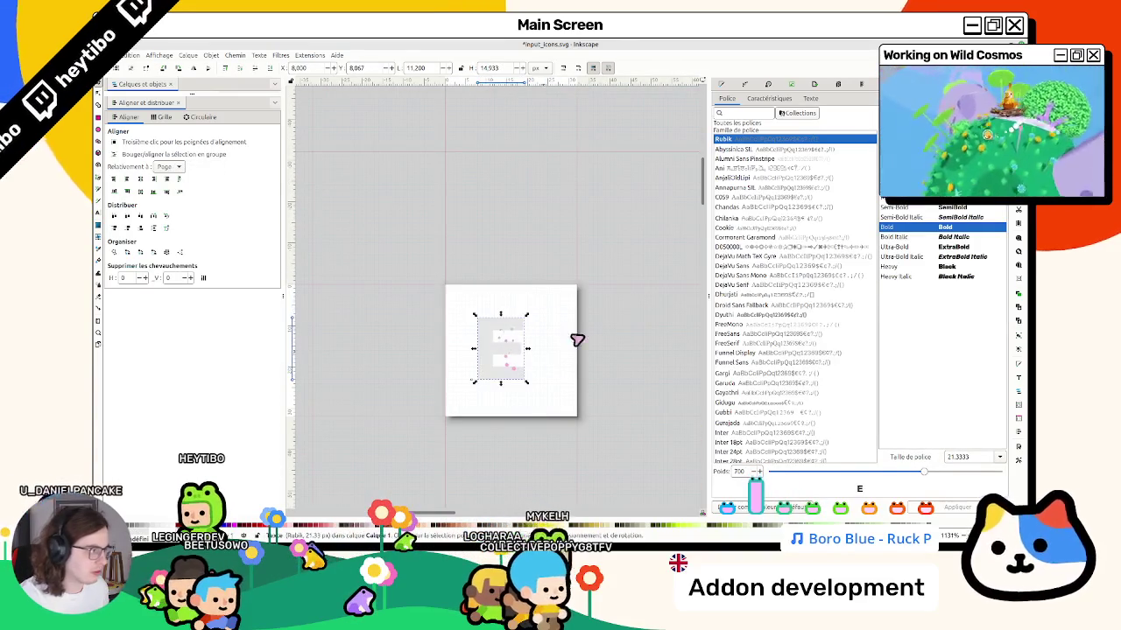
key("ctrl+a")
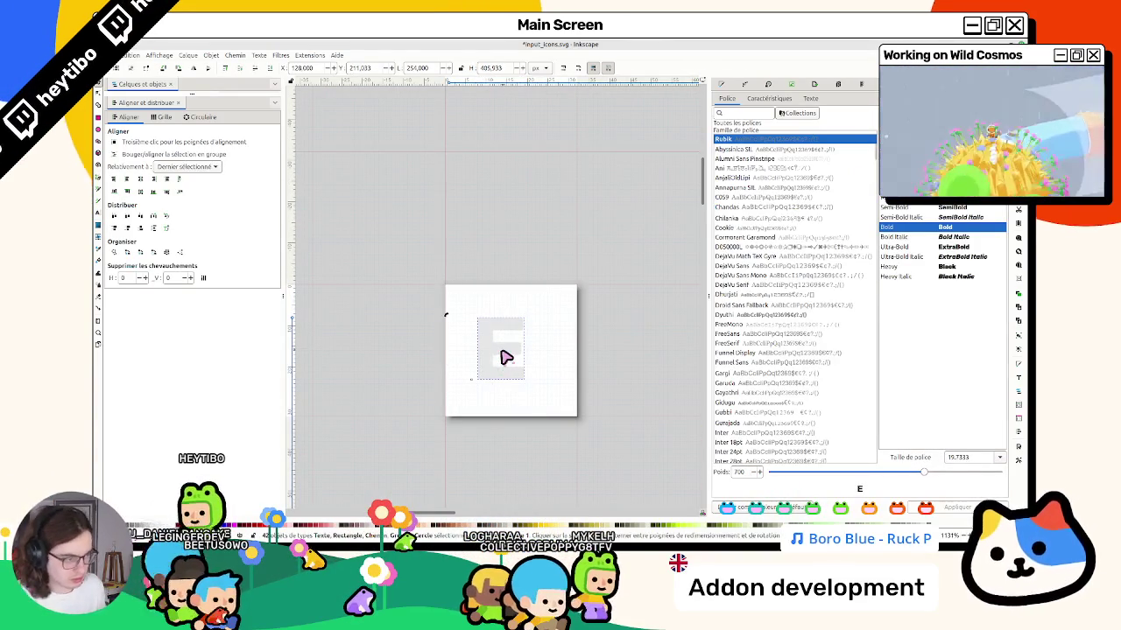
double_click(504, 354)
type("?")
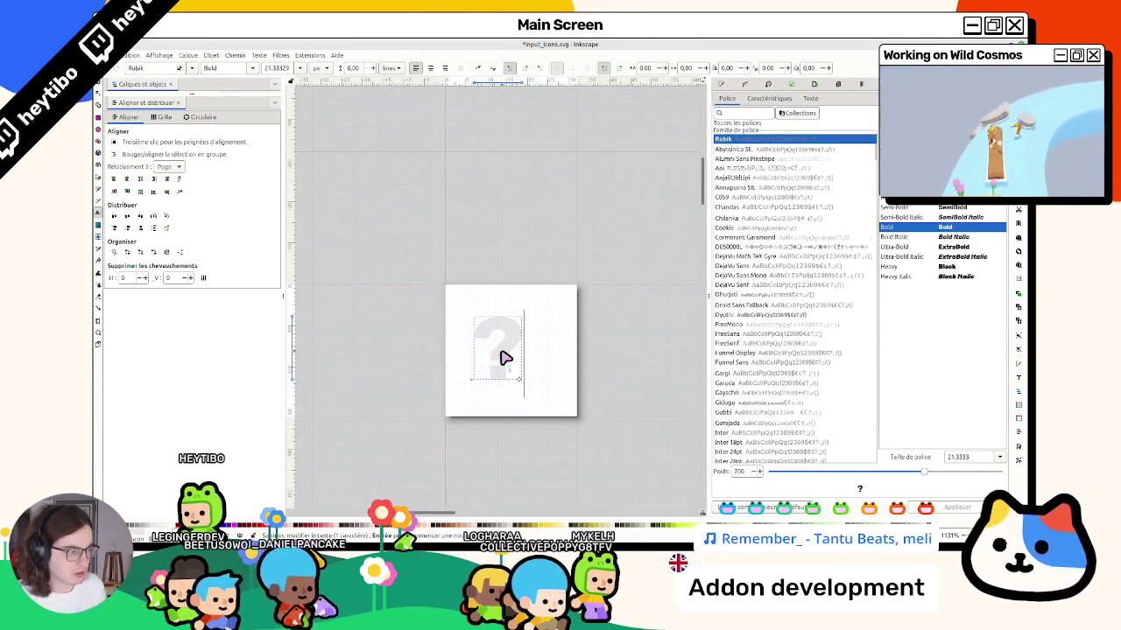
key("F1")
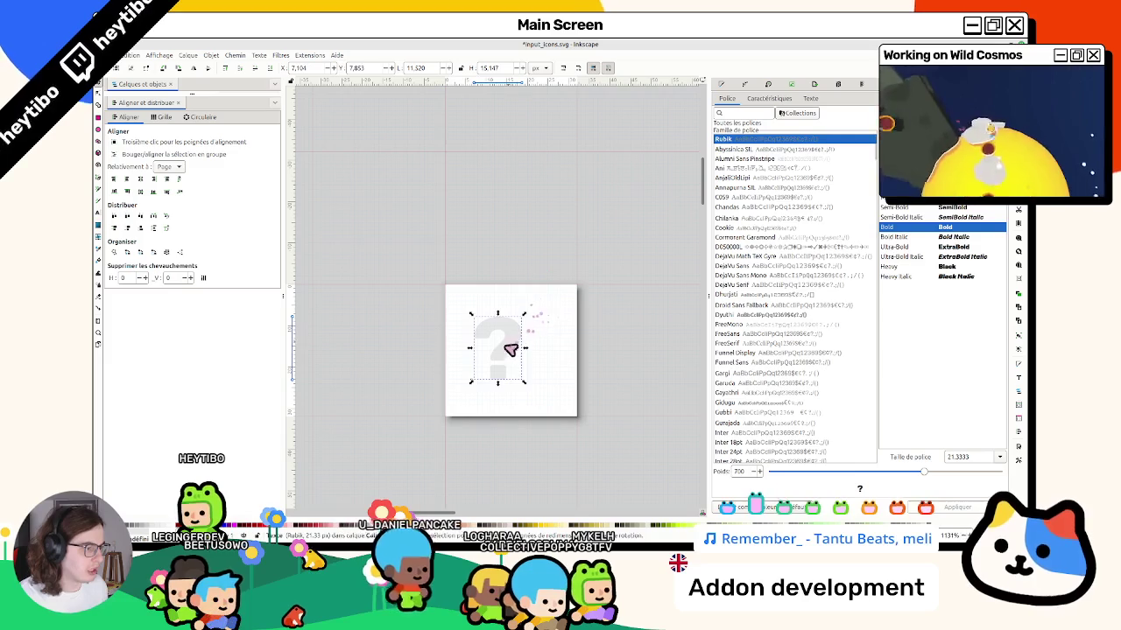
left_click_drag(512, 347, 526, 348)
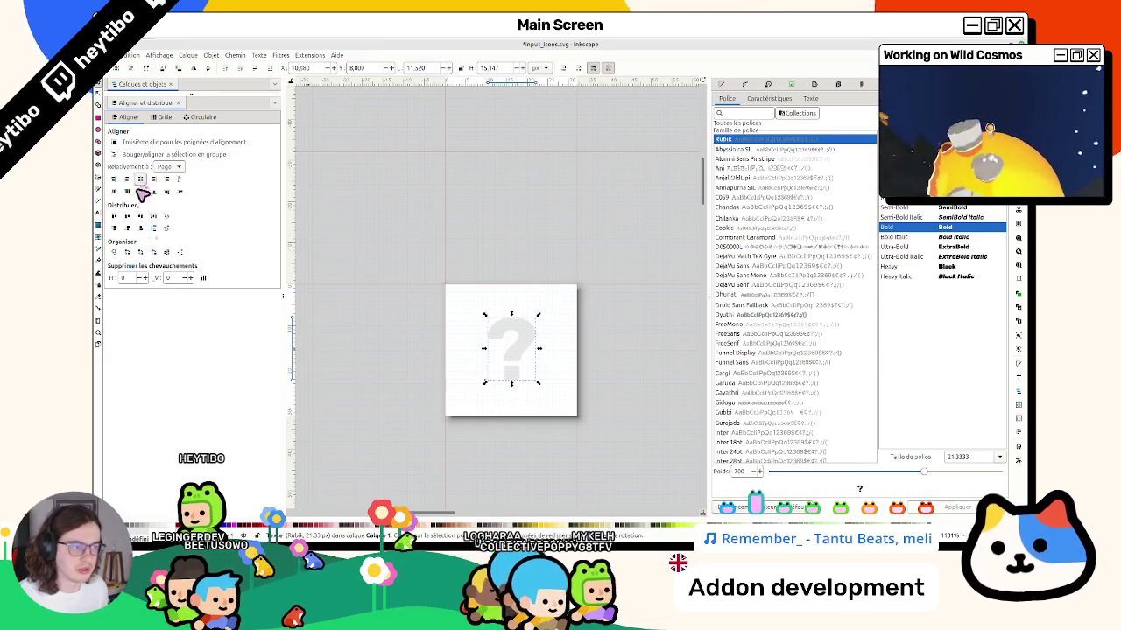
left_click(488, 180)
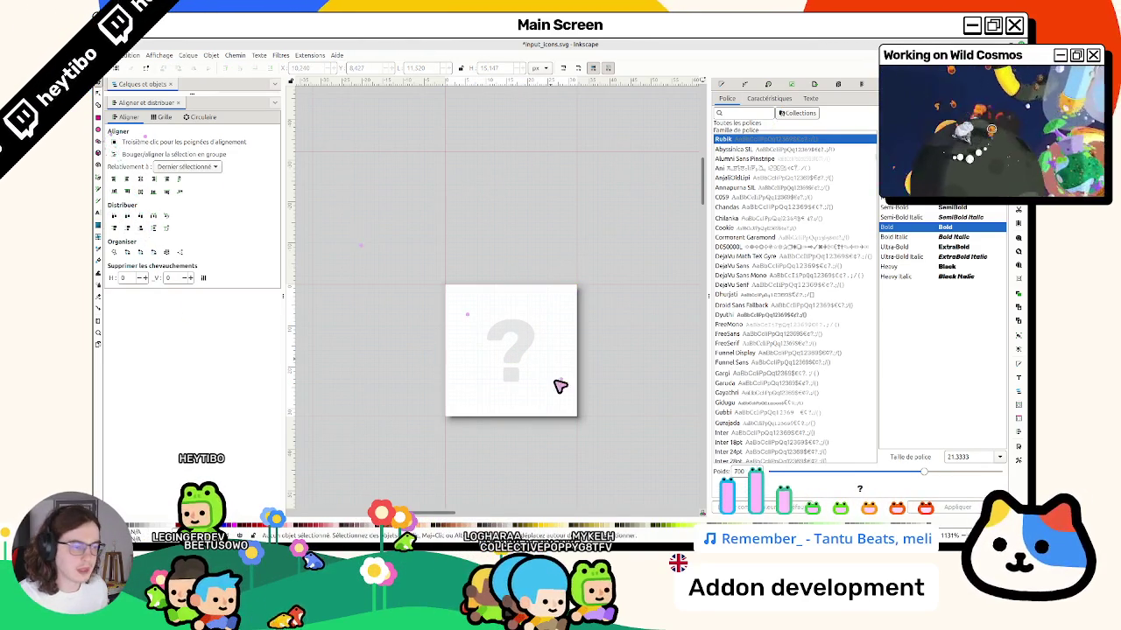
left_click(100, 130)
Draw a 24×24 circle centred on the question-mark page.
mouse_move(471, 307)
left_mouse_down()
mouse_move(573, 395)
mouse_move(581, 420)
mouse_move(565, 401)
left_mouse_up()
key("s")
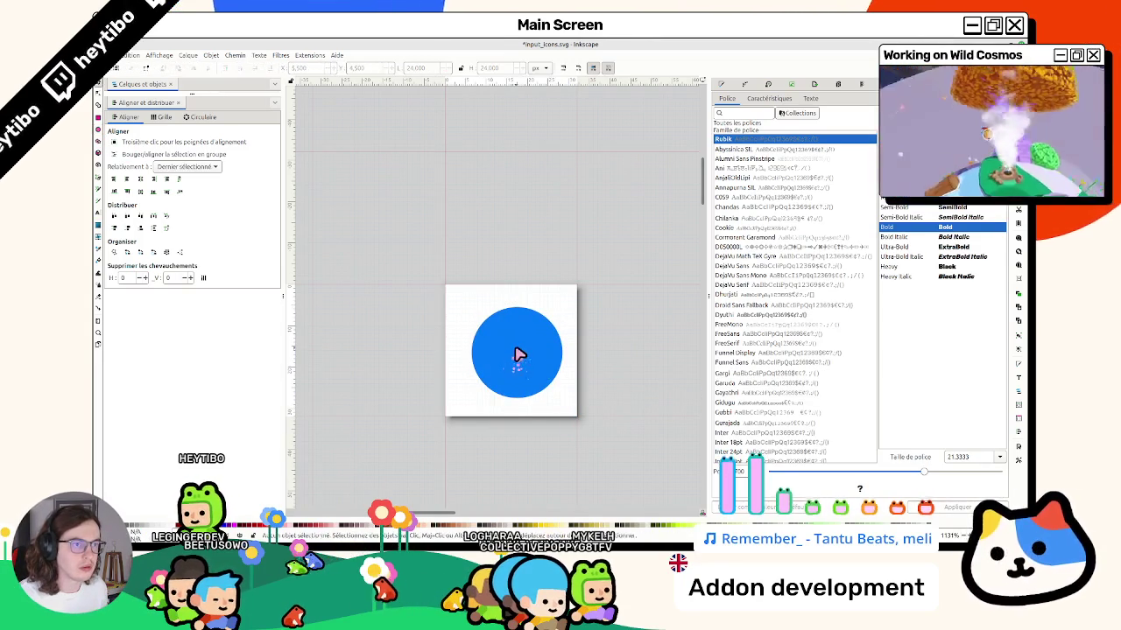
left_click(719, 84)
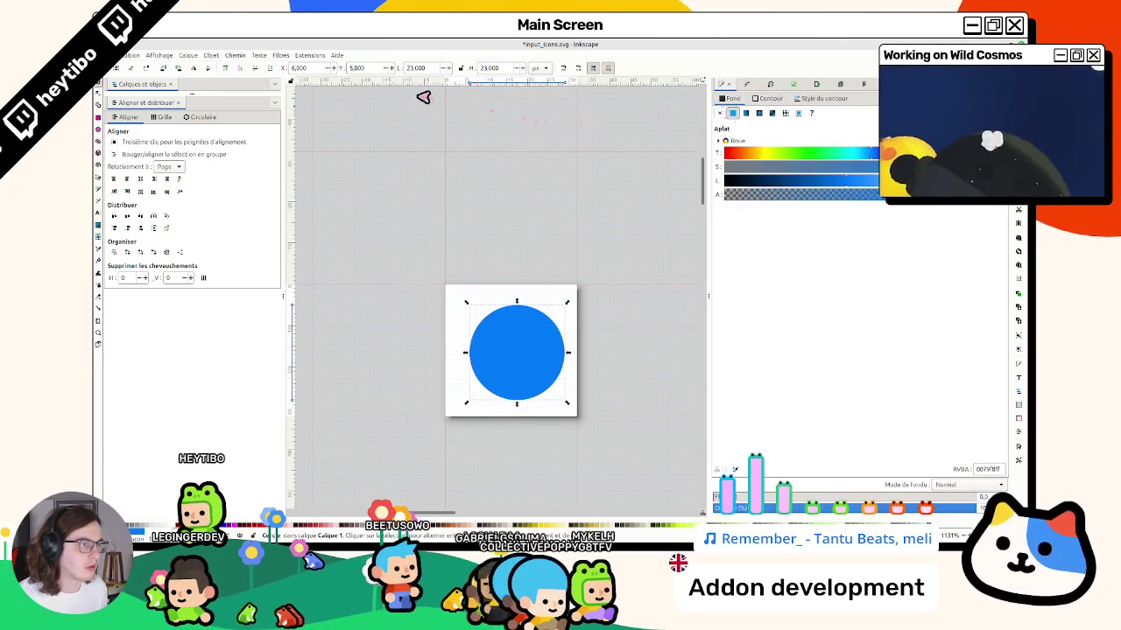
triple_click(439, 69)
type("24")
key("Tab")
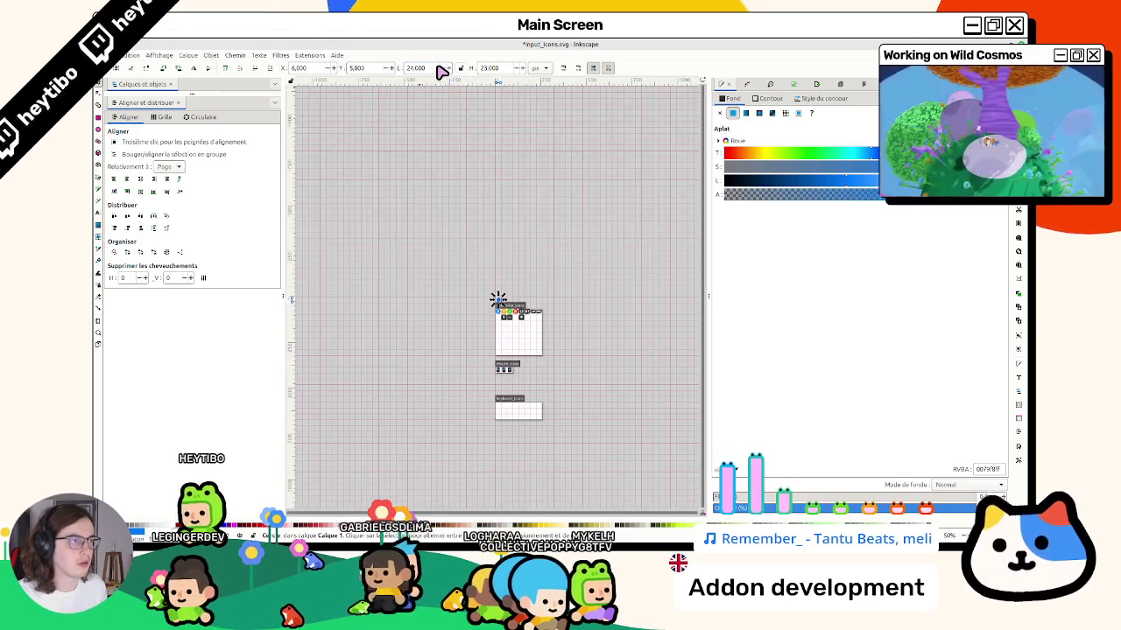
type("2")
scroll(517, 285, "up", 9)
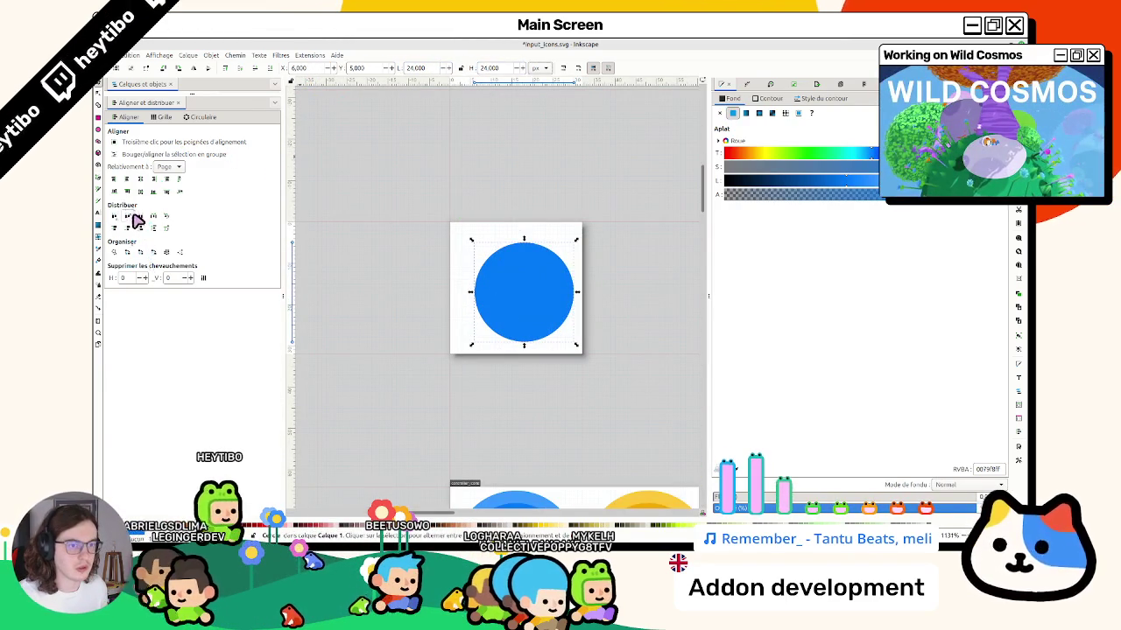
left_click(140, 178)
left_click(140, 191)
Raise the question mark above the circle and make it solid white.
key("ctrl+alt+v")
key("d")
left_click(610, 338)
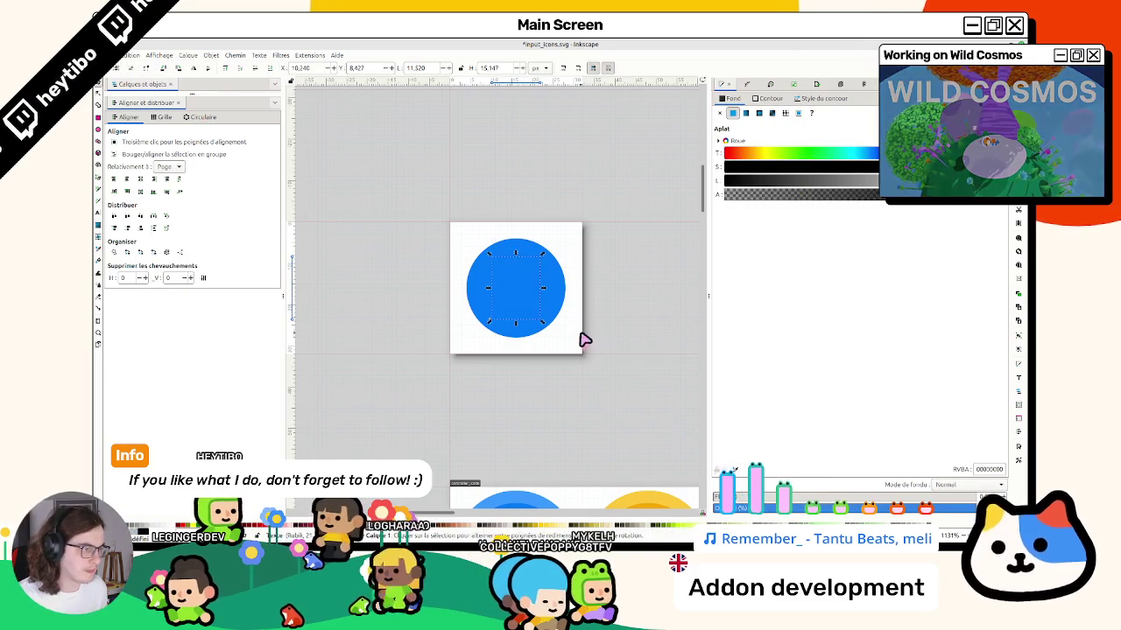
key("s")
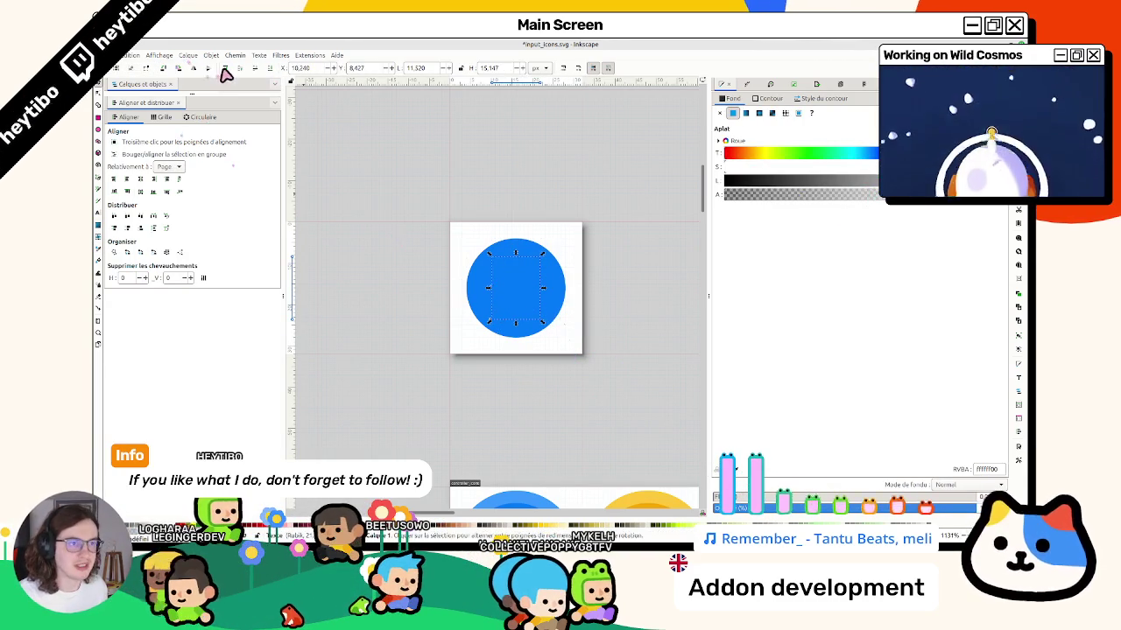
left_click(872, 193)
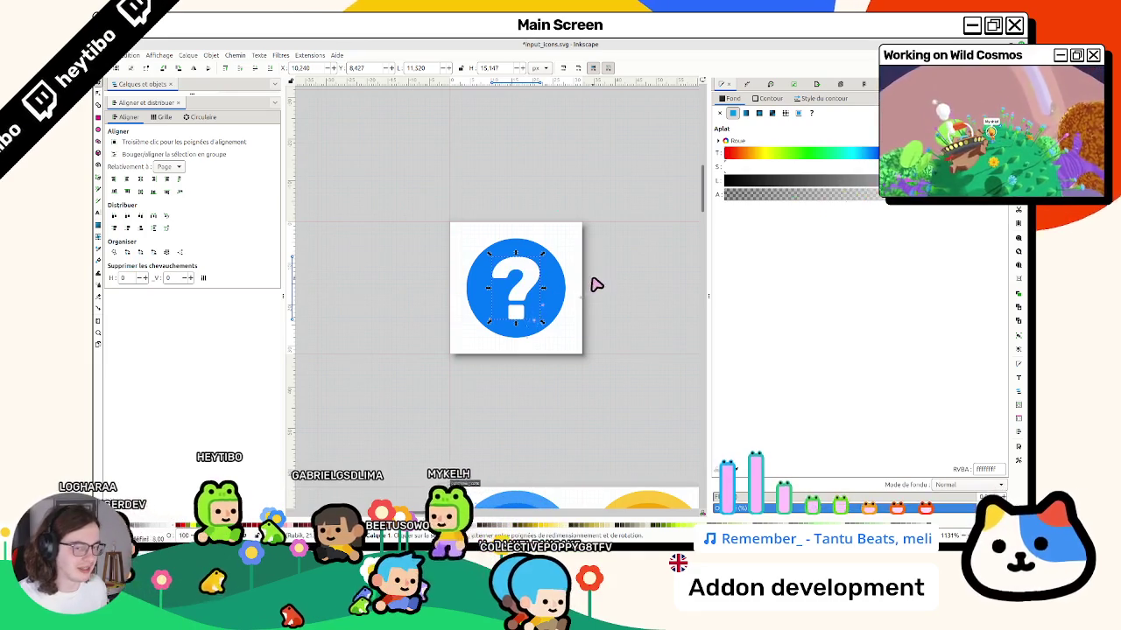
Enlarge the circle to 26 wide and fill it with the dark key colour.
left_click(563, 288)
left_click_drag(575, 347, 578, 355)
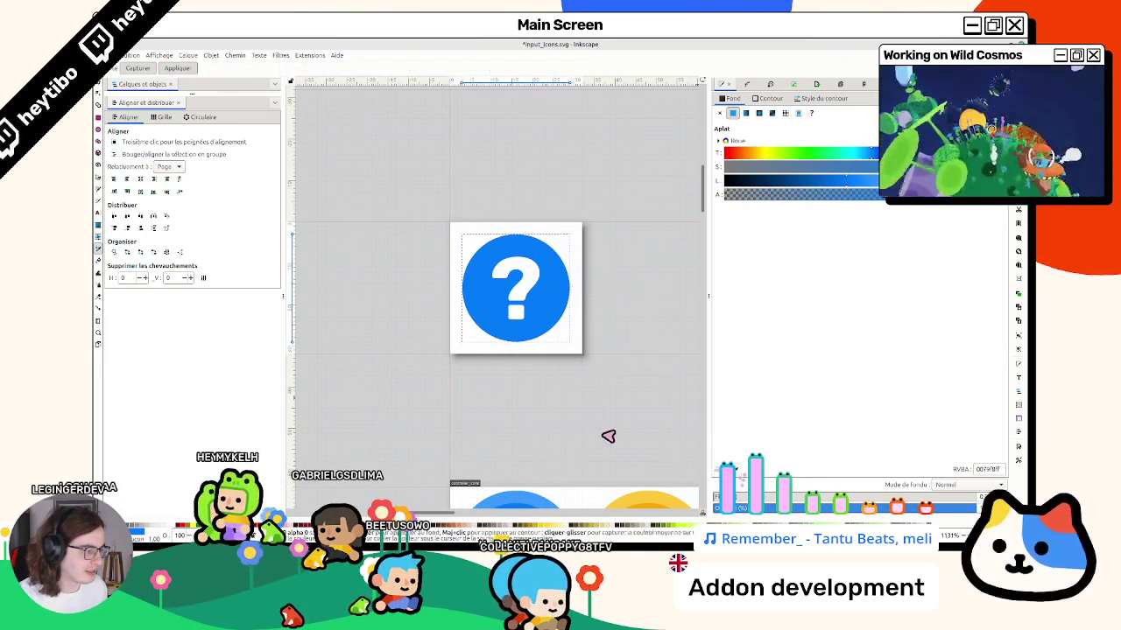
scroll(538, 393, "down", 5, "ctrl")
scroll(538, 464, "up", 4, "ctrl")
scroll(543, 394, "down", 3, "ctrl")
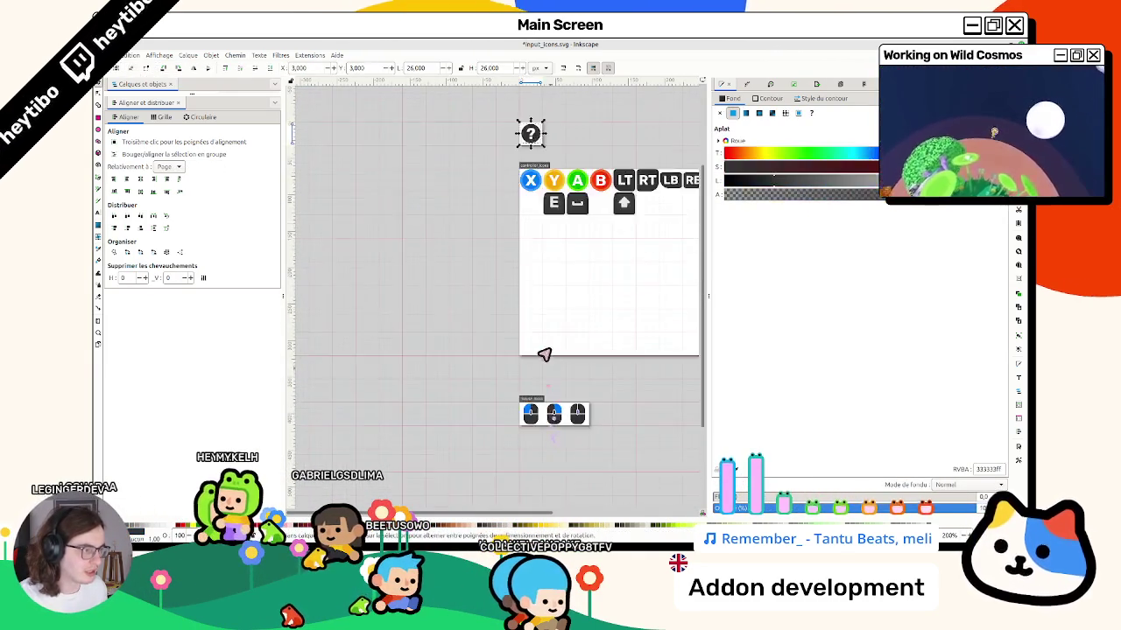
scroll(551, 315, "up", 3)
left_click(555, 280)
scroll(555, 263, "up", 3, "ctrl")
key("d")
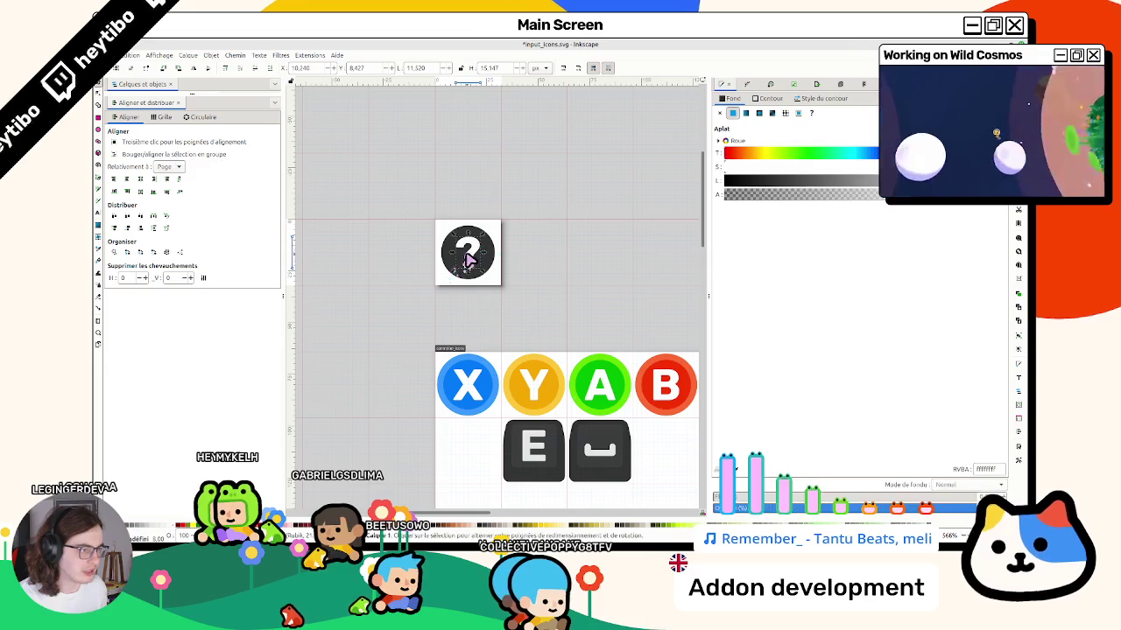
key("s")
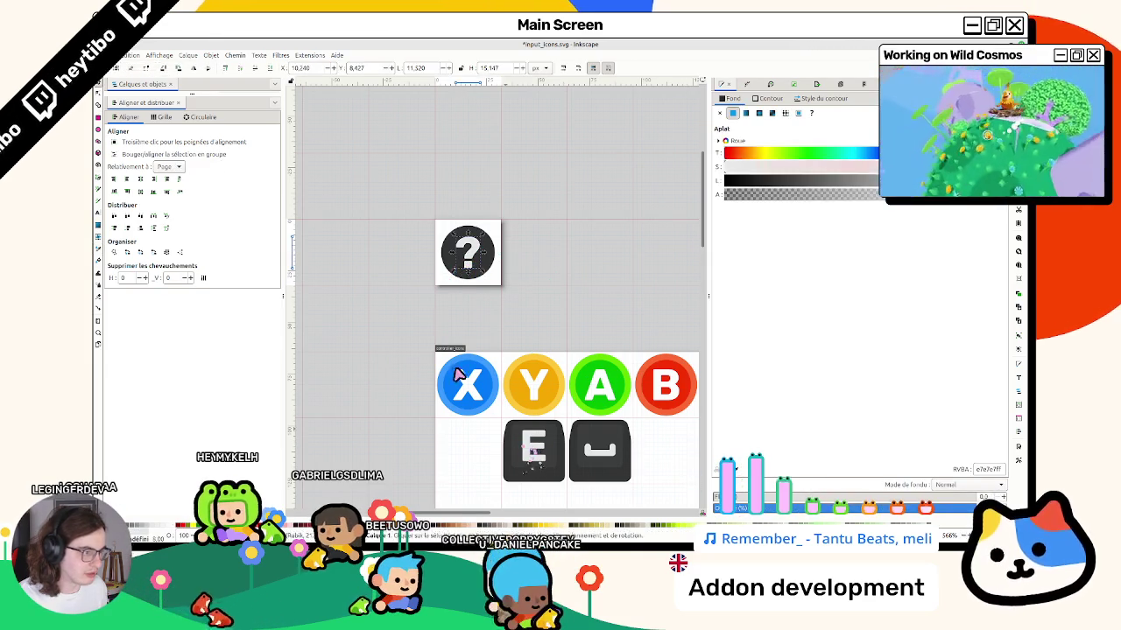
Select the E, space and up-arrow key icons.
key("Escape")
scroll(458, 279, "down", 2, "ctrl")
left_click_drag(430, 337, 674, 412)
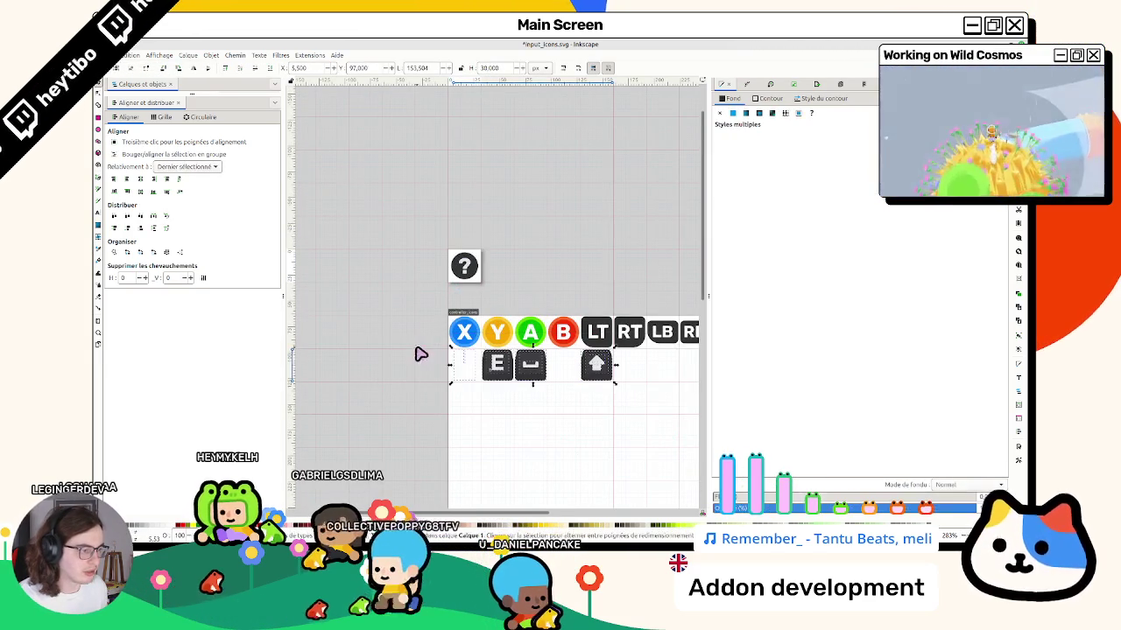
Shift the thin divider line on the scroll-wheel mouse icon to the left.
left_click(471, 392)
left_click_drag(494, 344, 496, 342)
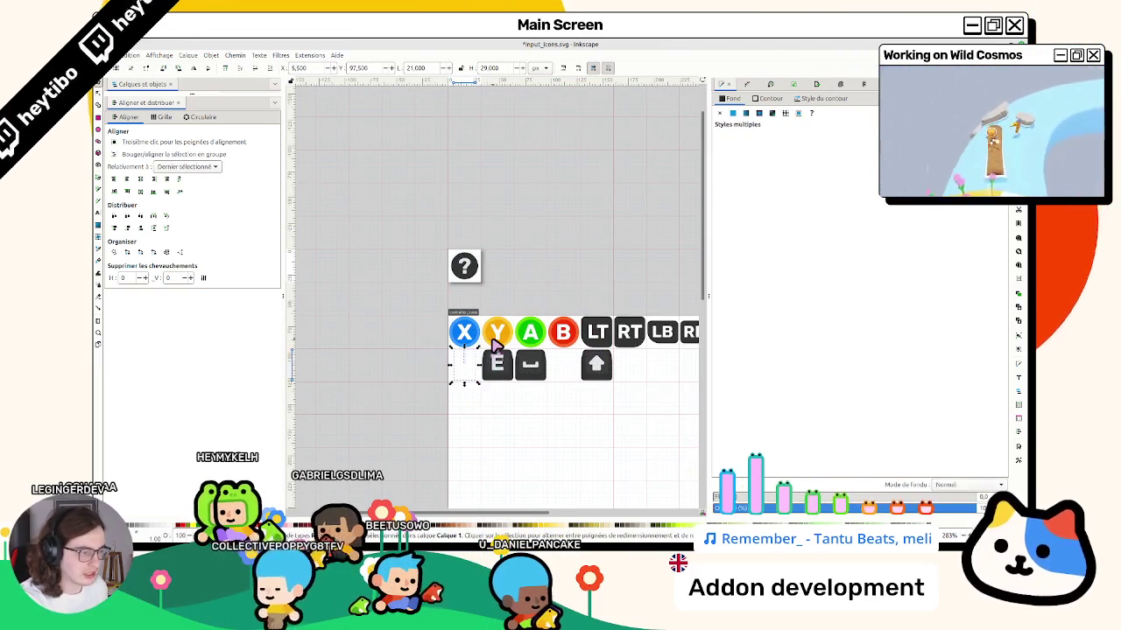
scroll(481, 343, "down", 5)
scroll(600, 274, "up", 8)
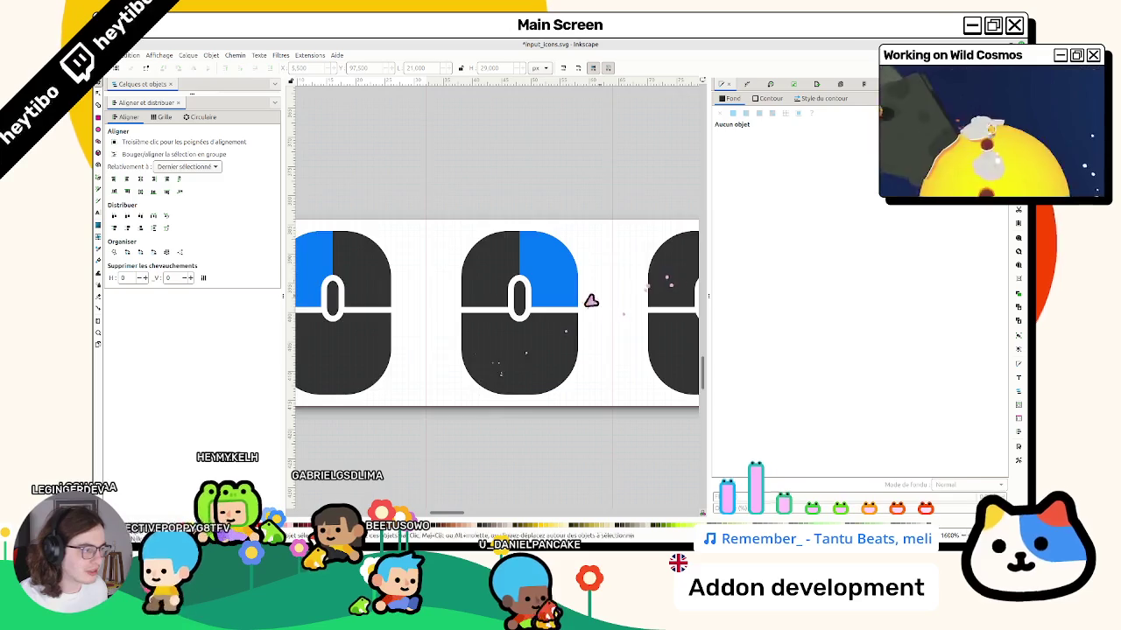
left_click(618, 244)
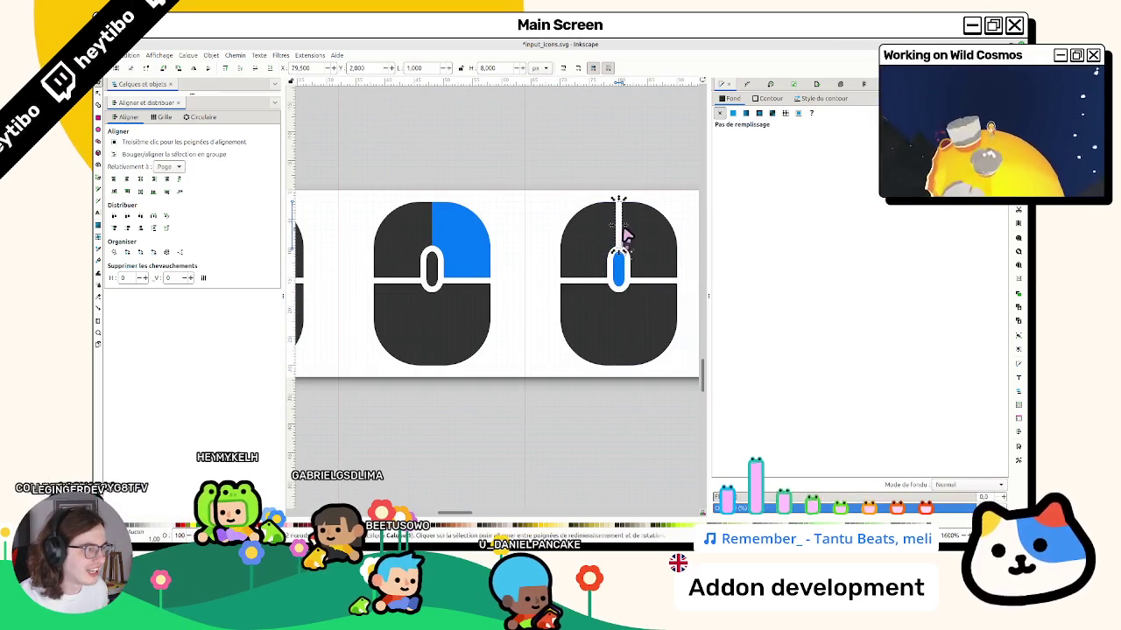
key("n")
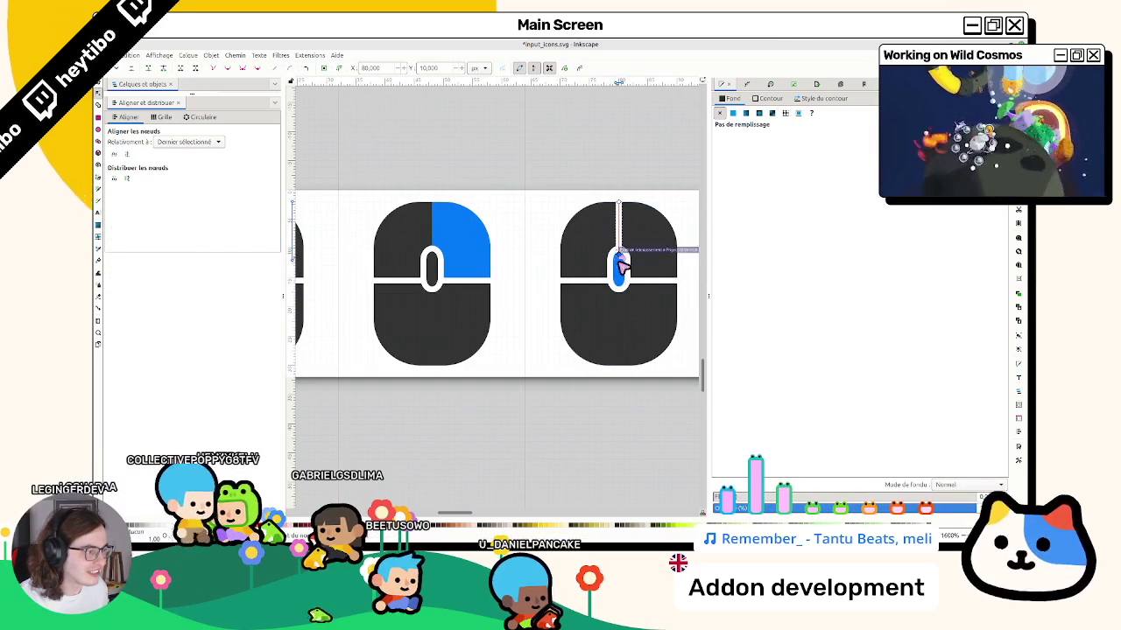
key("s")
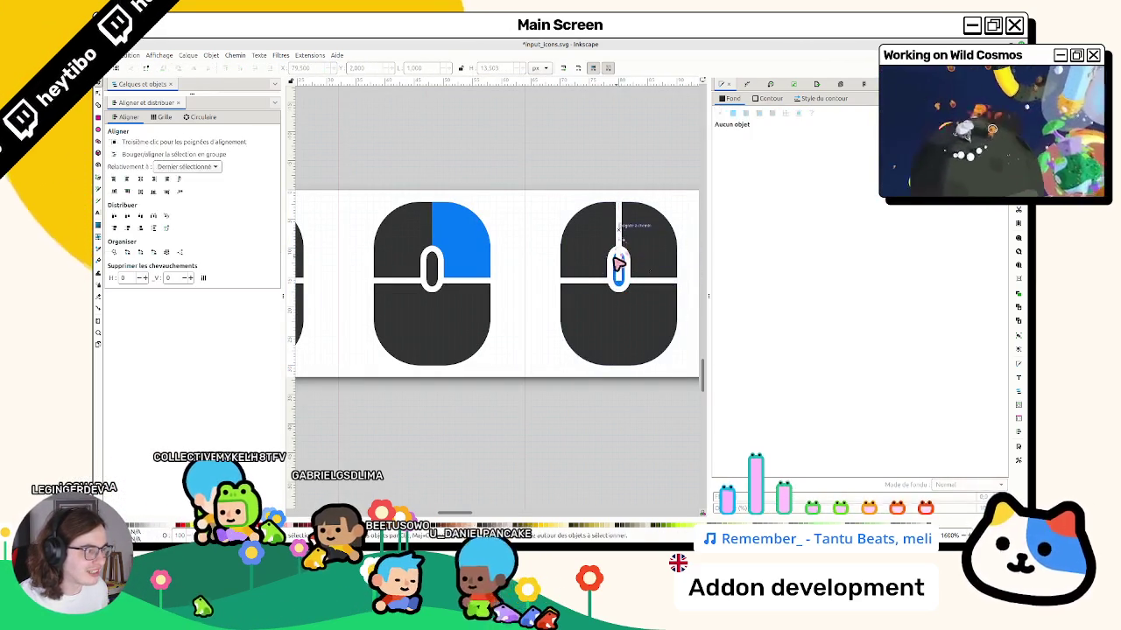
left_click(612, 266)
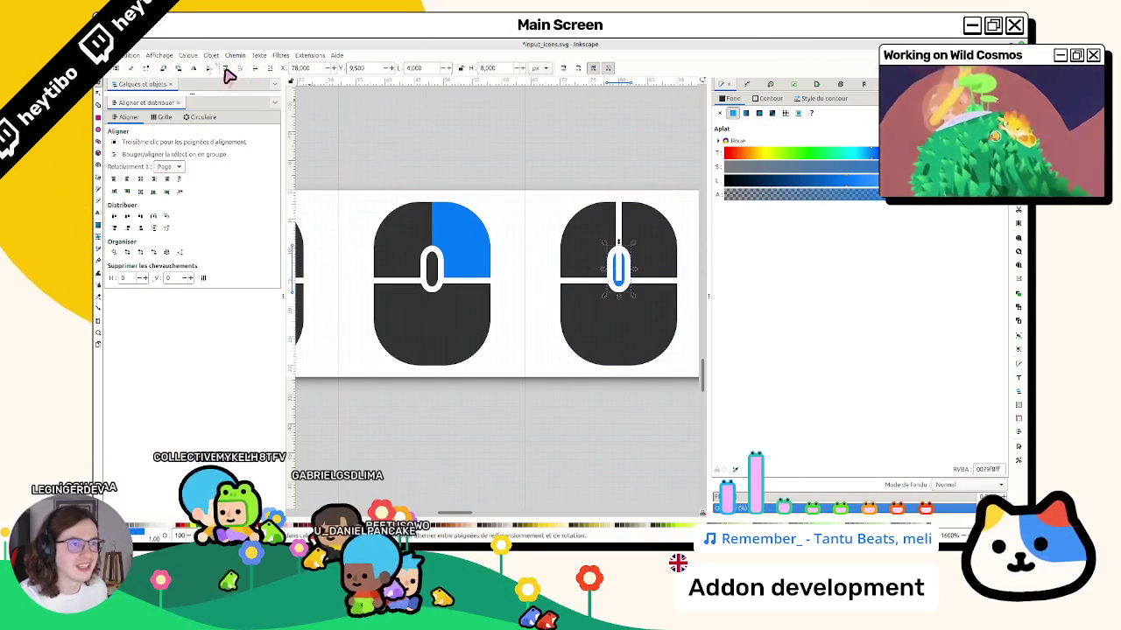
left_click(619, 167)
mouse_move(624, 224)
left_mouse_down()
mouse_move(364, 216)
mouse_move(431, 207)
mouse_move(605, 221)
left_mouse_up()
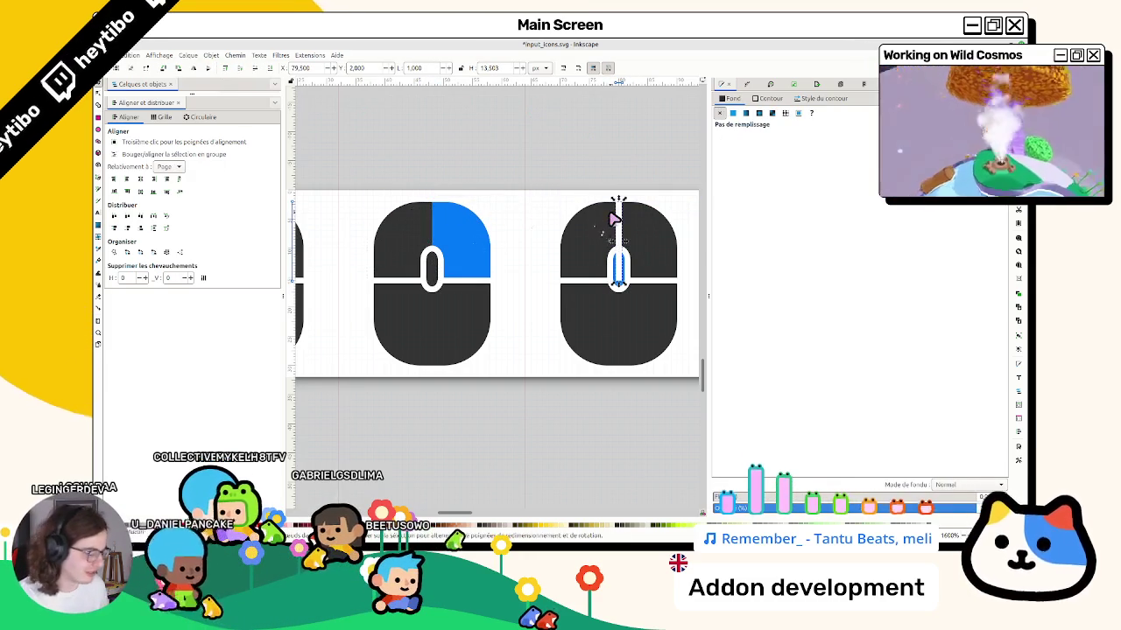
key("Escape")
Move the left mouse icon's divider line down so it starts at the icon's top edge.
left_click(473, 224)
left_click(438, 221)
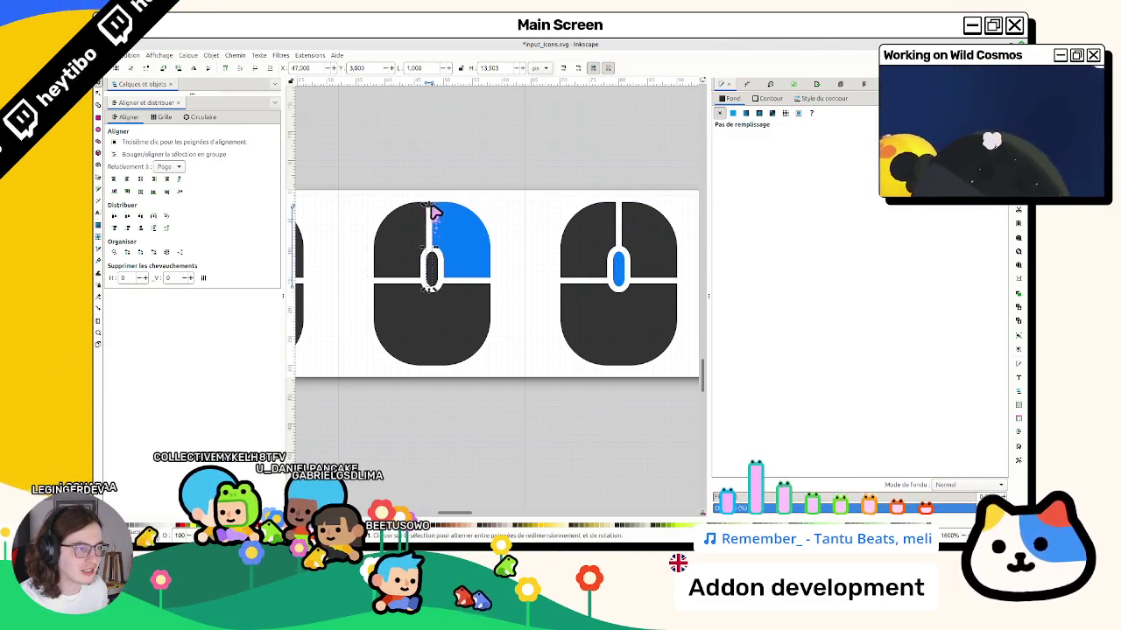
scroll(433, 180, "up", 3)
mouse_move(458, 170)
left_mouse_down()
mouse_move(438, 225)
mouse_move(444, 245)
mouse_move(475, 257)
mouse_move(478, 242)
mouse_move(622, 216)
mouse_move(388, 259)
mouse_move(399, 273)
left_mouse_up()
scroll(445, 243, "down", 3)
scroll(391, 263, "up", 3)
scroll(395, 274, "down", 2)
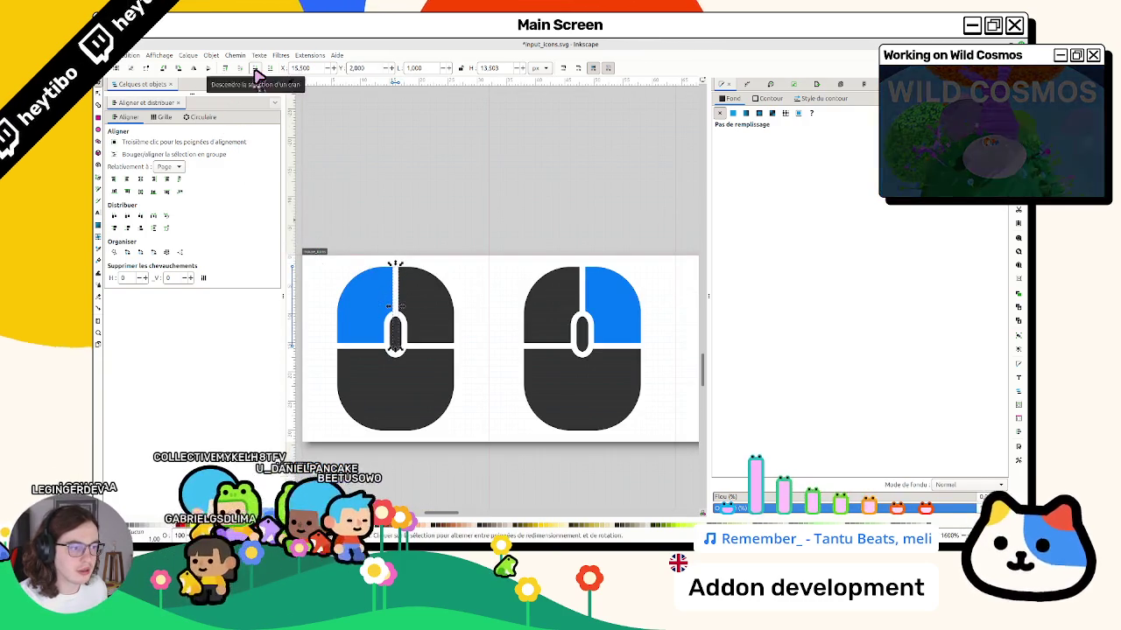
Deselect everything and save input_icons.svg.
key("Escape")
key("ctrl+s")
scroll(523, 207, "down", 4)
scroll(520, 207, "up", 3)
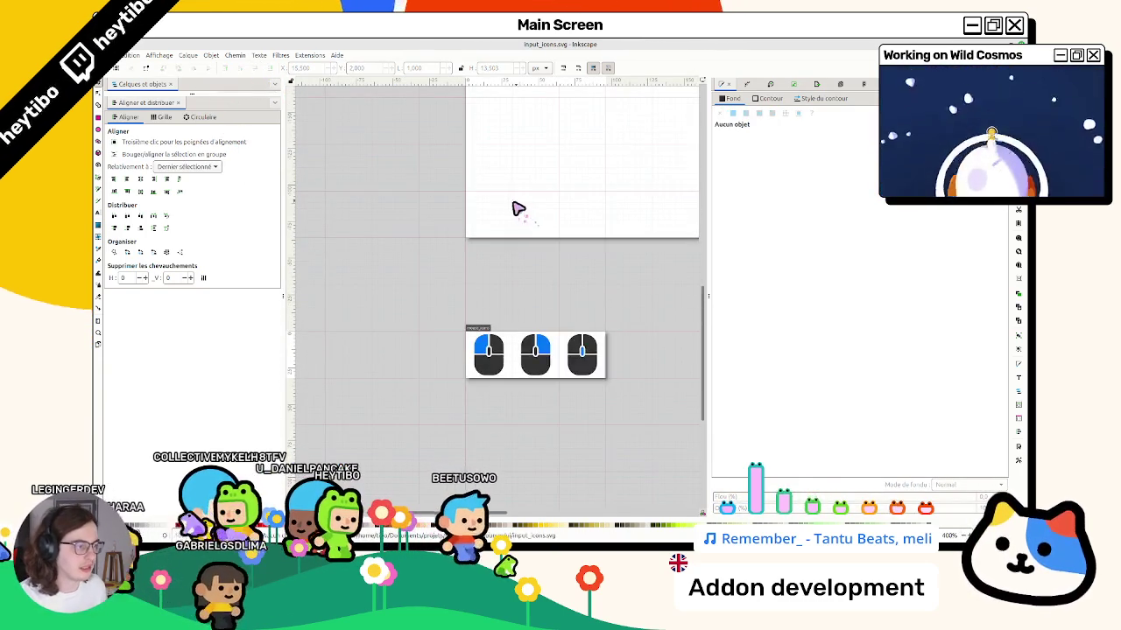
Move the E, space and up-arrow keys together down onto the keyboard sheet.
scroll(502, 227, "down", 3)
scroll(514, 222, "up", 3)
scroll(633, 256, "up", 2)
mouse_move(533, 288)
left_mouse_down()
mouse_move(390, 249)
mouse_move(435, 385)
mouse_move(360, 355)
mouse_move(372, 320)
left_mouse_up()
scroll(421, 372, "down", 8)
scroll(347, 365, "up", 5)
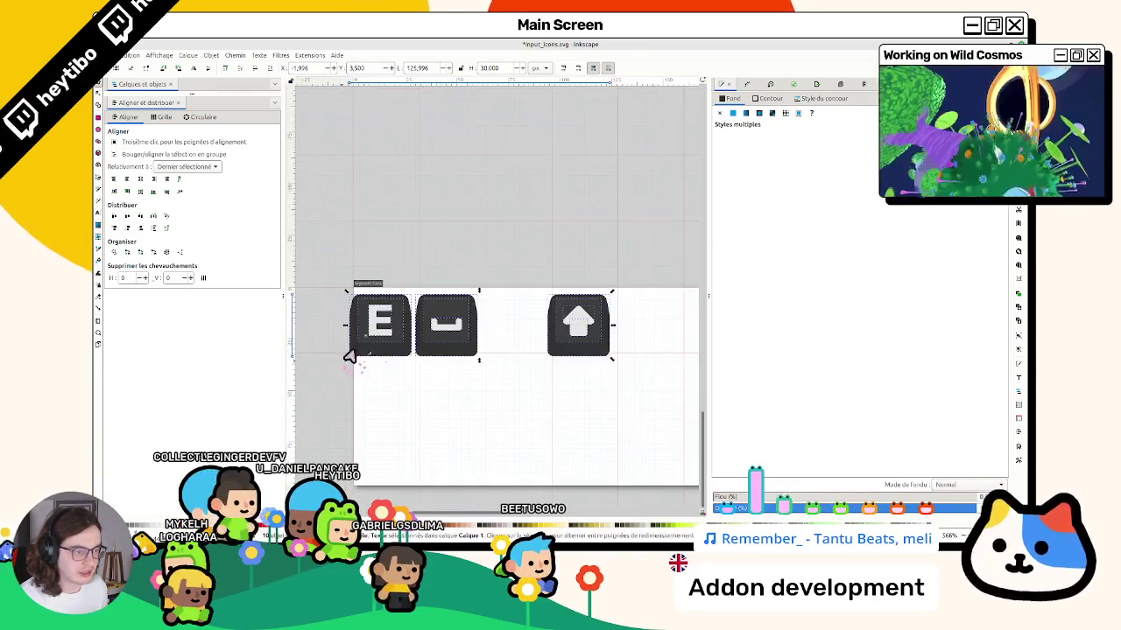
left_click(475, 201)
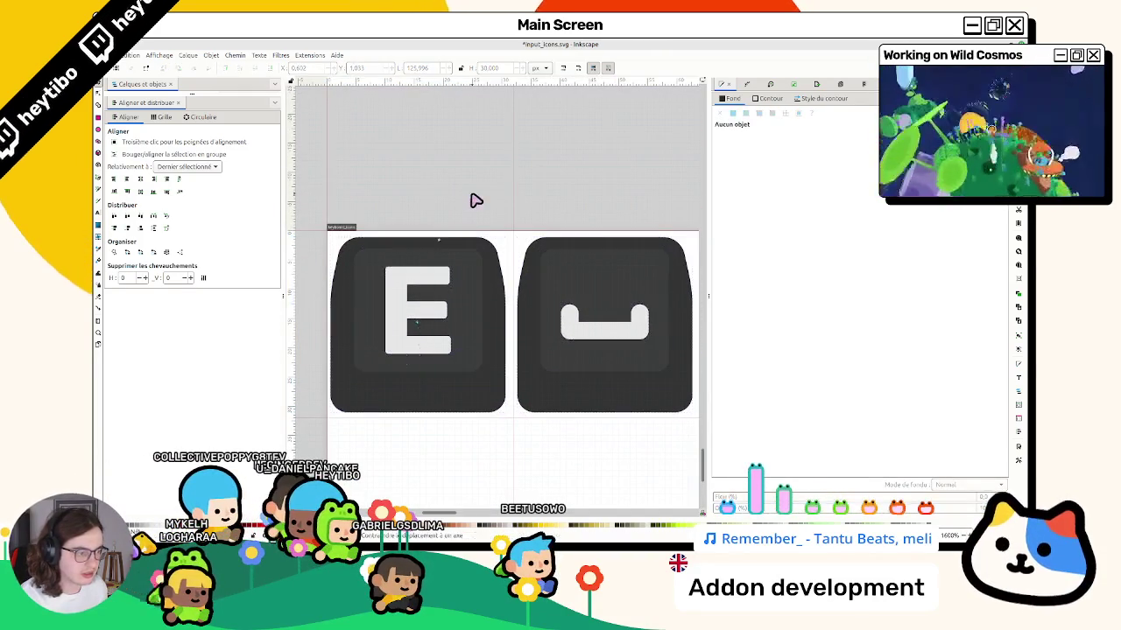
scroll(476, 201, "down", 3)
left_click(651, 239)
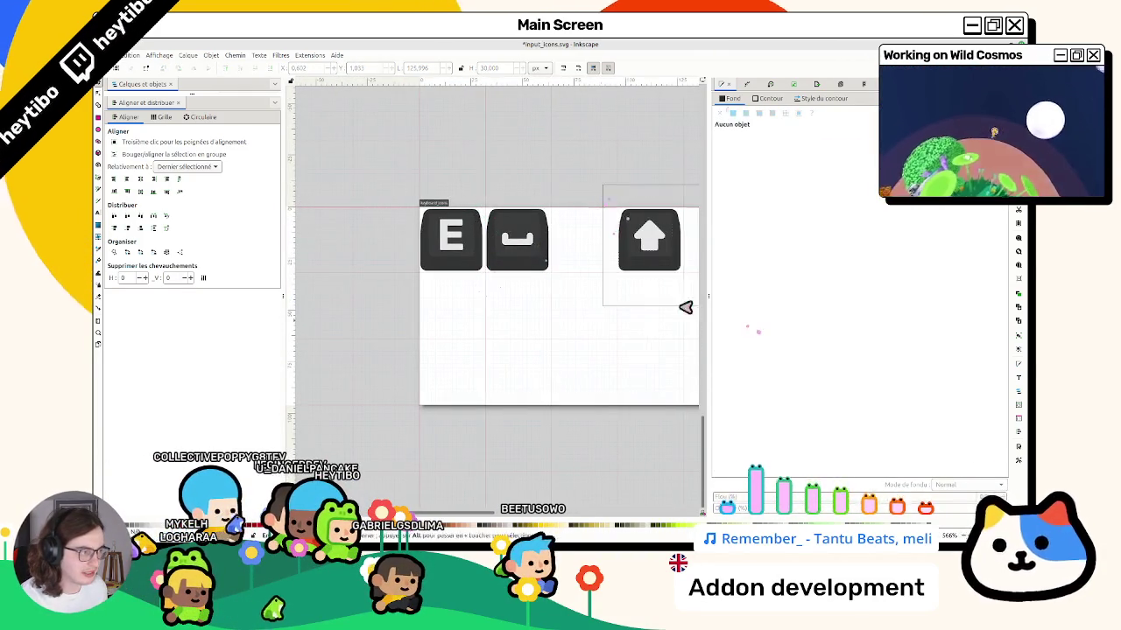
scroll(613, 255, "up", 4)
scroll(536, 260, "down", 3)
scroll(536, 260, "up", 2)
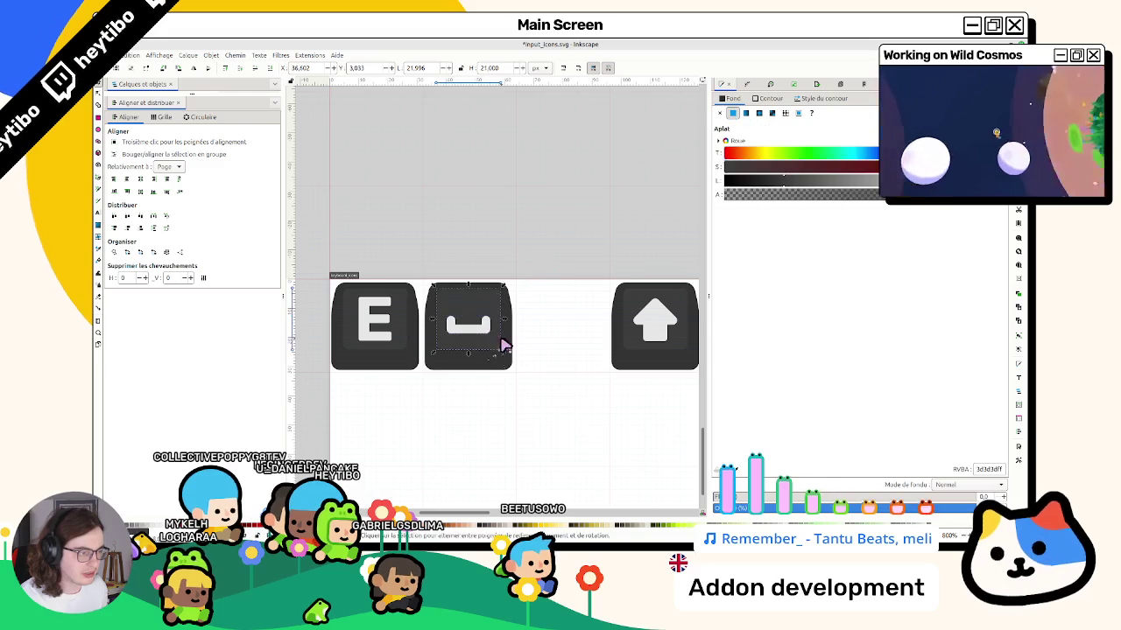
Shift the whole space key slightly right so it sits on the grid.
left_click(501, 349)
key("n")
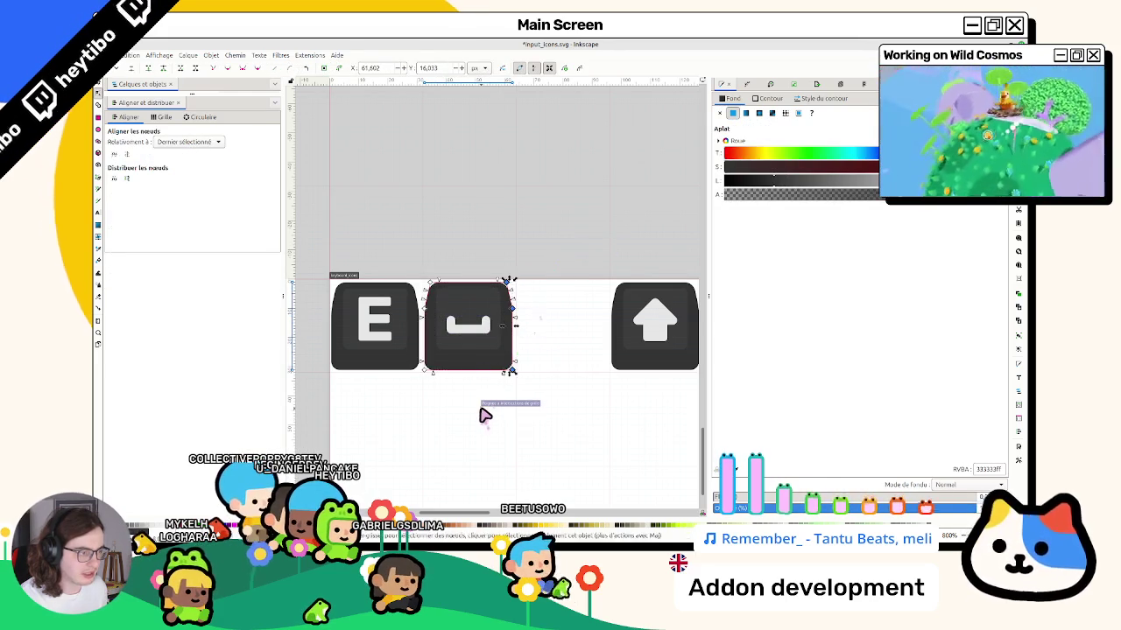
key("shift+Right")
key("shift+Right")
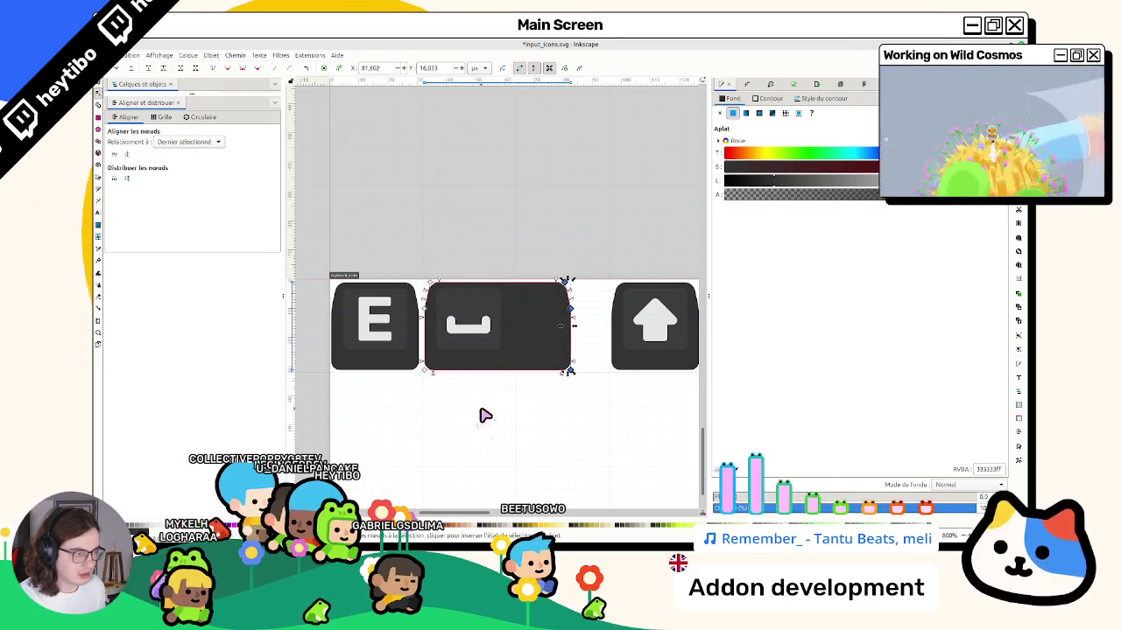
key("ctrl+z")
key("ctrl+z")
key("s")
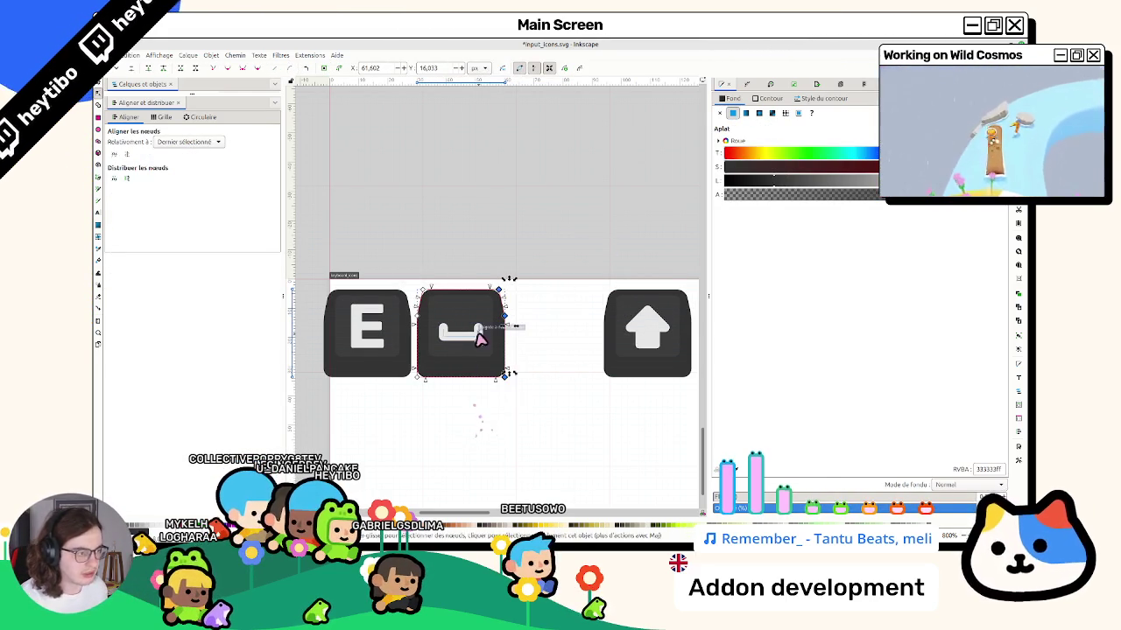
left_click(534, 291)
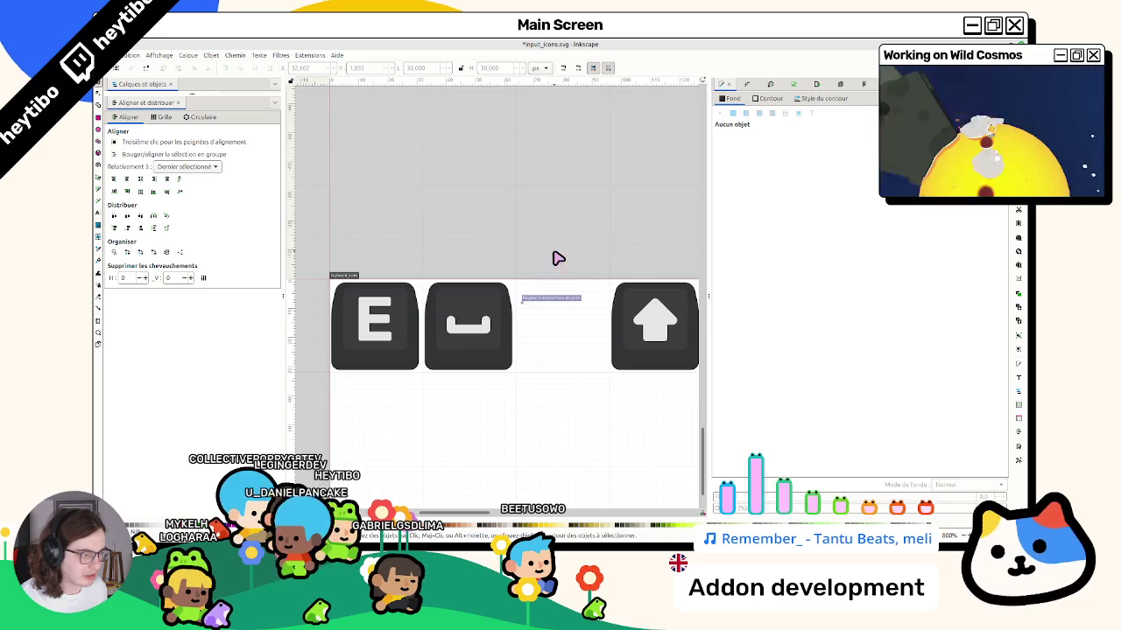
left_click_drag(553, 255, 425, 417)
scroll(432, 412, "up", 2)
left_click_drag(650, 391, 368, 100)
left_click_drag(526, 327, 528, 333)
scroll(506, 375, "down", 2)
Snap the E key into the sheet's top-left grid cell.
left_click(407, 306)
scroll(404, 392, "up", 2)
scroll(403, 392, "up", 1)
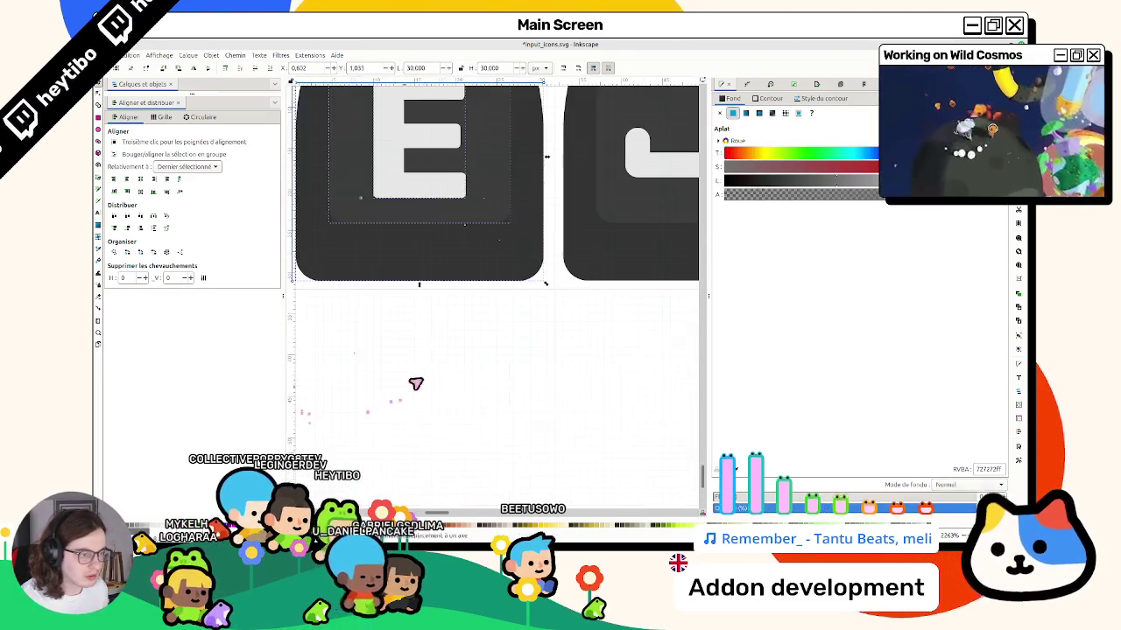
left_click_drag(421, 271, 426, 268)
scroll(465, 303, "down", 3)
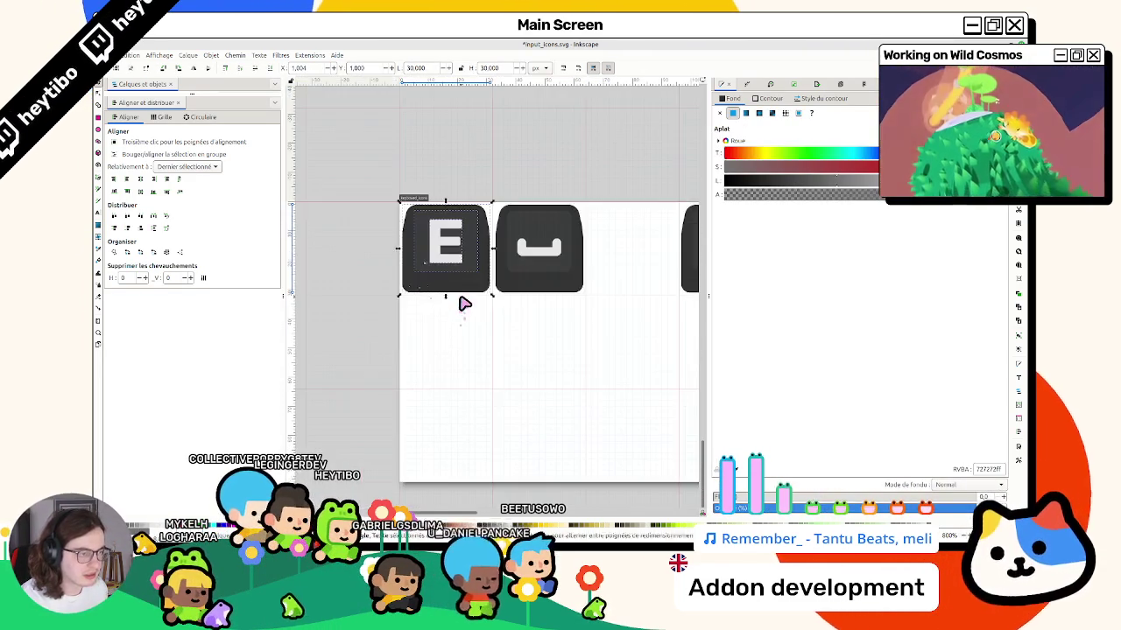
scroll(508, 263, "right", 4)
Place the up-arrow key beside the space key, lowered by one grid unit.
left_click(591, 262)
left_click_drag(580, 295, 490, 291)
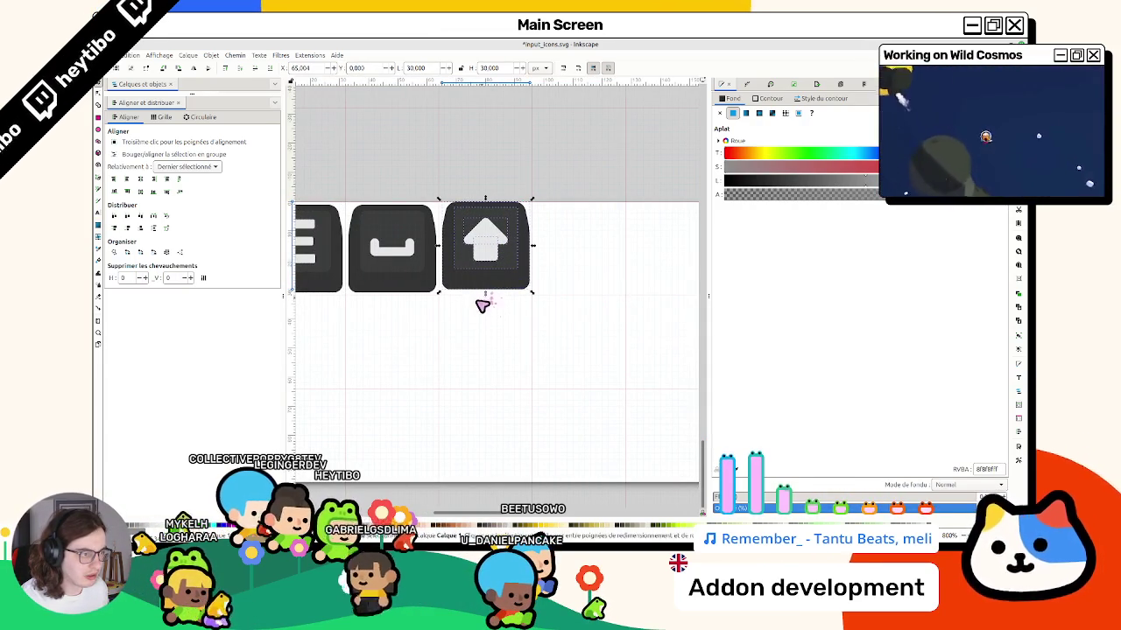
left_click(434, 330)
left_click_drag(332, 166, 332, 165)
key("3")
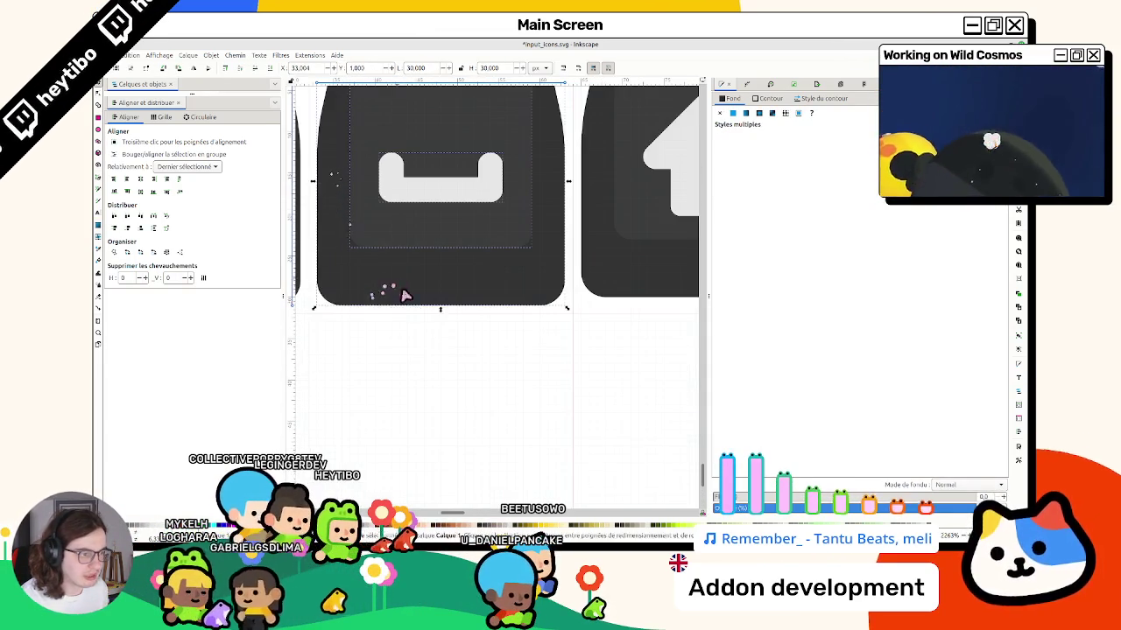
scroll(452, 313, "right", 5)
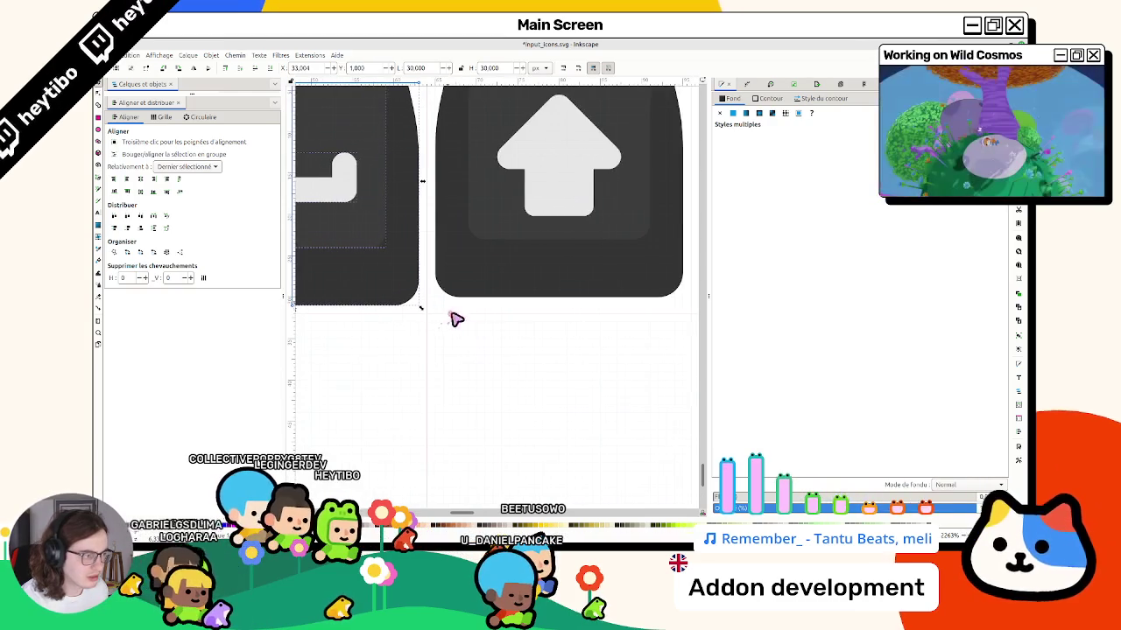
scroll(663, 355, "up", 3)
scroll(675, 250, "right", 3)
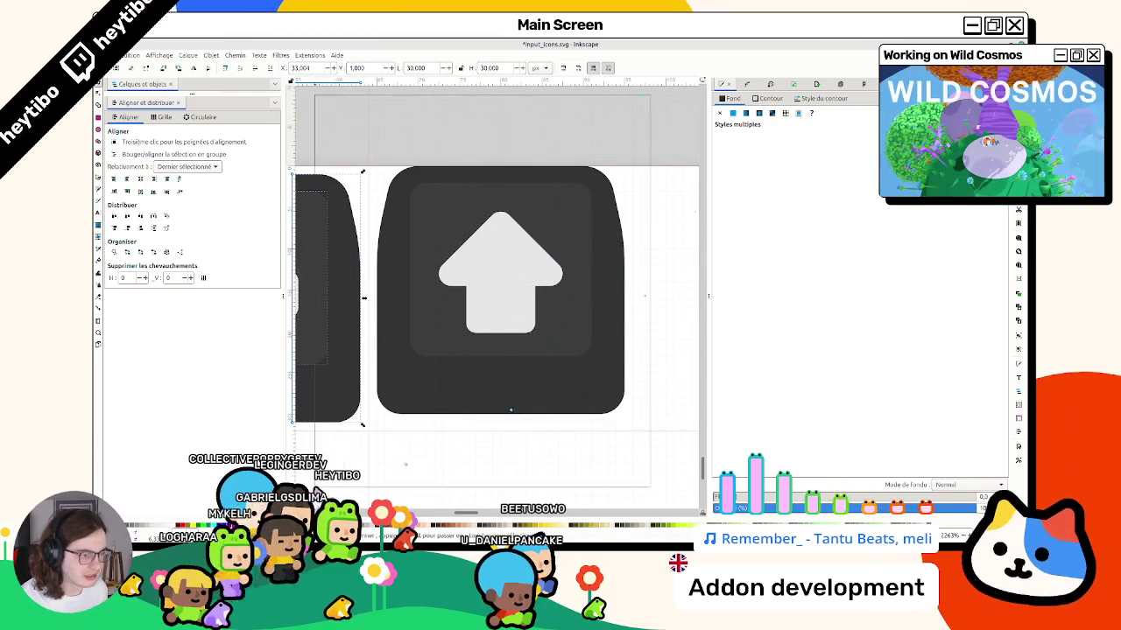
left_click(516, 412)
left_click_drag(516, 412, 506, 418)
left_click(490, 458)
Zoom out to review the arranged keys on the keyboard sheet.
scroll(496, 458, "down", 3)
scroll(394, 368, "down", 2)
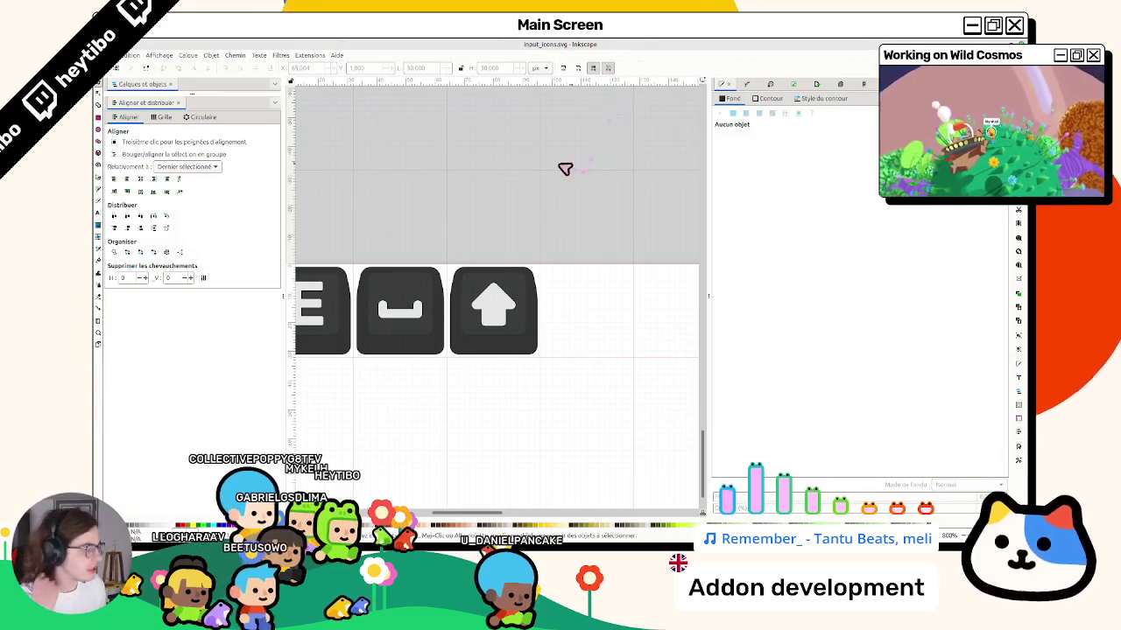
scroll(508, 289, "down", 5)
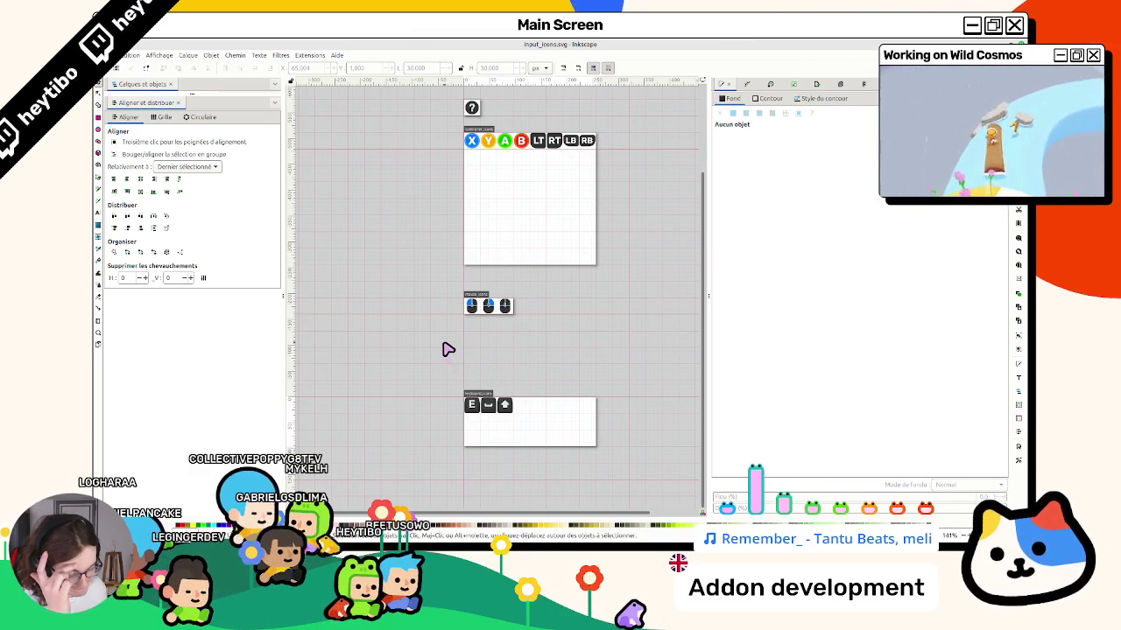
scroll(442, 346, "up", 2)
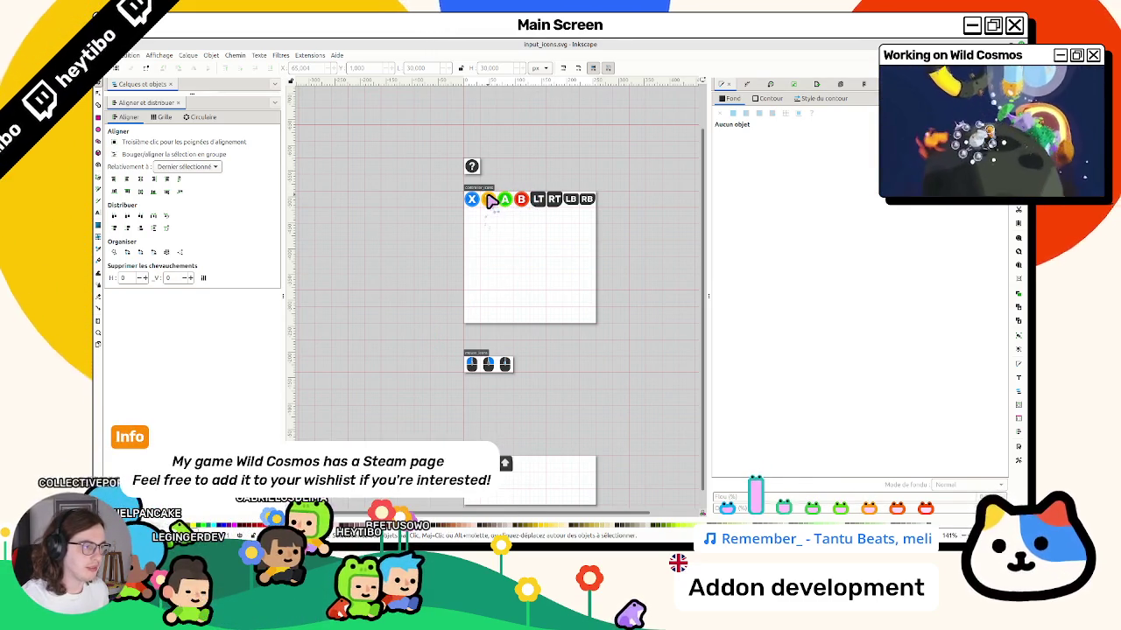
scroll(559, 201, "up", 4)
scroll(446, 203, "down", 5)
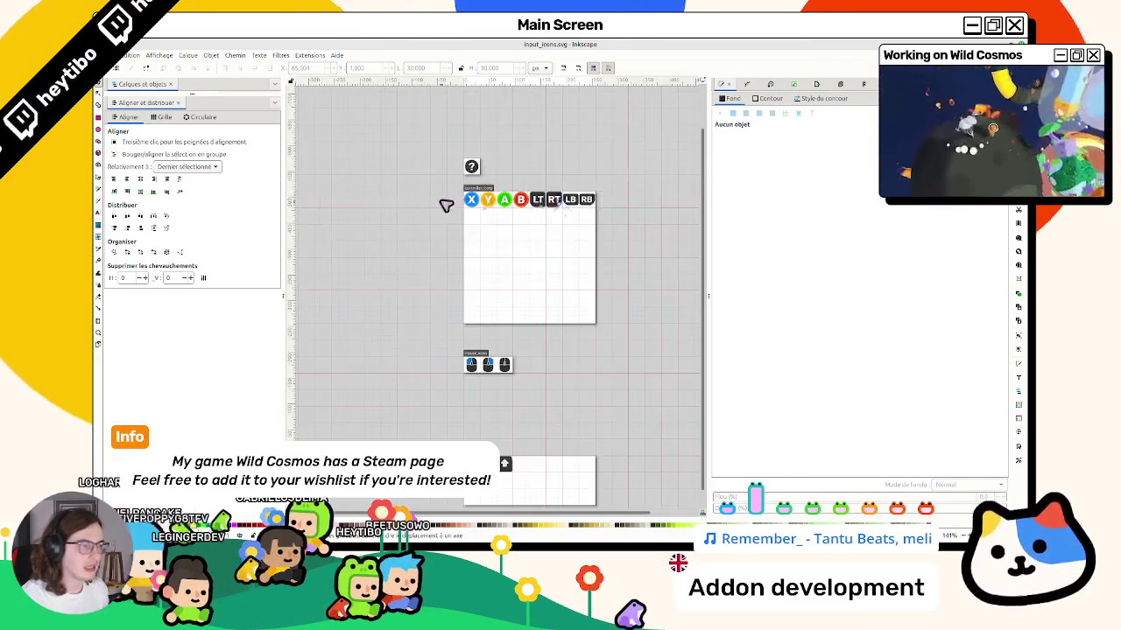
scroll(600, 250, "up", 3)
scroll(385, 243, "up", 3)
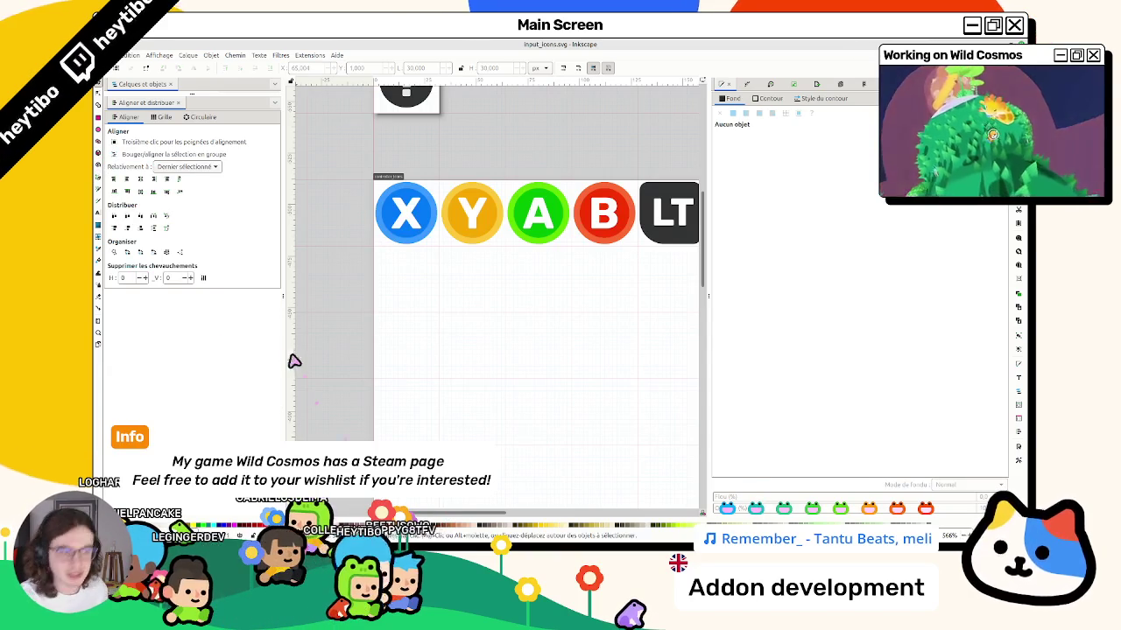
Draw an ellipse below the X button and fill it with the mouse icon's dark grey.
left_click(99, 131)
scroll(445, 296, "up", 2)
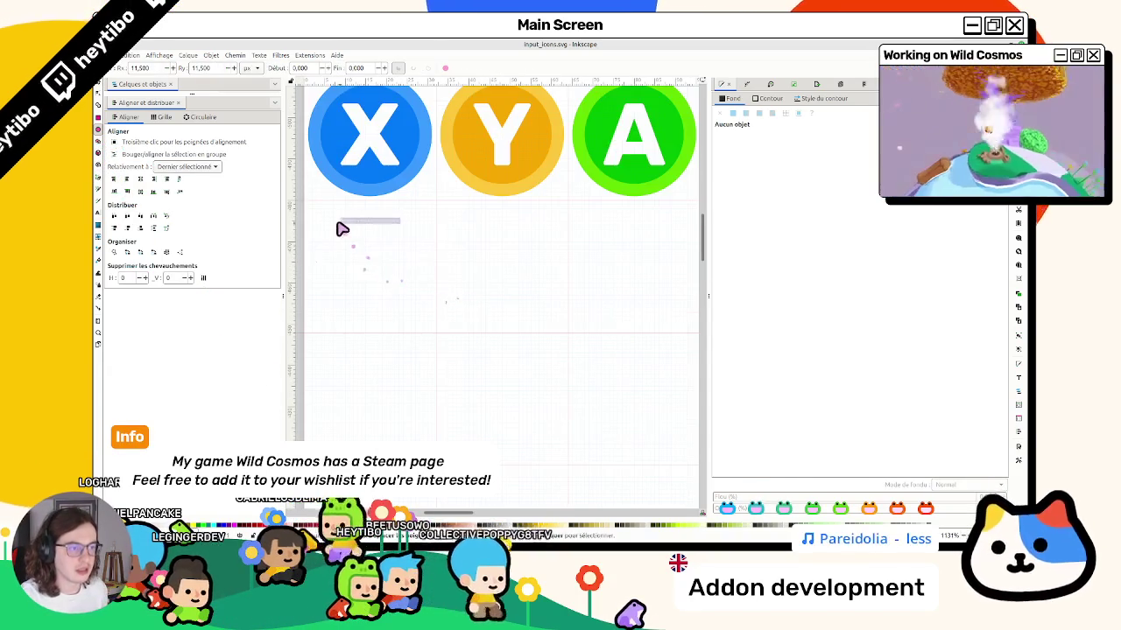
left_click_drag(333, 223, 413, 270)
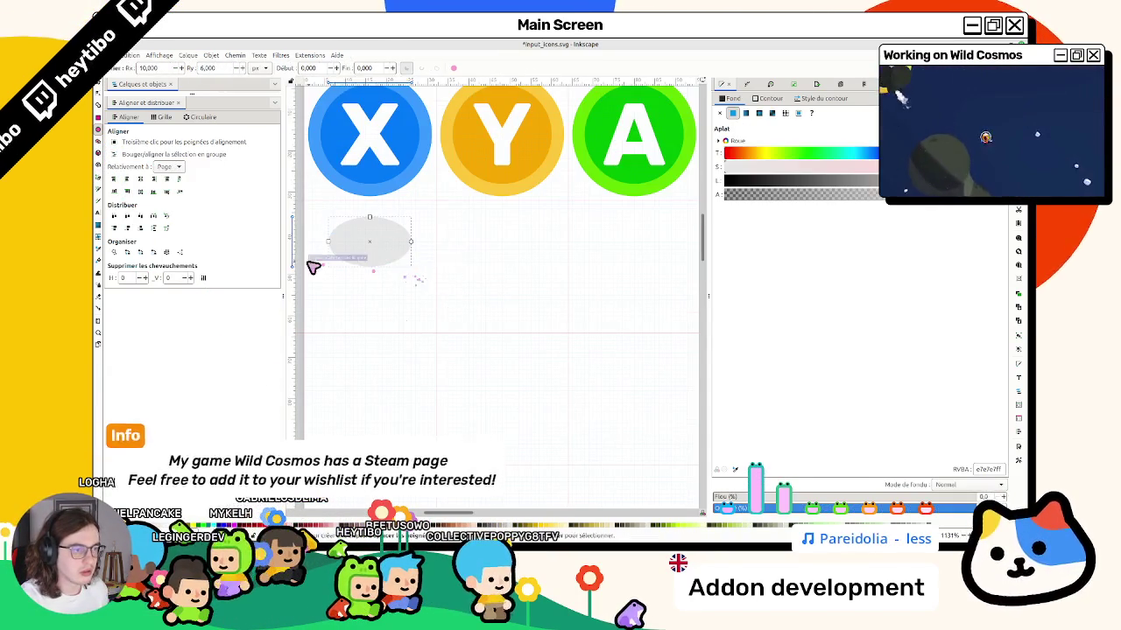
scroll(313, 263, "up", 2)
scroll(490, 289, "down", 5)
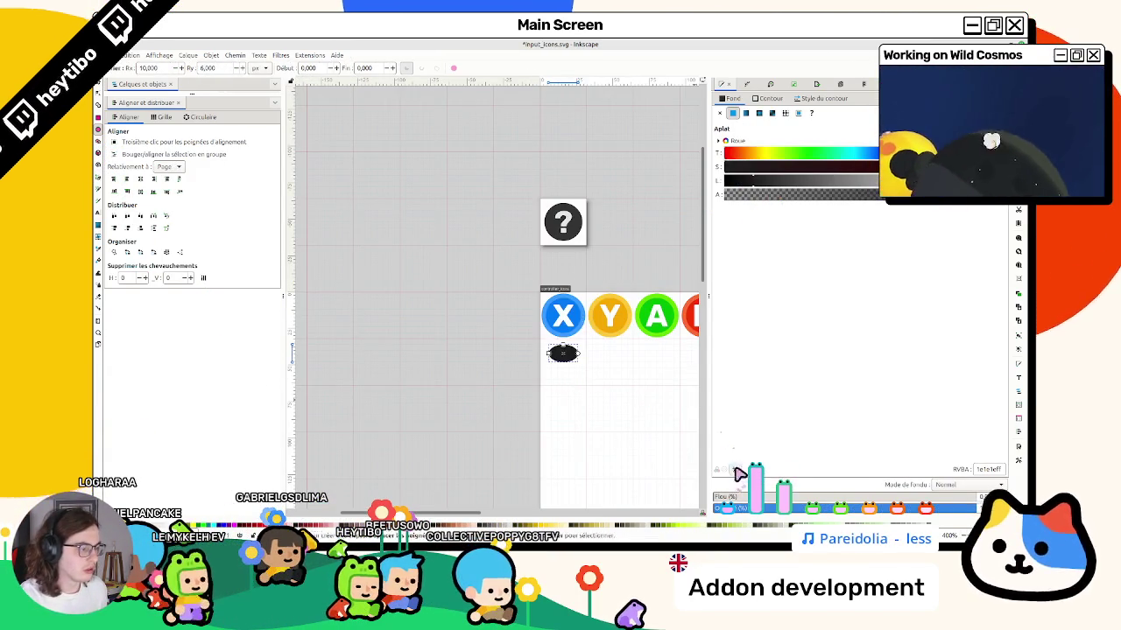
key("d")
scroll(563, 421, "down", 3)
left_click(570, 426)
scroll(570, 421, "up", 5)
key("s")
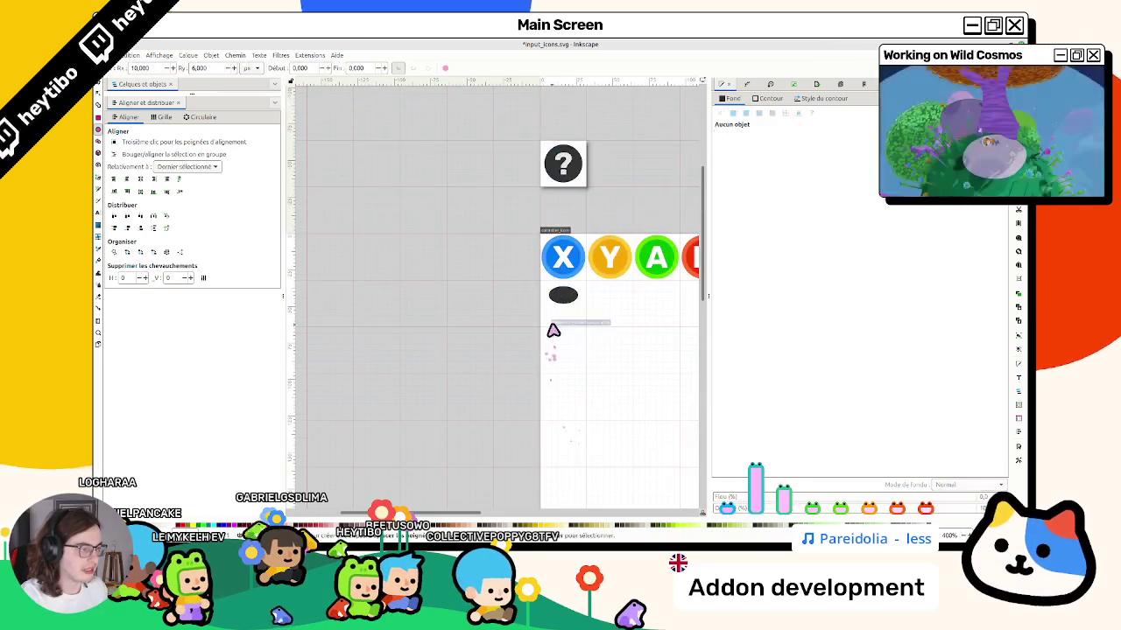
scroll(546, 304, "up", 3)
left_click(546, 304)
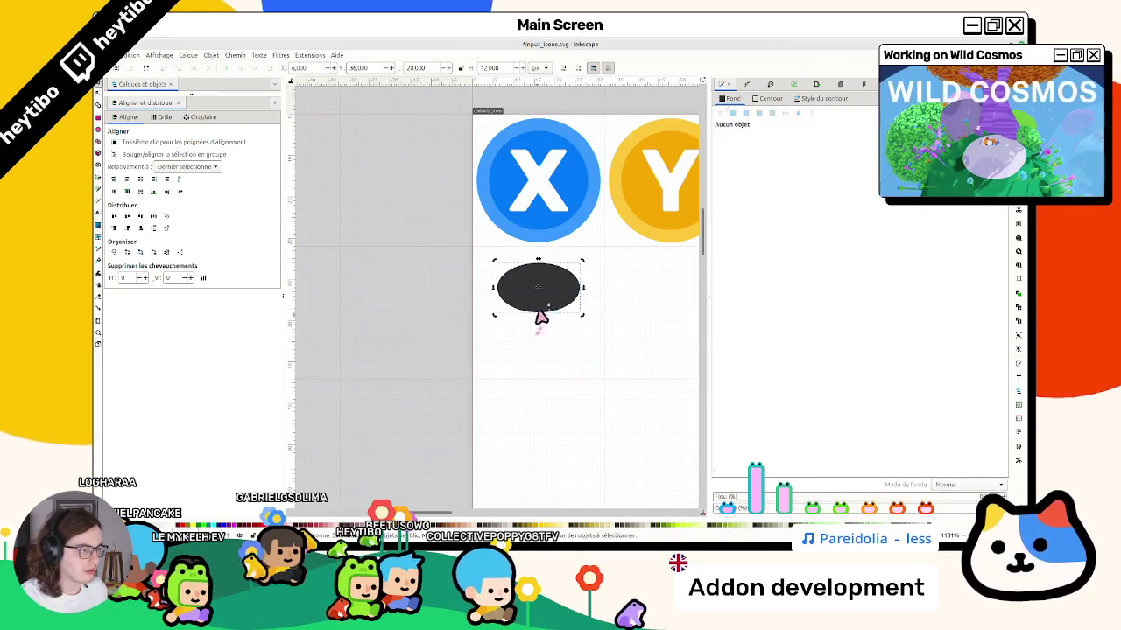
Make the ellipse slightly taller and lighten its fill to #4f4f4f.
key("e")
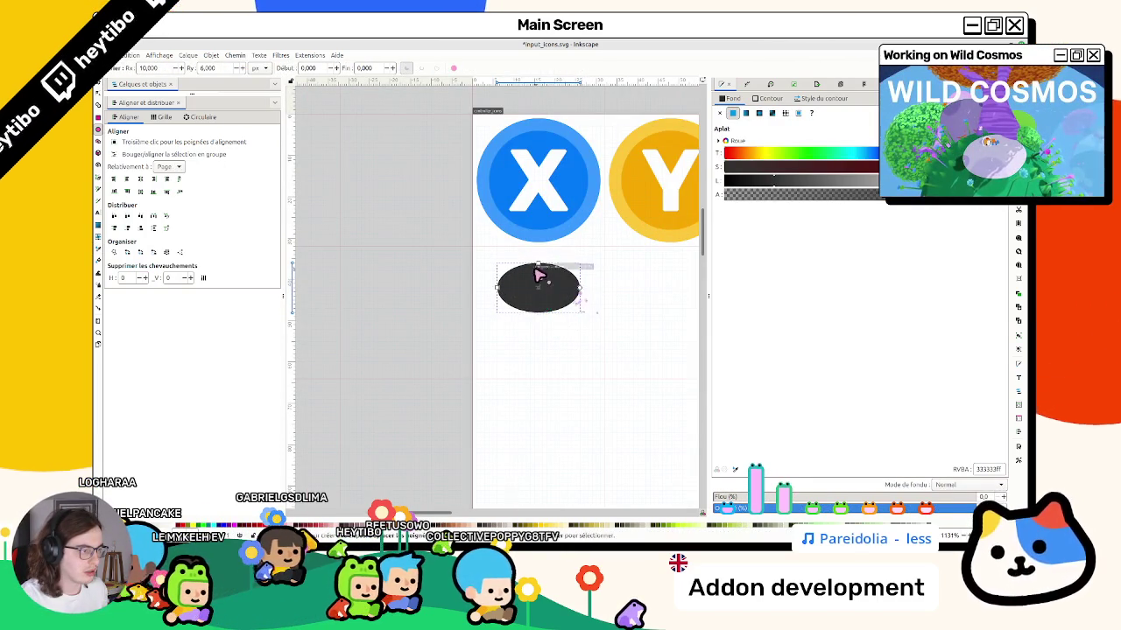
left_click_drag(538, 261, 538, 256)
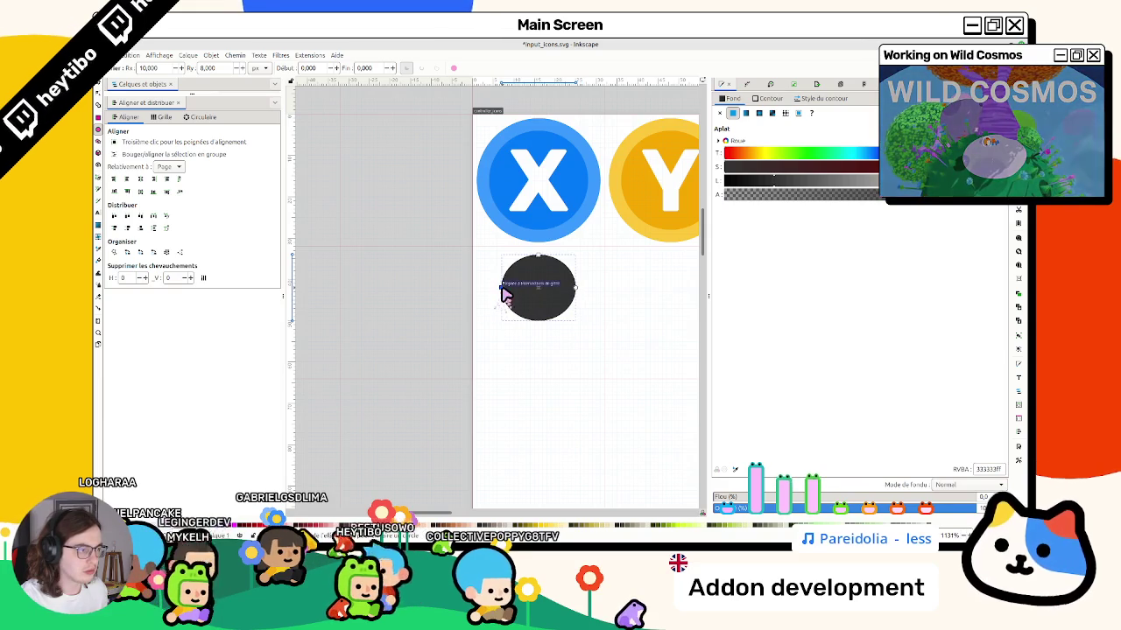
key("s")
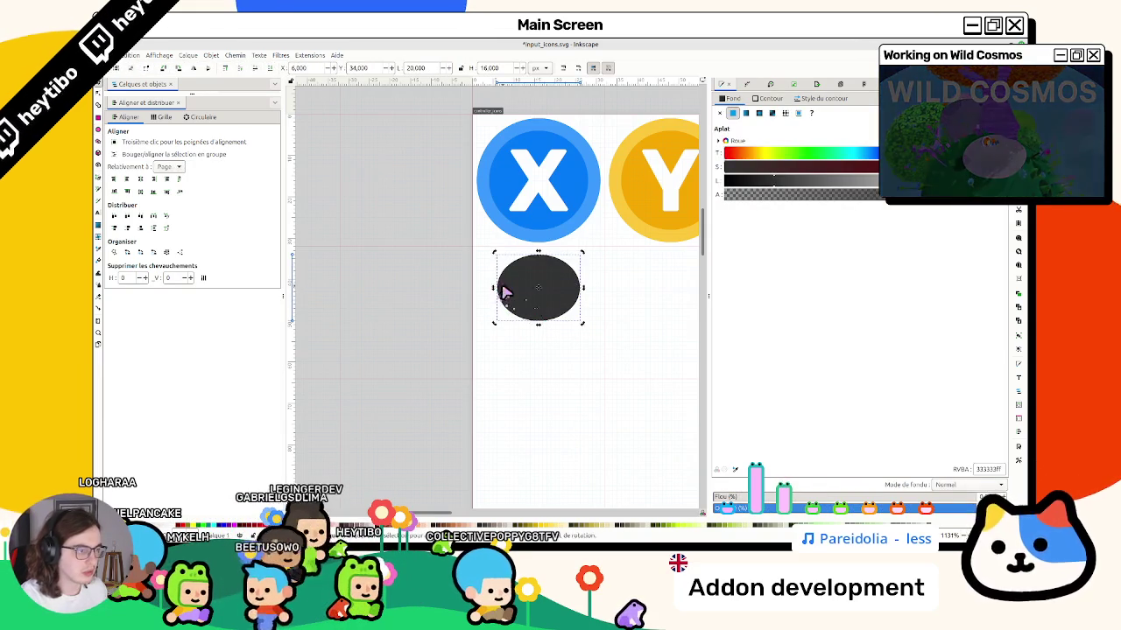
key("e")
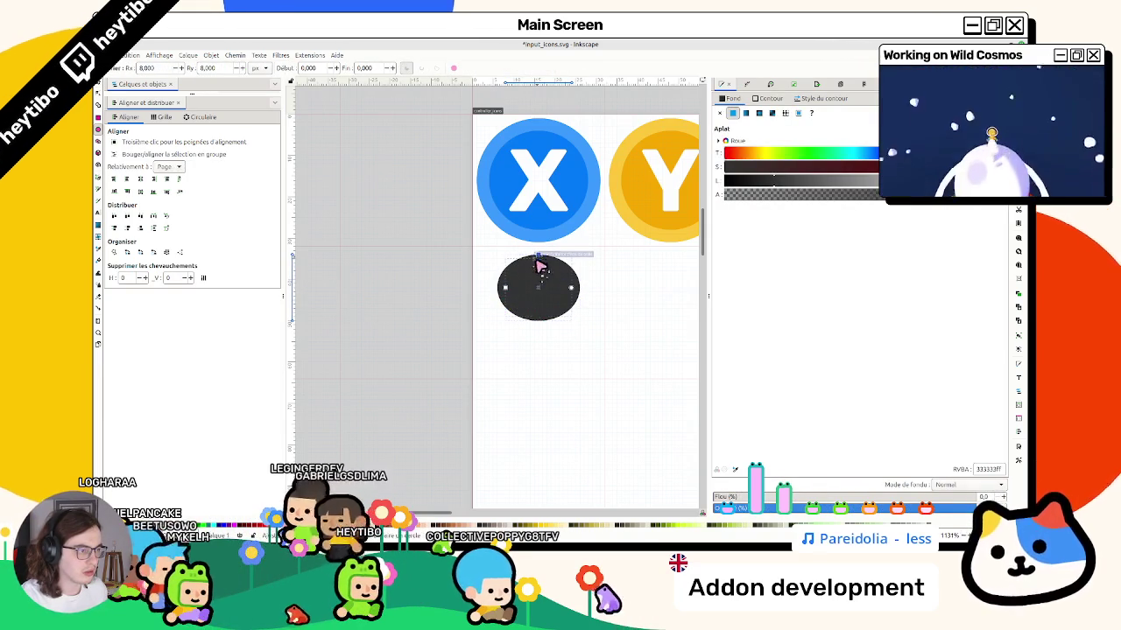
left_click(793, 182)
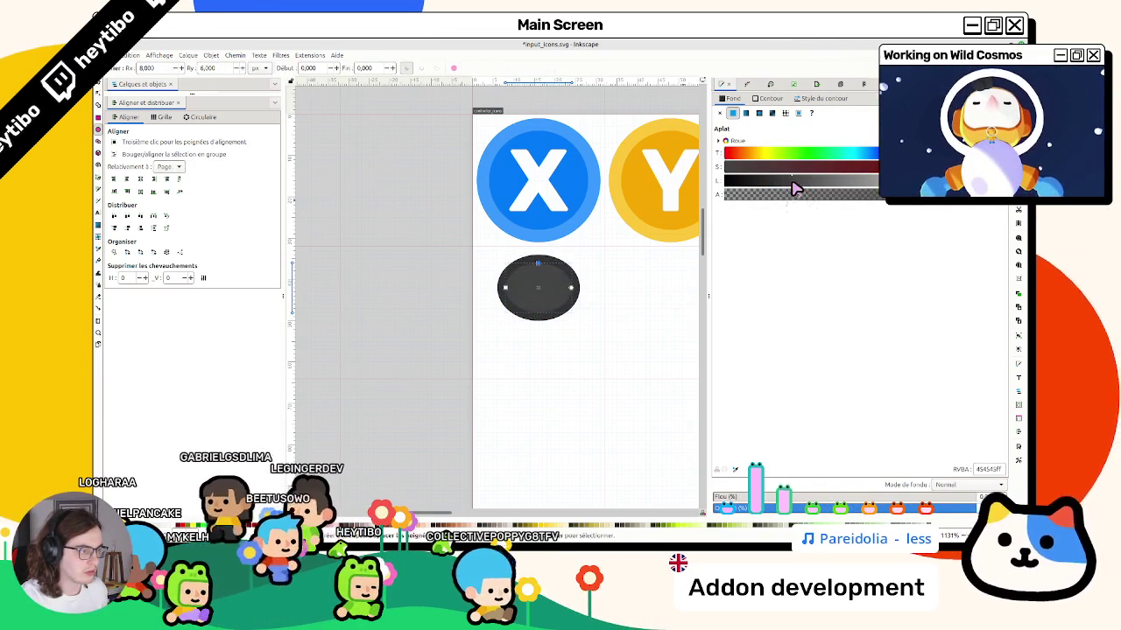
left_click(802, 181)
key("s")
Make the inner ellipse narrower and shorter and place it near the cap's top.
left_click(538, 294)
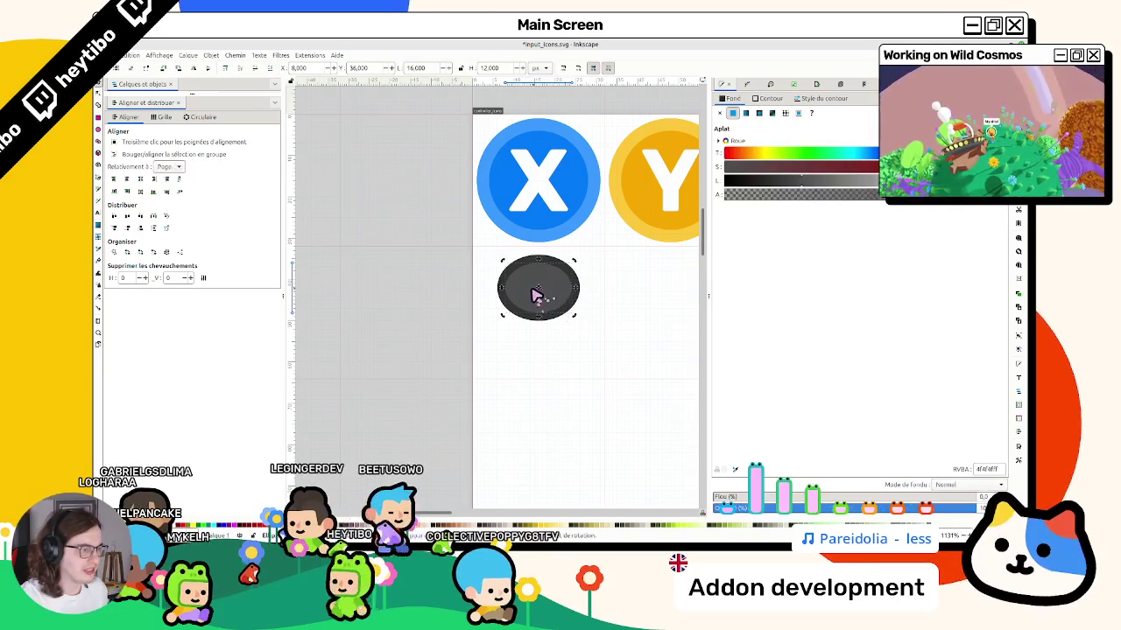
key("e")
scroll(517, 292, "up", 2)
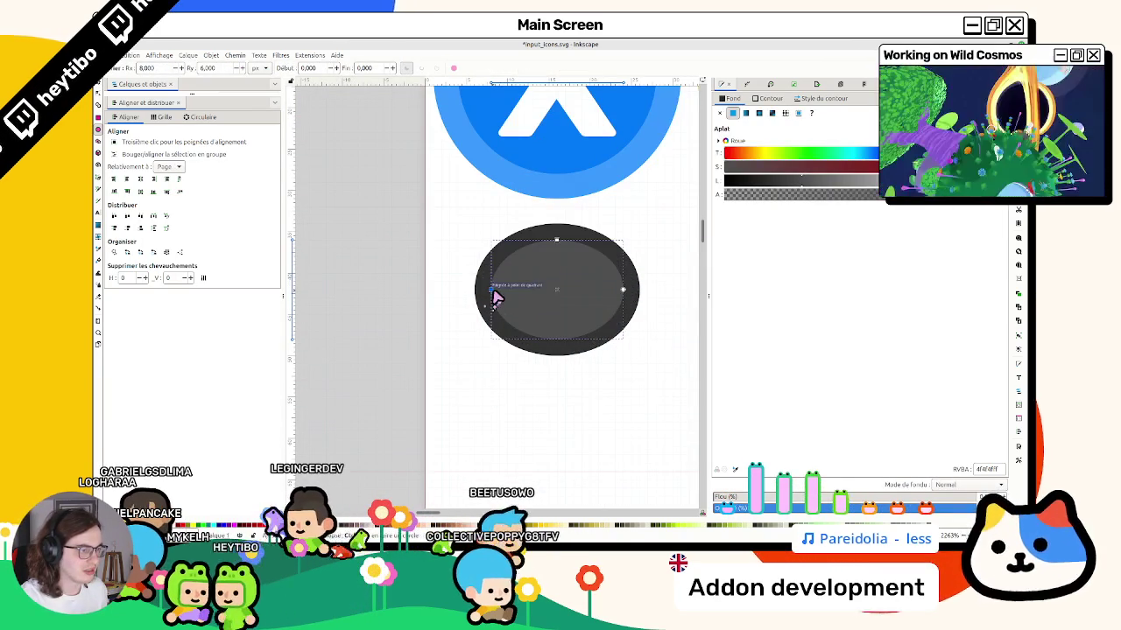
left_click_drag(492, 290, 500, 292)
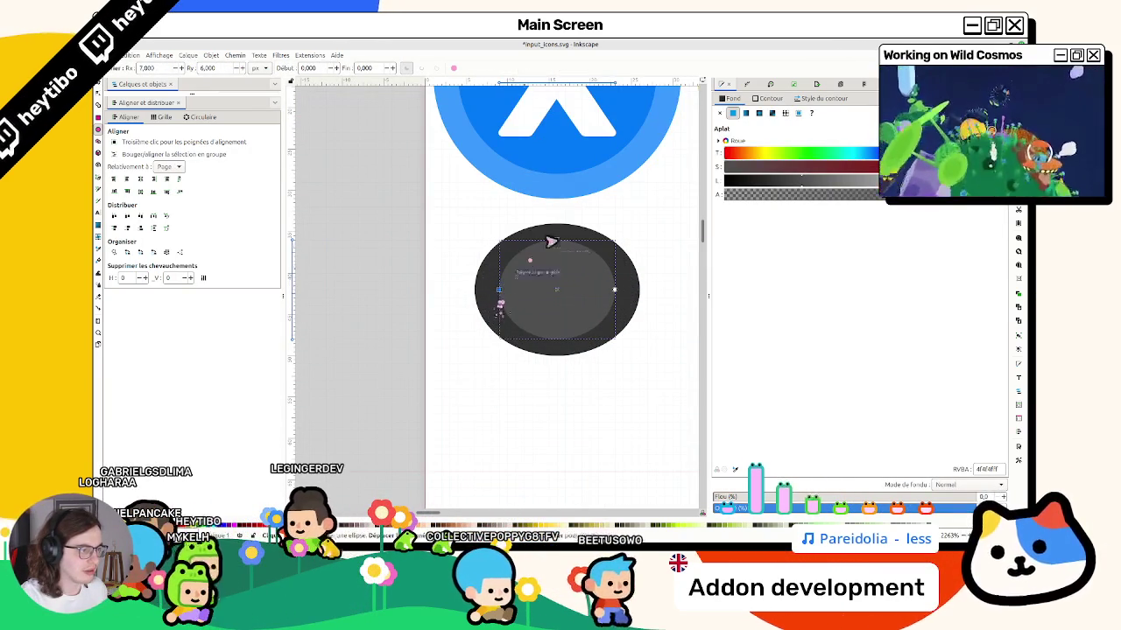
left_click_drag(561, 247, 569, 260)
key("s")
left_click(622, 220)
scroll(648, 240, "down", 4, "ctrl")
scroll(522, 233, "up", 5, "ctrl")
scroll(455, 258, "up", 3)
Duplicate the cap ellipse, move the copy below as the base, and darken it to #171717.
left_click(430, 344)
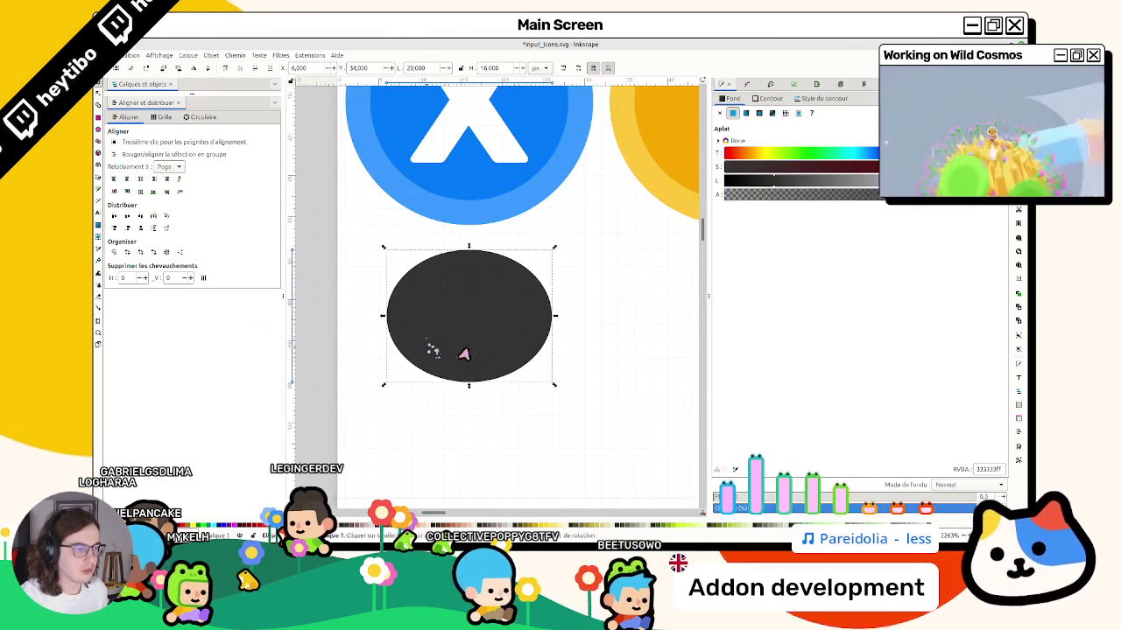
key("ctrl+d")
left_click_drag(455, 350, 462, 443)
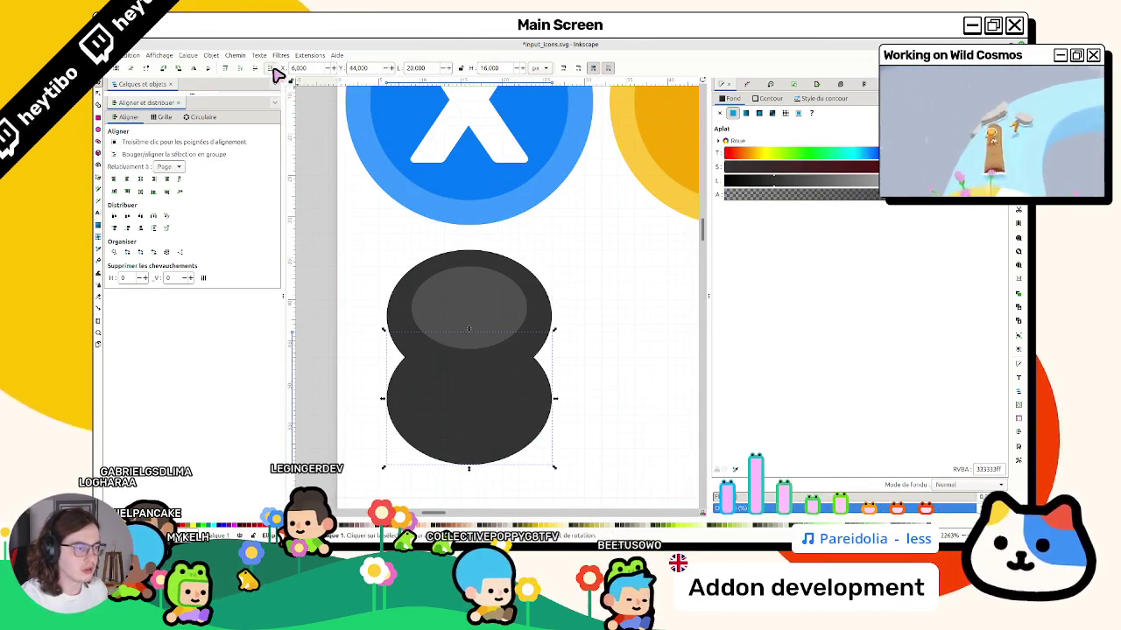
left_click(746, 184)
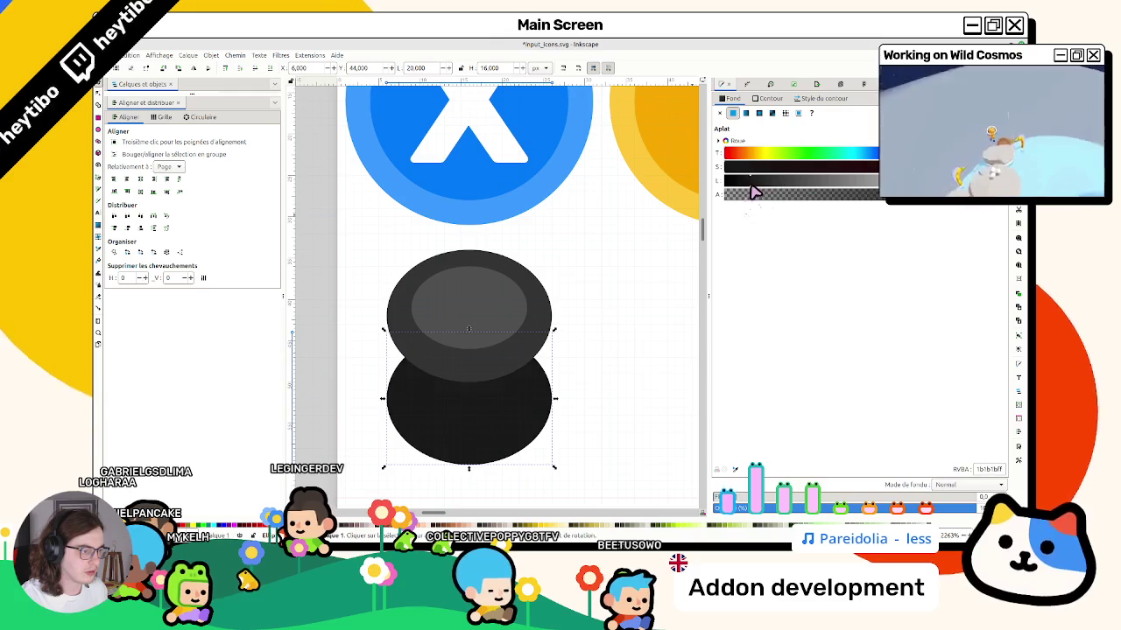
left_click_drag(529, 372, 521, 396)
key("Escape")
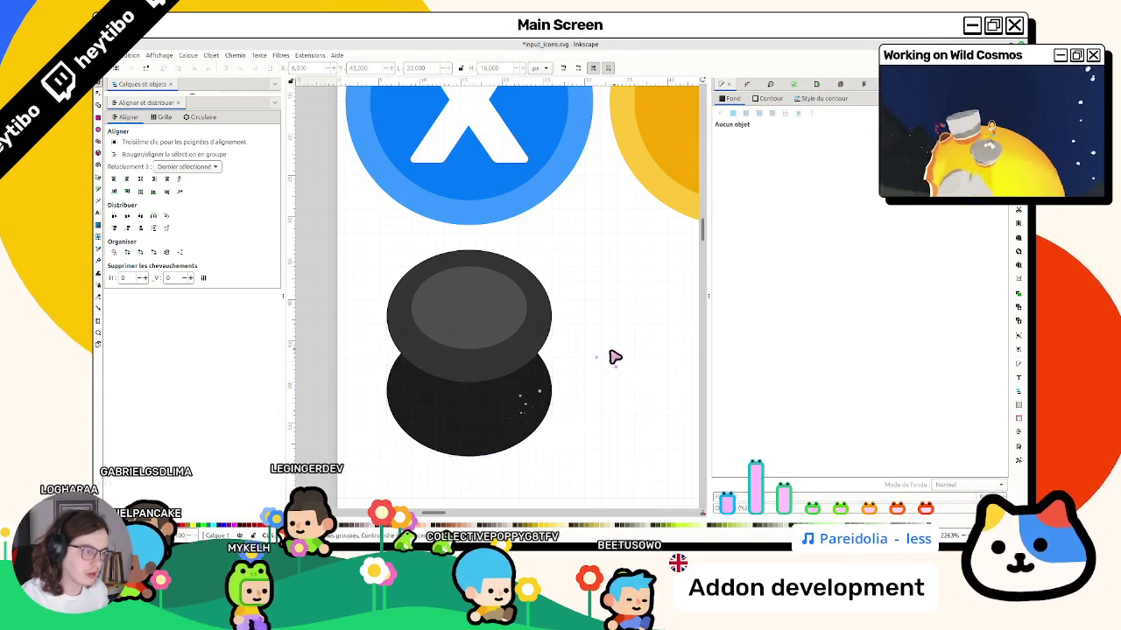
scroll(612, 355, "down", 8)
scroll(613, 370, "up", 3)
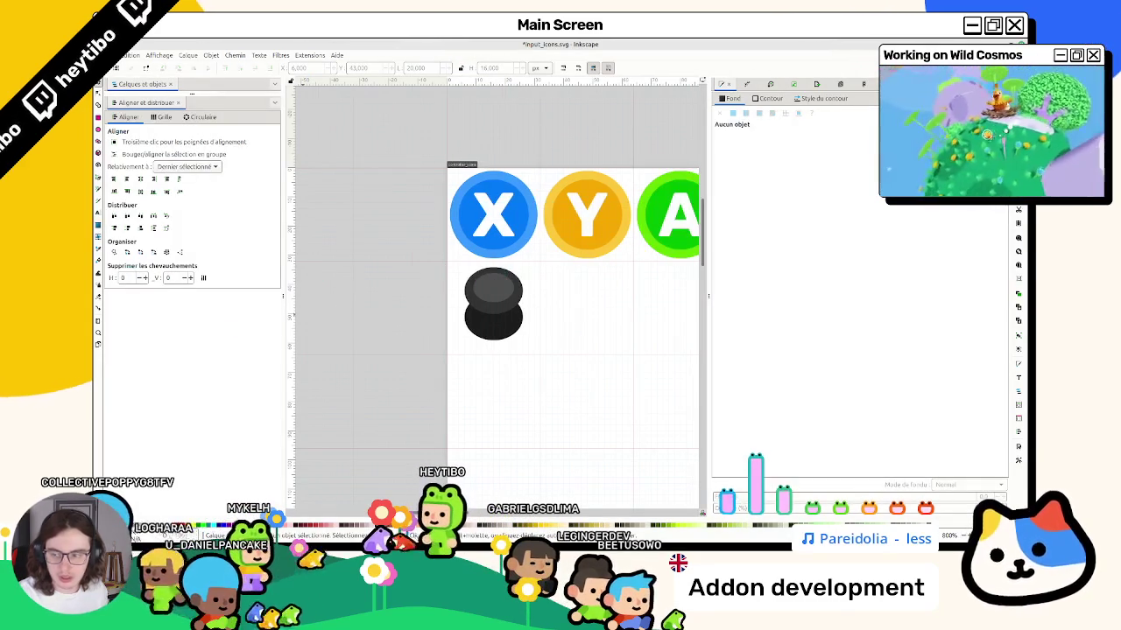
scroll(482, 380, "down", 3)
scroll(483, 380, "down", 2)
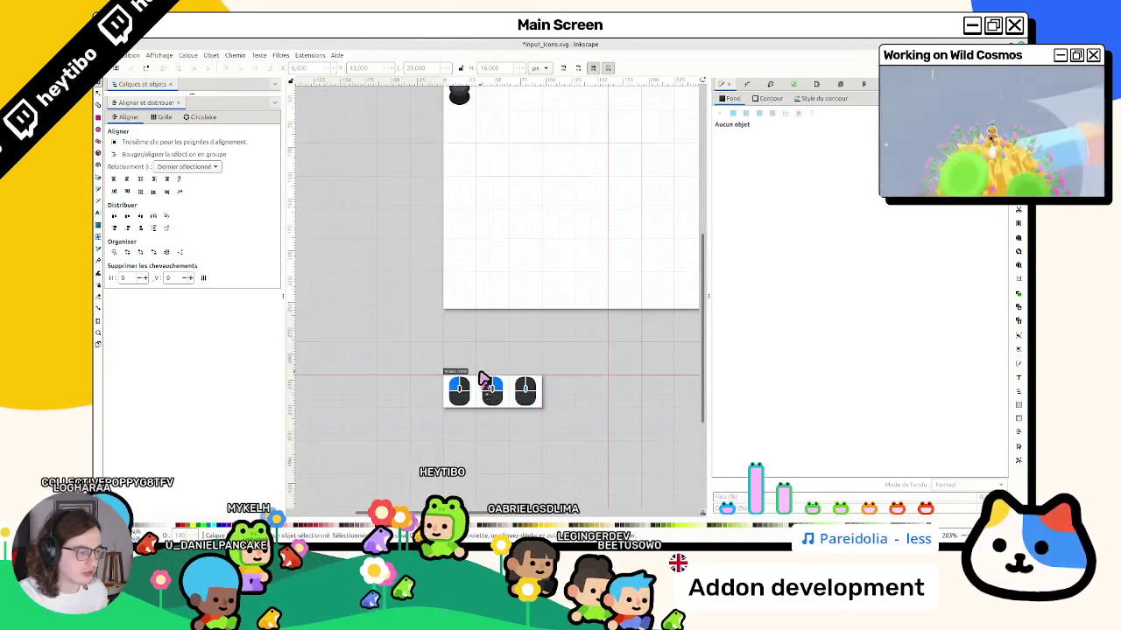
scroll(483, 380, "up", 3)
scroll(483, 385, "down", 3)
scroll(490, 438, "down", 5)
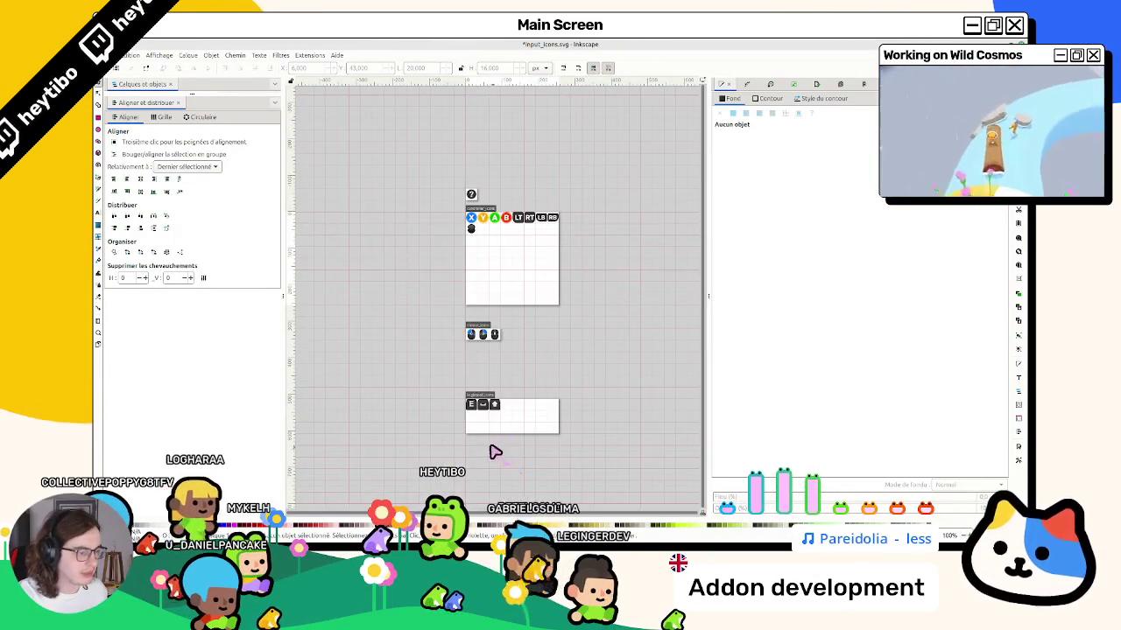
scroll(490, 447, "up", 3)
scroll(485, 416, "down", 3)
scroll(484, 418, "down", 5)
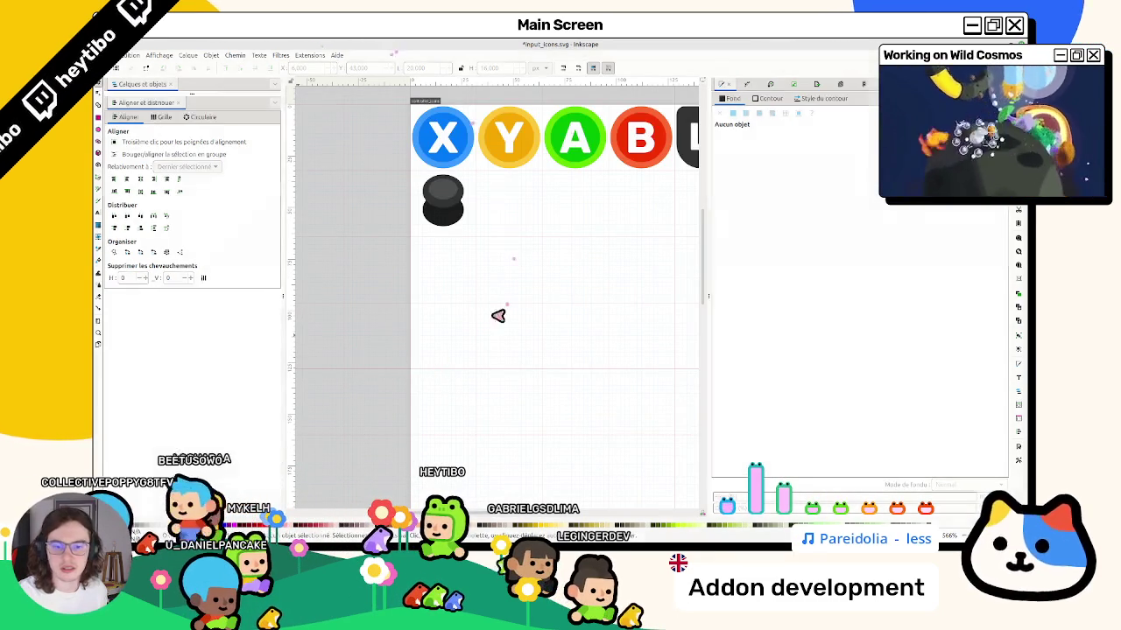
scroll(500, 310, "up", 3)
Copy the question-mark text onto the stick and change it to the letter L.
left_click(451, 278)
left_click_drag(451, 278, 446, 457)
double_click(444, 452)
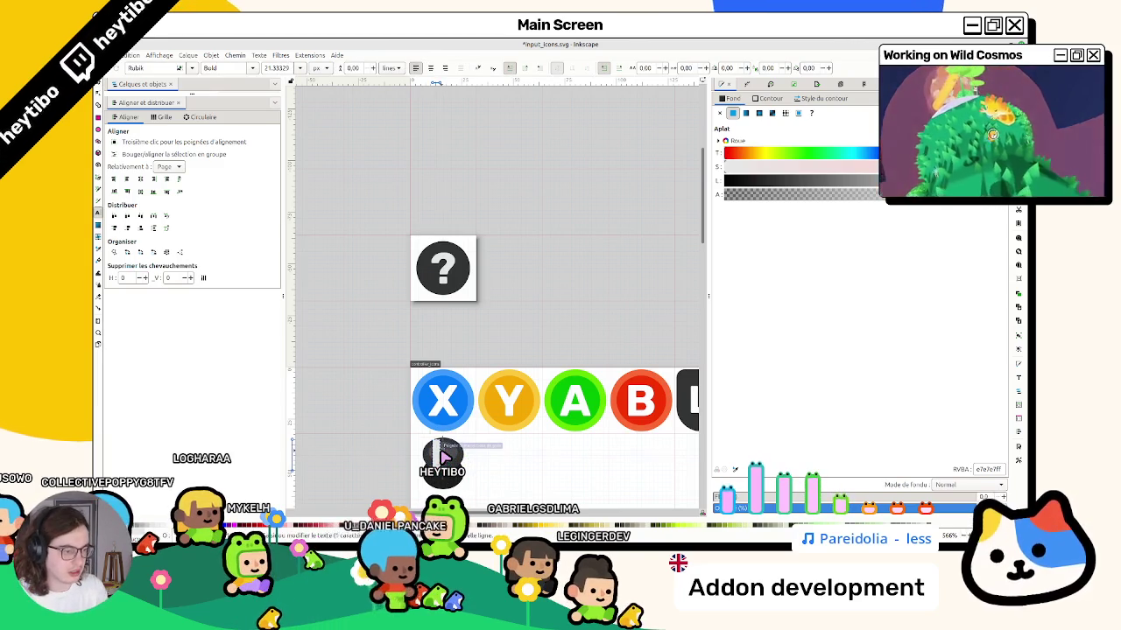
type("L")
key("Escape")
key("s")
scroll(446, 451, "up", 3)
Enlarge the grey cap around the L and make the L letter shorter.
left_click(476, 387)
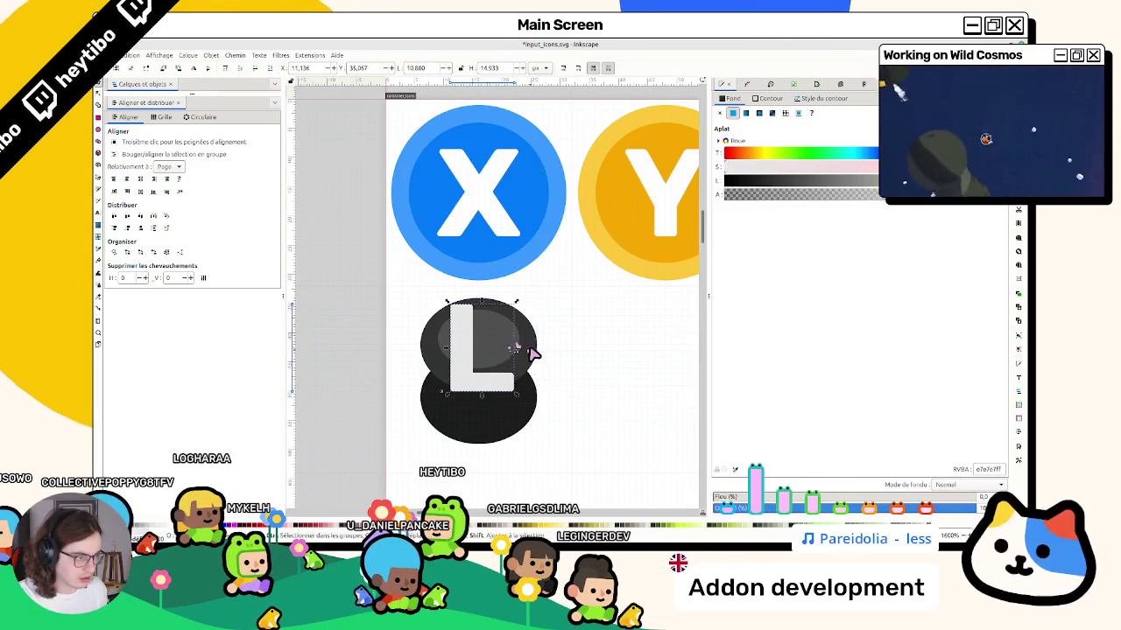
left_click(526, 351, "alt")
left_click(513, 343, "alt")
left_click(523, 347, "alt")
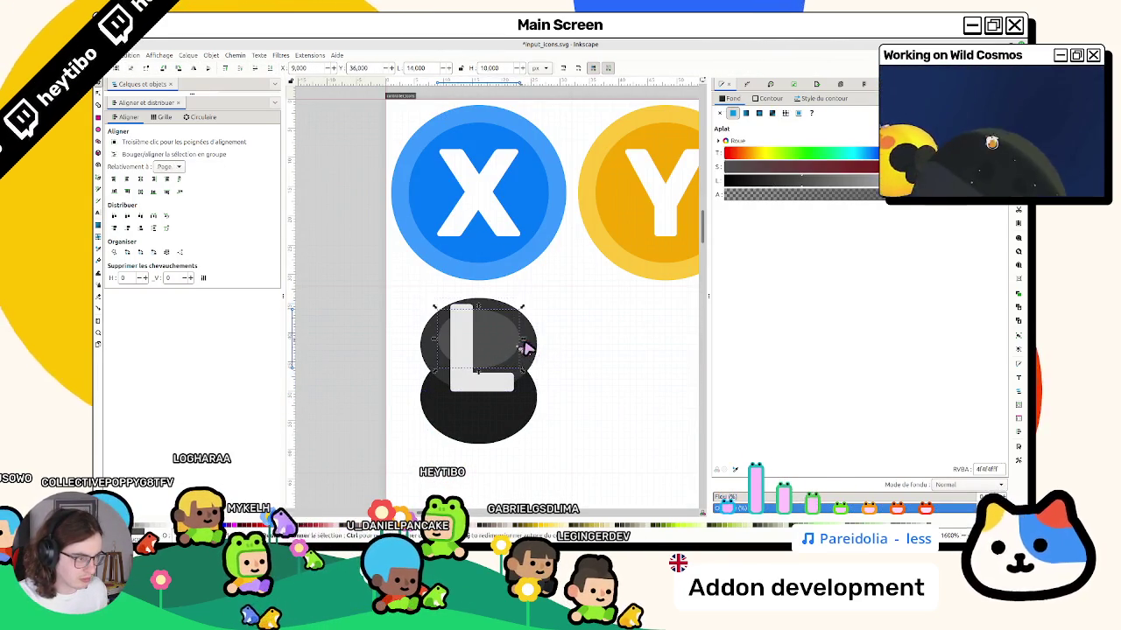
left_click_drag(532, 368, 560, 409)
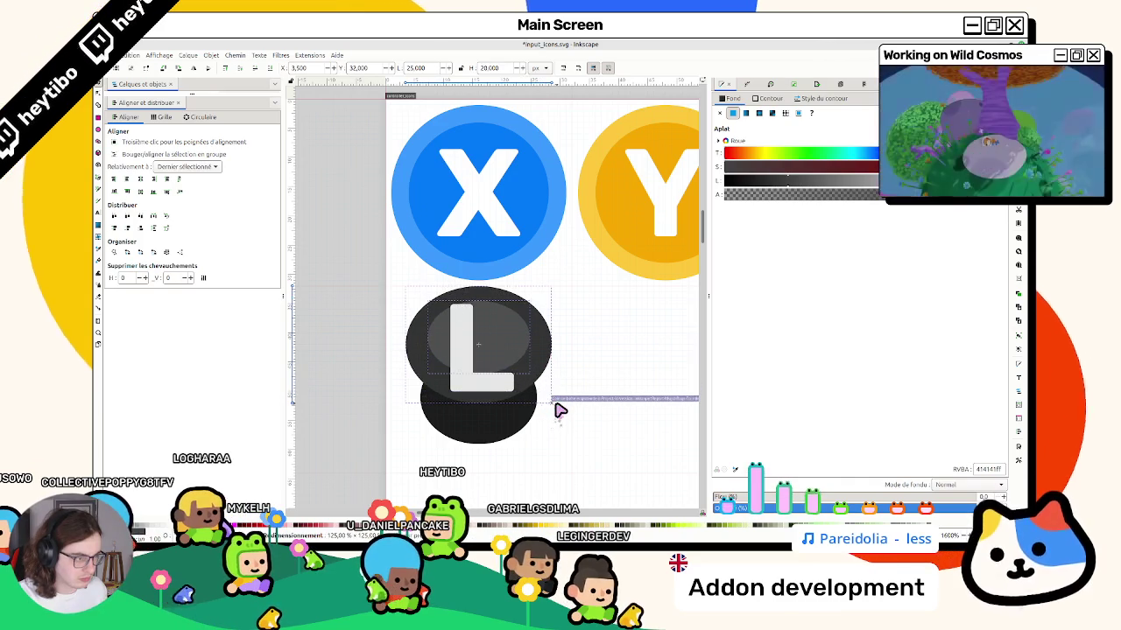
left_click(510, 382)
mouse_move(479, 403)
left_mouse_down()
mouse_move(480, 361)
mouse_move(514, 375)
left_mouse_up()
key("Escape")
Scale the whole L thumbstick icon down to fit its cell.
scroll(584, 368, "down", 8)
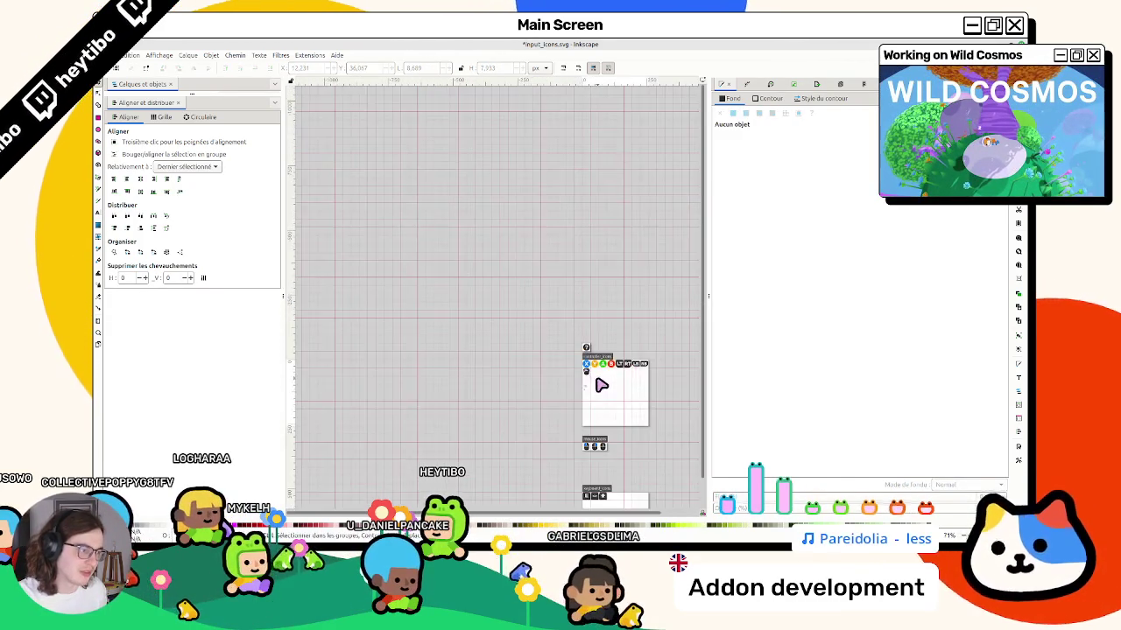
scroll(601, 385, "up", 8)
left_click(618, 420)
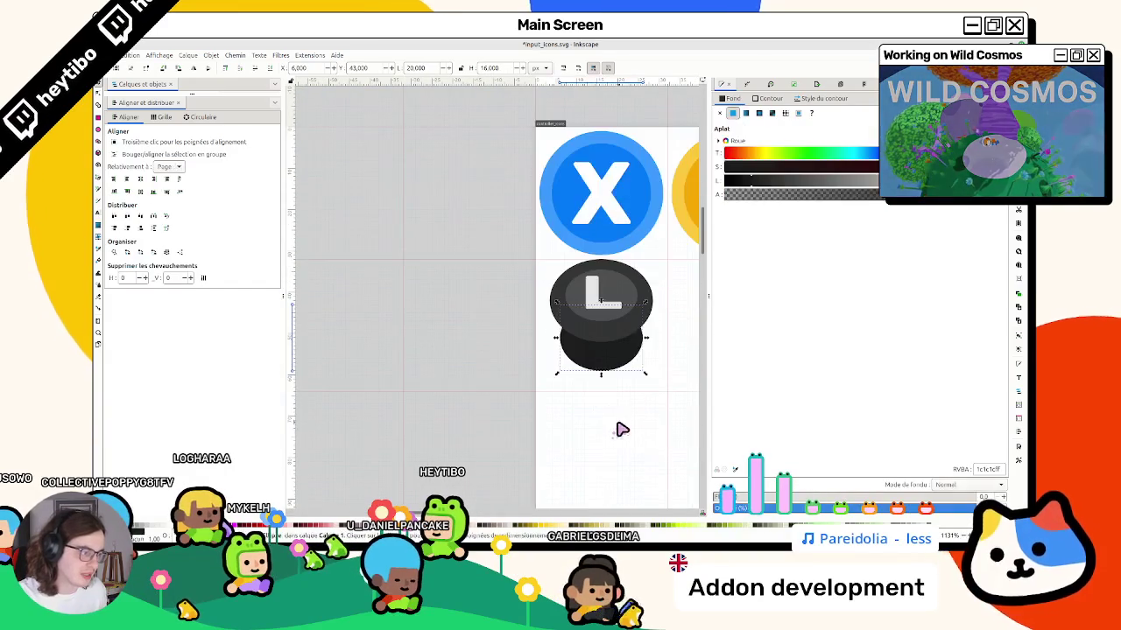
scroll(617, 424, "left", 3)
left_click_drag(567, 386, 558, 375)
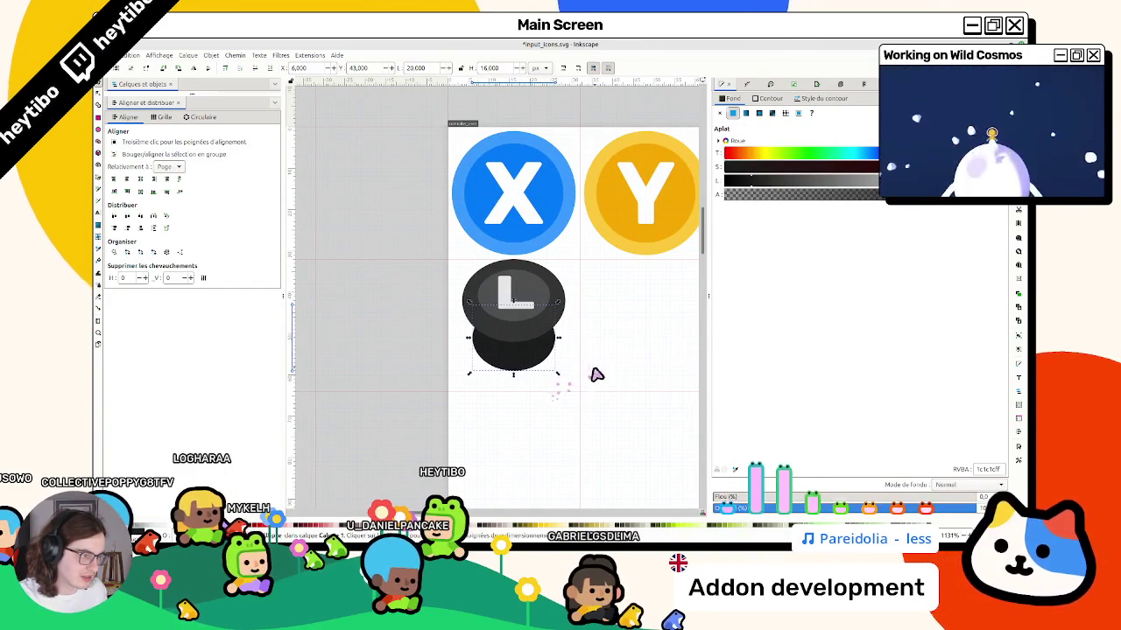
left_click(595, 374)
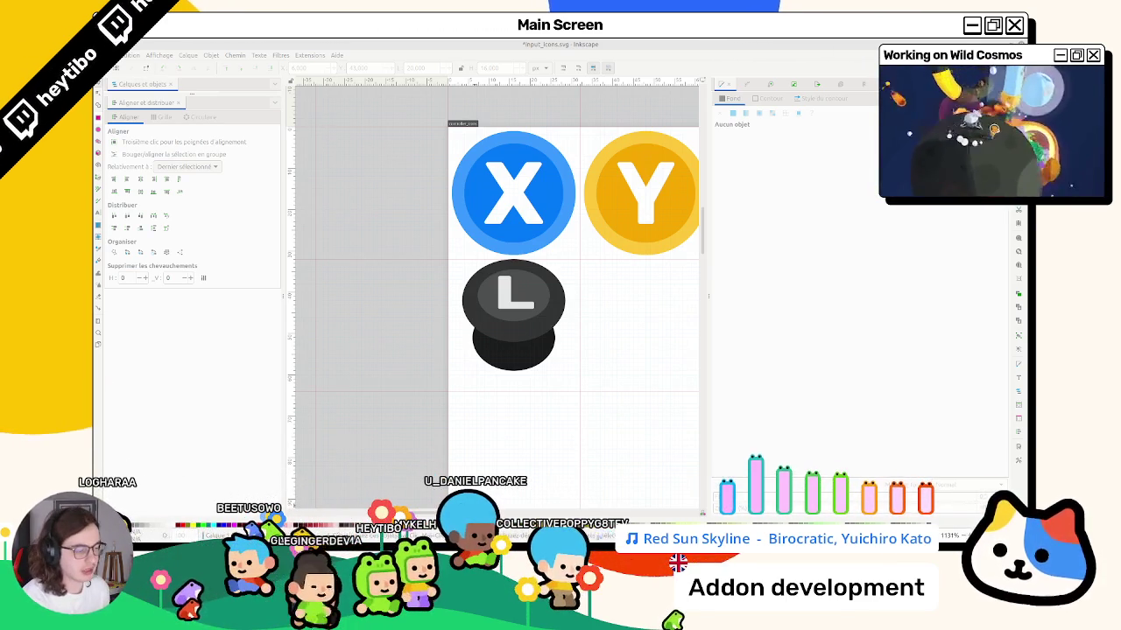
key("alt+Tab")
key("alt+Tab")
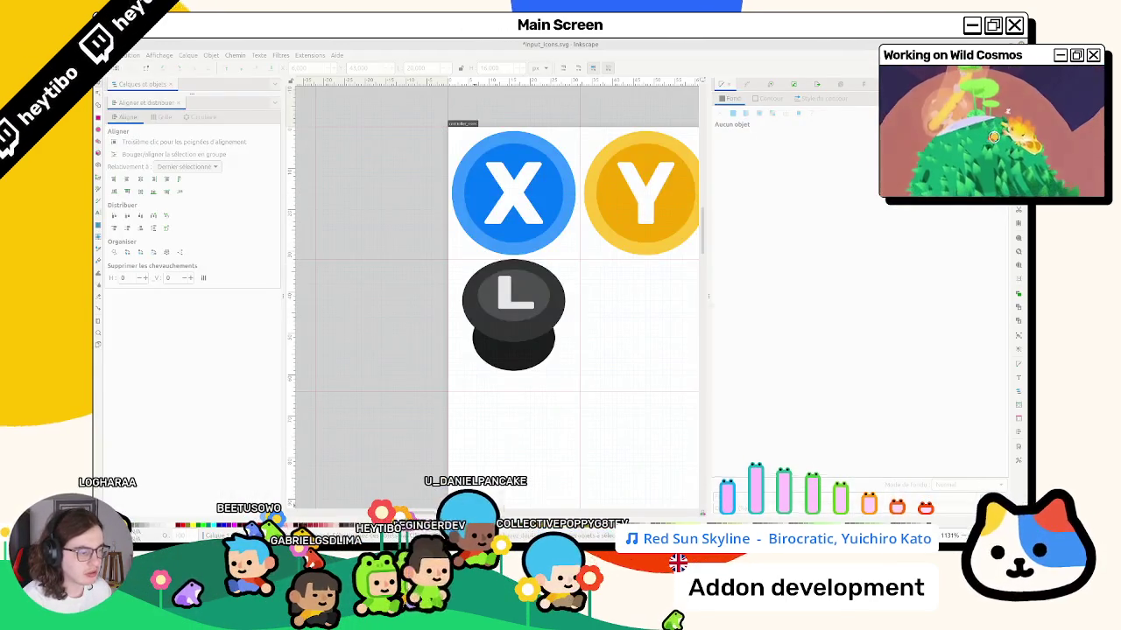
key("alt+Tab")
left_click(363, 72)
Switch between the device_camera and input_icon.tscn scene tabs, ending on input_icon.
left_click(331, 72)
left_click(363, 72)
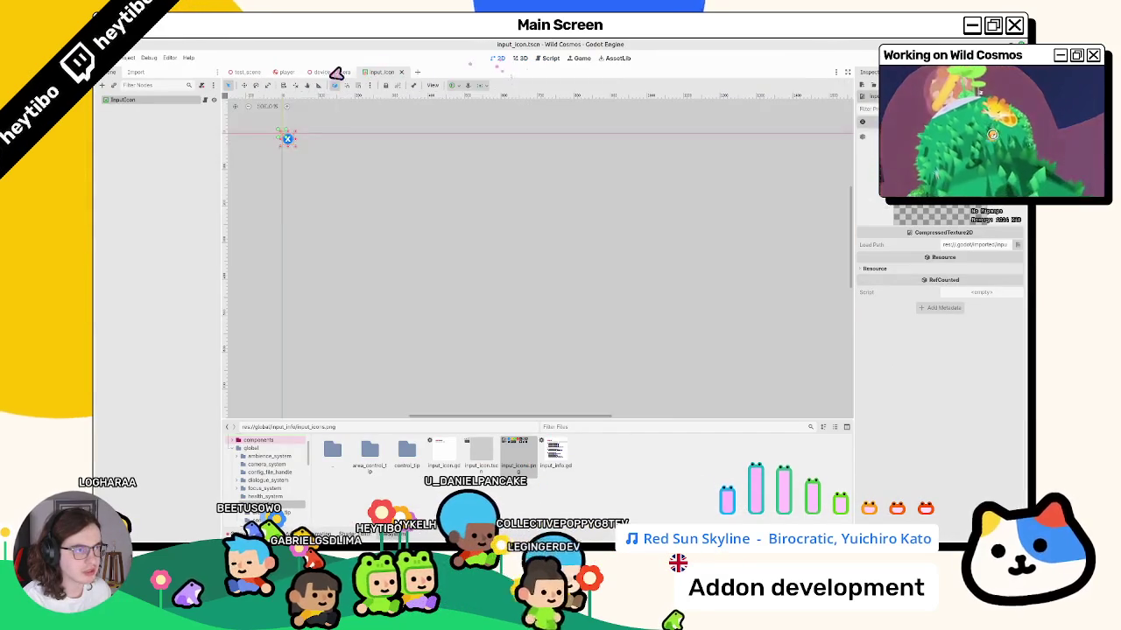
left_click(321, 73)
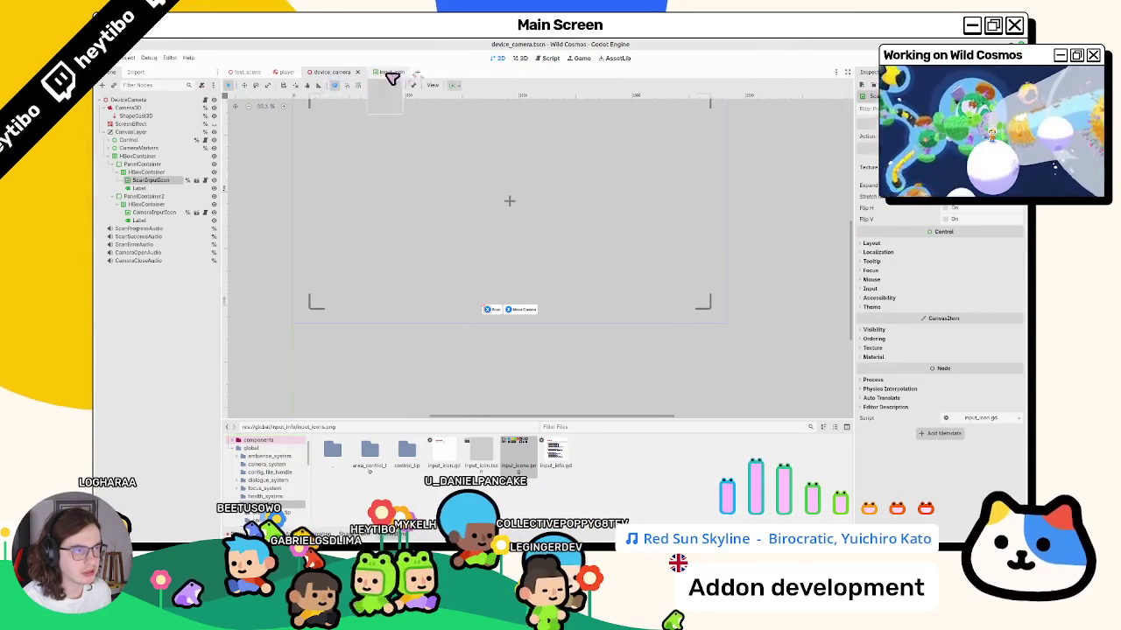
left_click(383, 71)
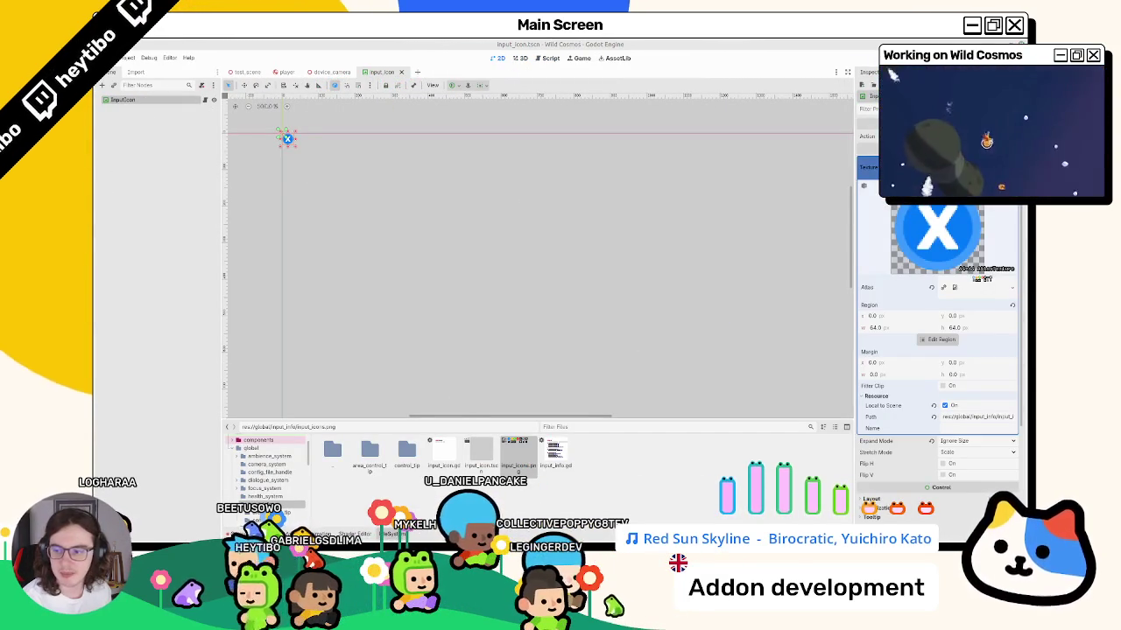